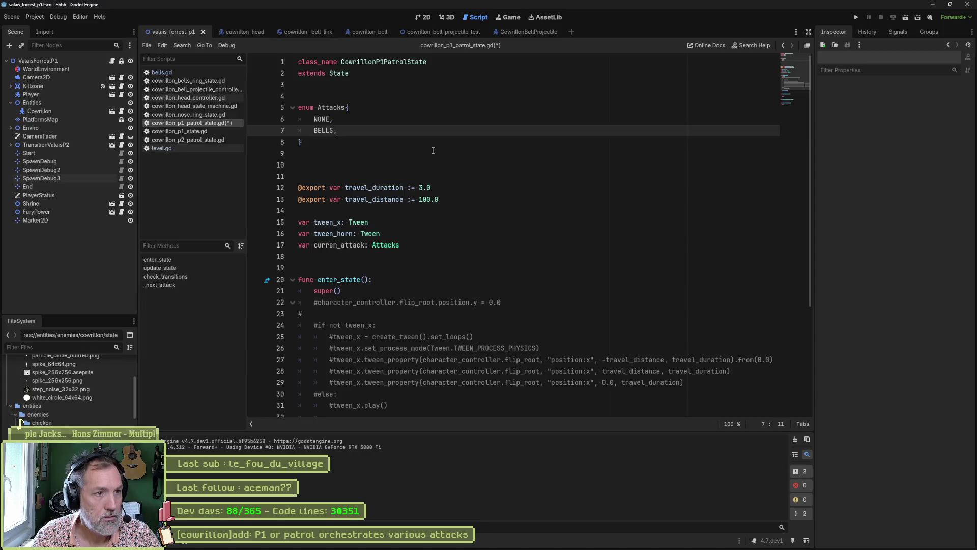
Add SPIKES to the Attacks enum and declare current_attack as Attacks, defaulting to Attacks.NONE.
{"action": "key", "text": "Return"}
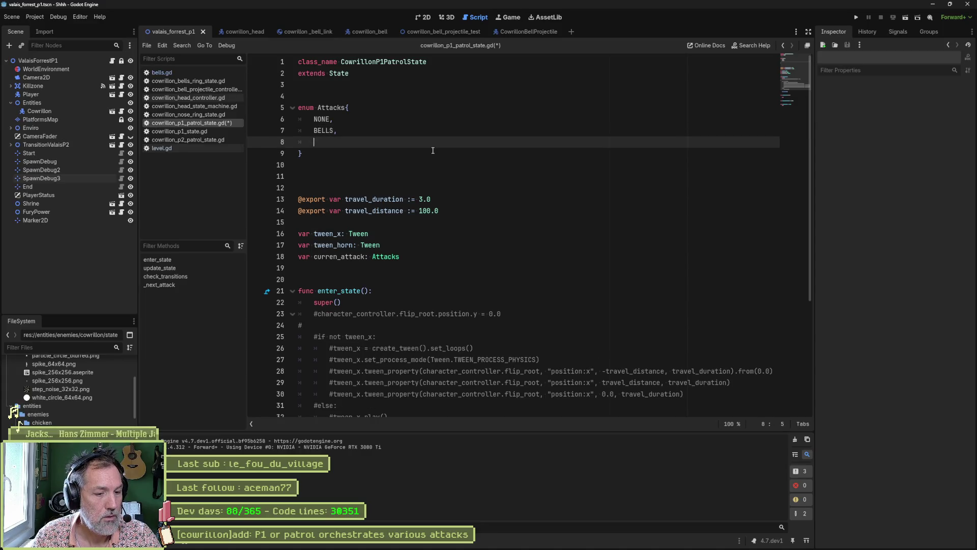
{"action": "type", "text": "SPIKES"}
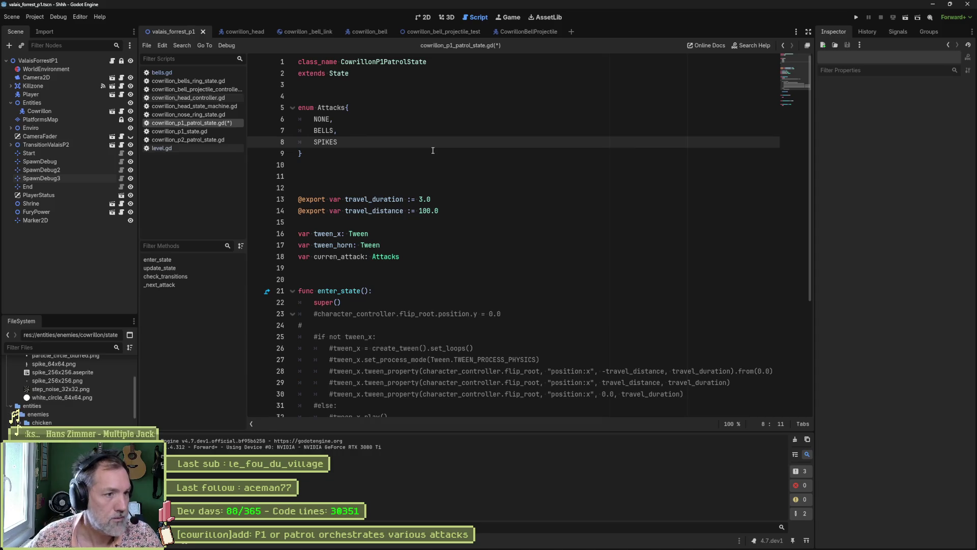
{"action": "left_click", "coordinate": [408, 256]}
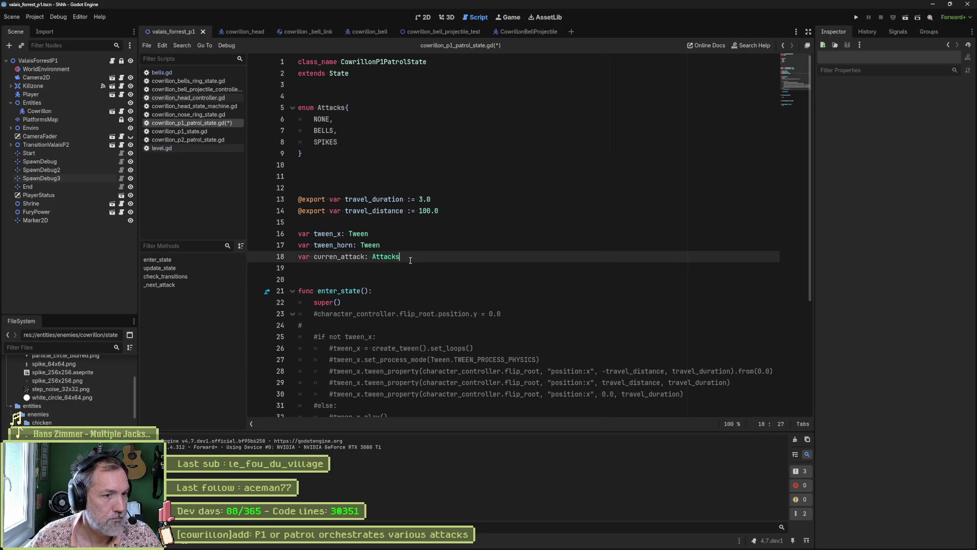
{"action": "type", "text": ": Attacks"}
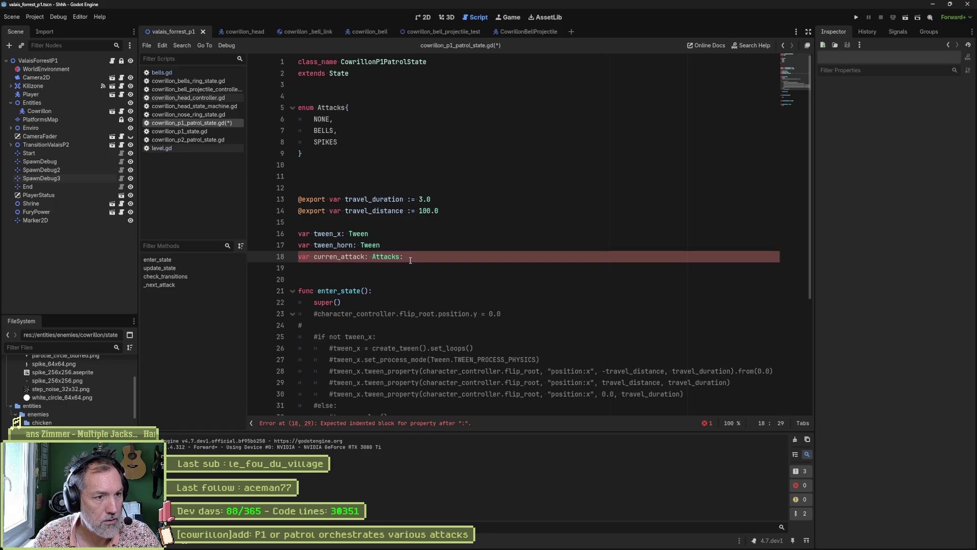
{"action": "type", "text": " = Attacks."}
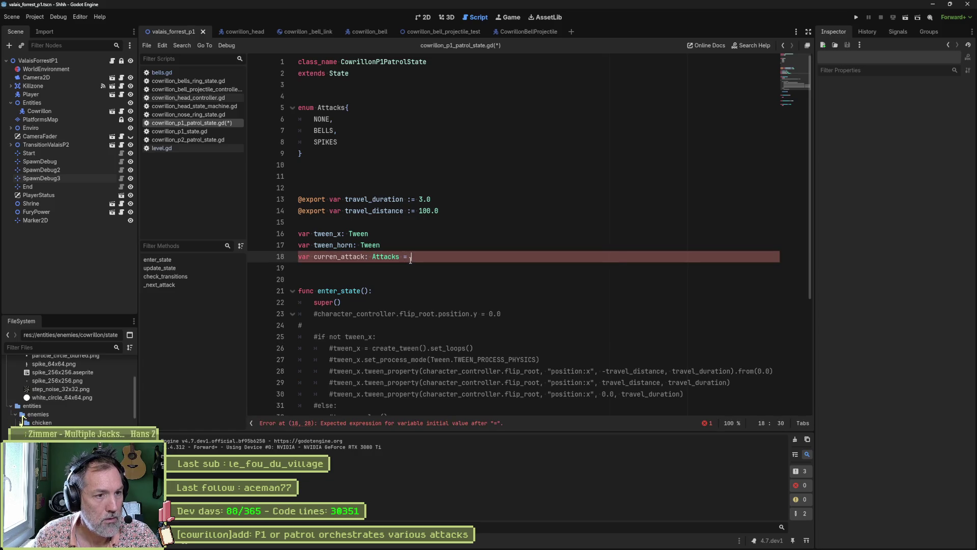
{"action": "type", "text": "N"}
{"action": "key", "text": "Return"}
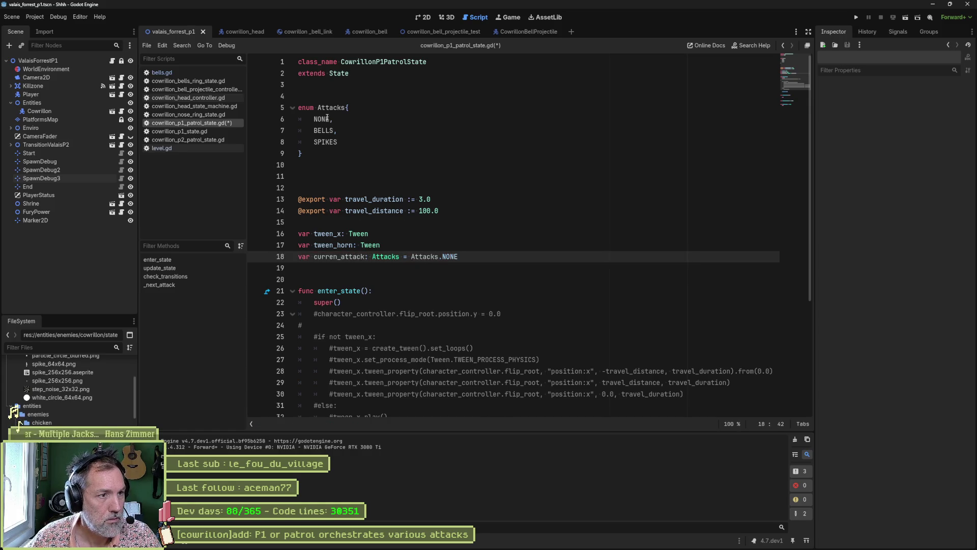
Fix the curren_attack typo so the variable reads current_attack.
{"action": "scroll", "coordinate": [399, 300], "scroll_direction": "down", "scroll_amount": 4}
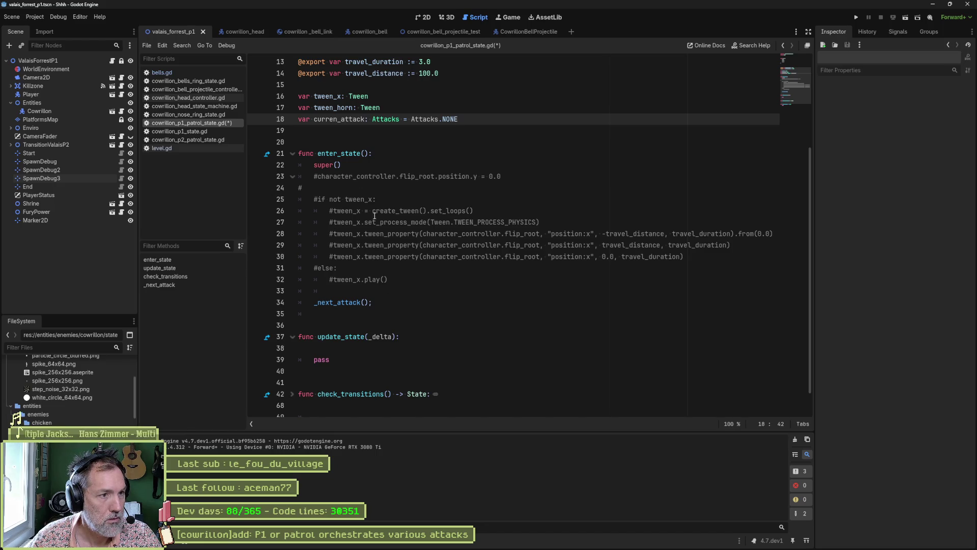
{"action": "left_click", "coordinate": [338, 120]}
{"action": "type", "text": "t"}
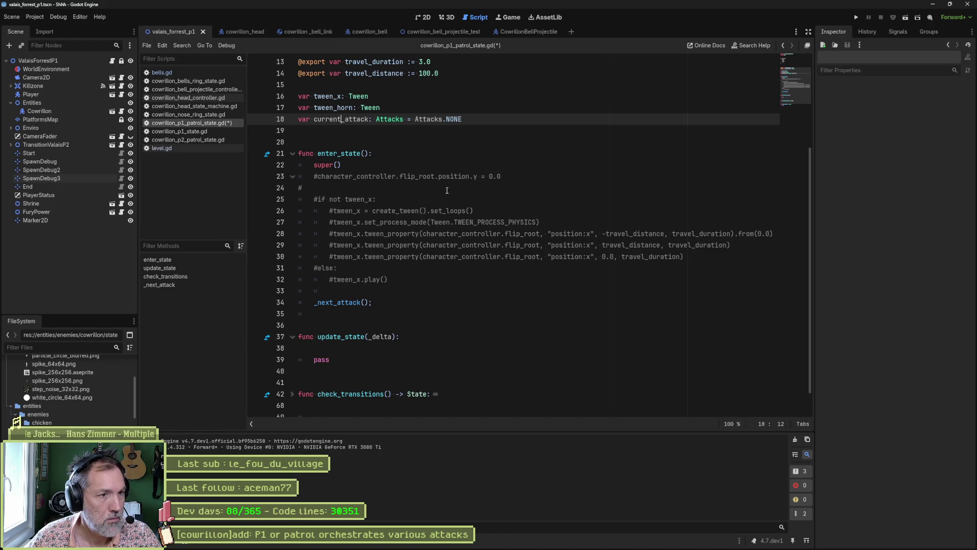
Add a blank line above the Attacks enum, remove the extra one after it, and save.
{"action": "scroll", "coordinate": [448, 284], "scroll_direction": "up", "scroll_amount": 4}
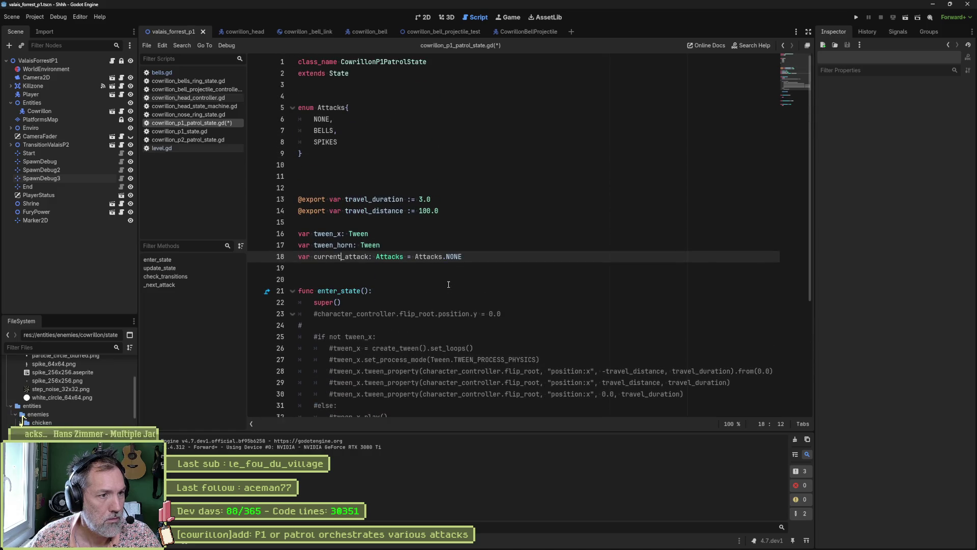
{"action": "left_click", "coordinate": [344, 171]}
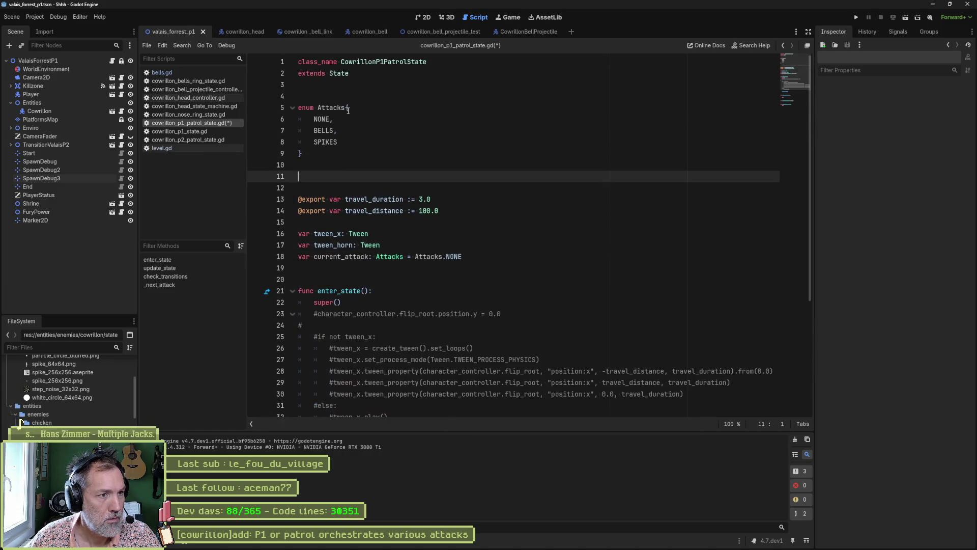
{"action": "left_click", "coordinate": [358, 96]}
{"action": "key", "text": "Return"}
{"action": "key", "text": "Down"}
{"action": "key", "text": "Down"}
{"action": "key", "text": "Down"}
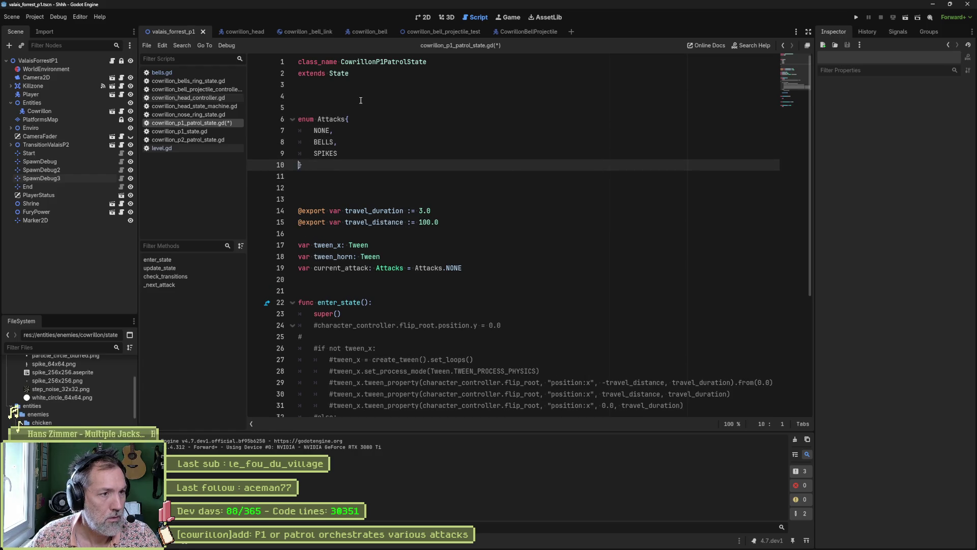
{"action": "key", "text": "Down"}
{"action": "key", "text": "Delete"}
{"action": "key", "text": "Delete"}
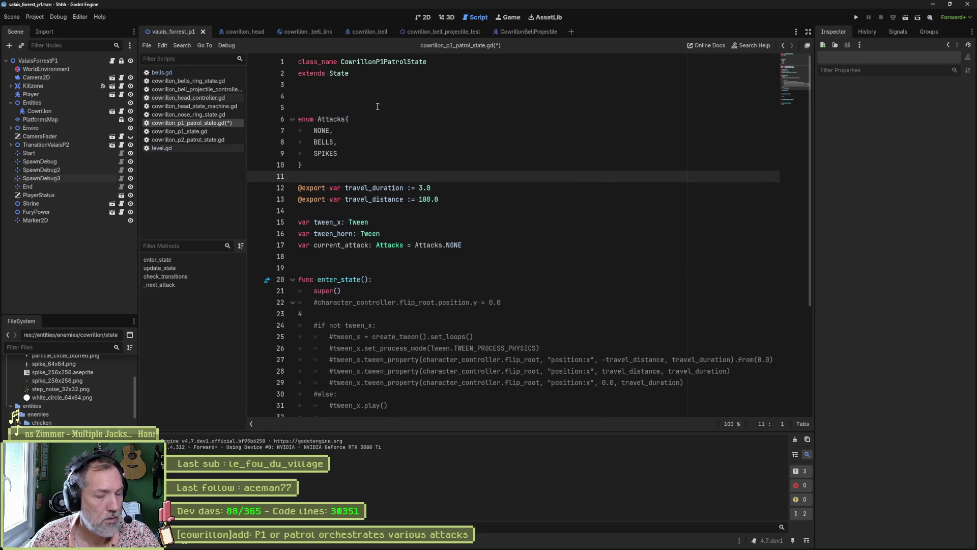
{"action": "key", "text": "ctrl+s"}
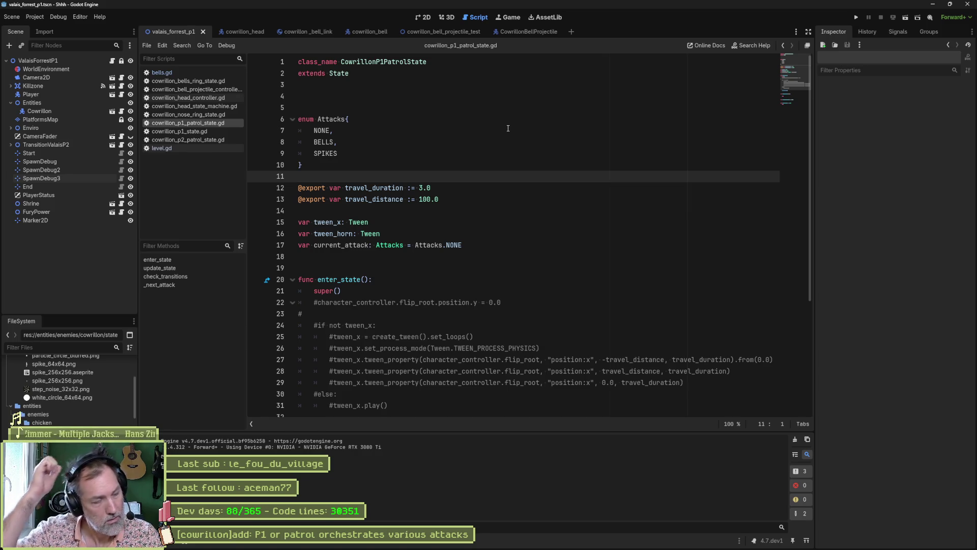
Move the _next_attack() call up directly under super() in enter_state and save.
{"action": "scroll", "coordinate": [481, 289], "scroll_direction": "down", "scroll_amount": 3}
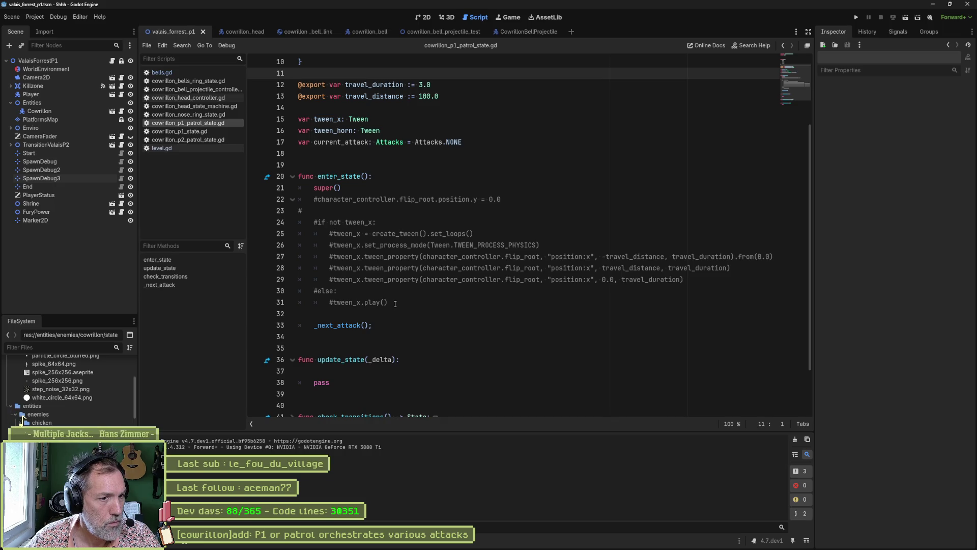
{"action": "left_click_drag", "start_coordinate": [395, 304], "coordinate": [407, 192]}
{"action": "left_click", "coordinate": [408, 254]}
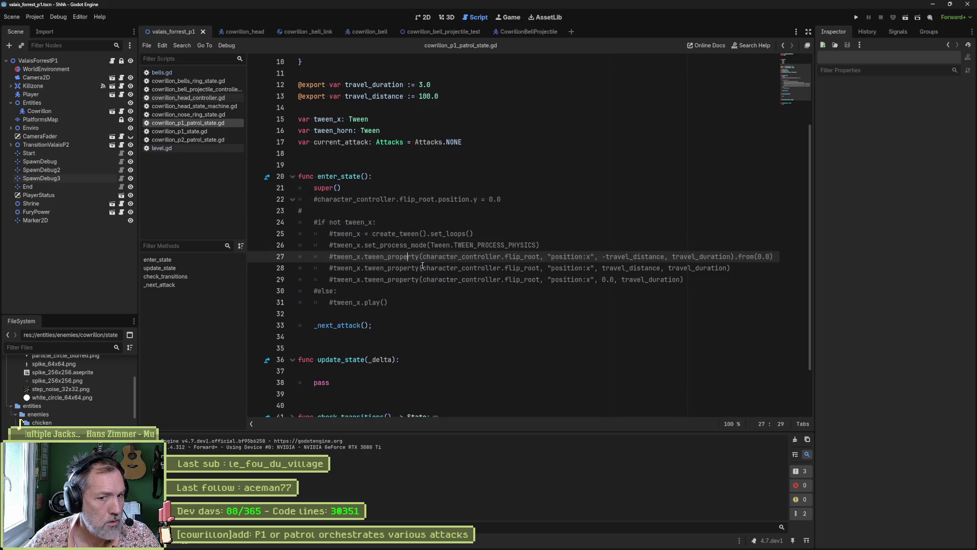
{"action": "scroll", "coordinate": [423, 262], "scroll_direction": "down", "scroll_amount": 2}
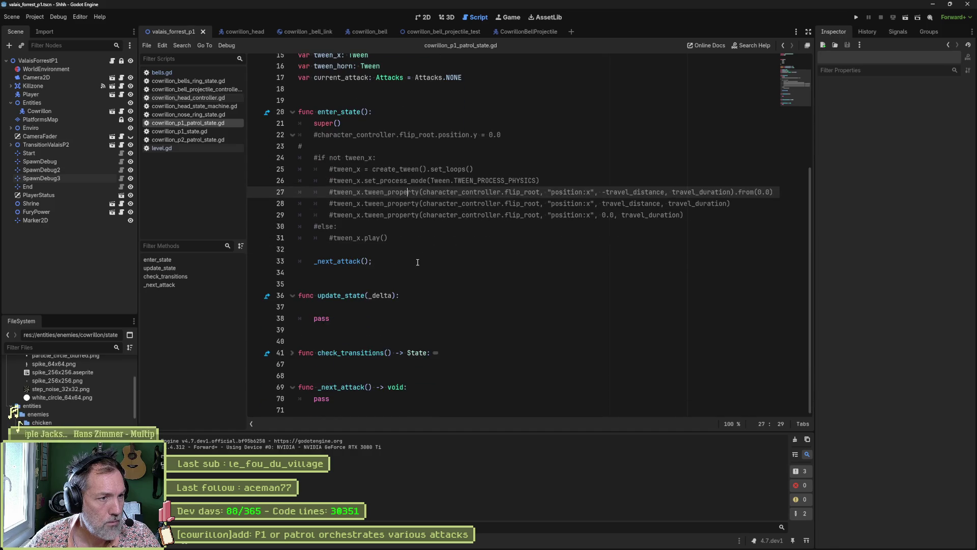
{"action": "left_click", "coordinate": [399, 261]}
{"action": "key", "text": "alt+Up"}
{"action": "key", "text": "alt+Up"}
{"action": "key", "text": "alt+Up"}
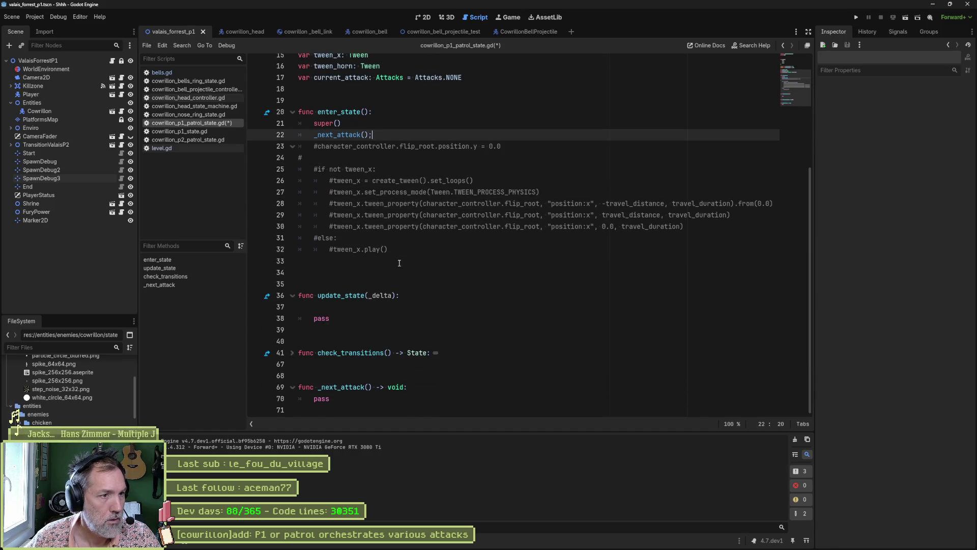
{"action": "key", "text": "ctrl+s"}
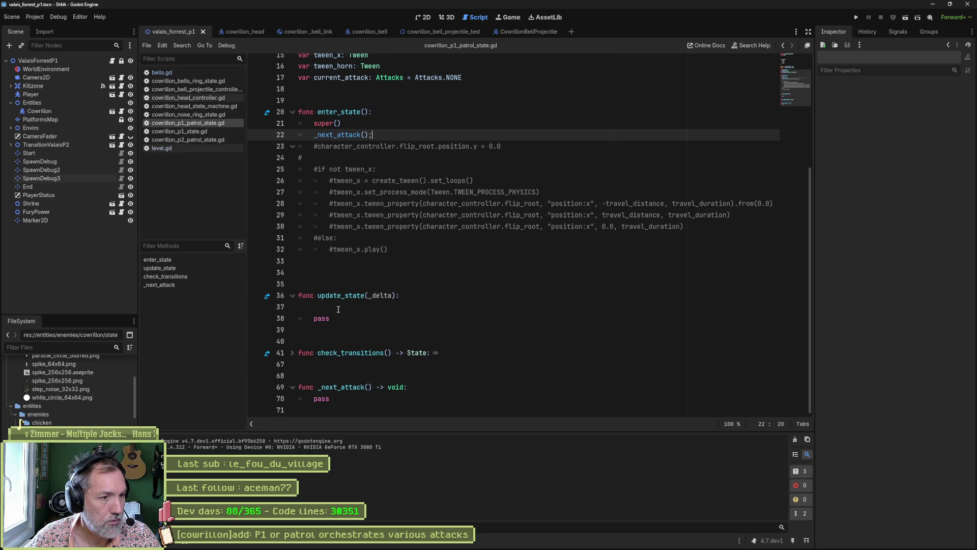
Delete the commented-out tween block, add a '#TODO move' comment in update_state, and save.
{"action": "left_click", "coordinate": [399, 249], "text": "shift"}
{"action": "key", "text": "BackSpace"}
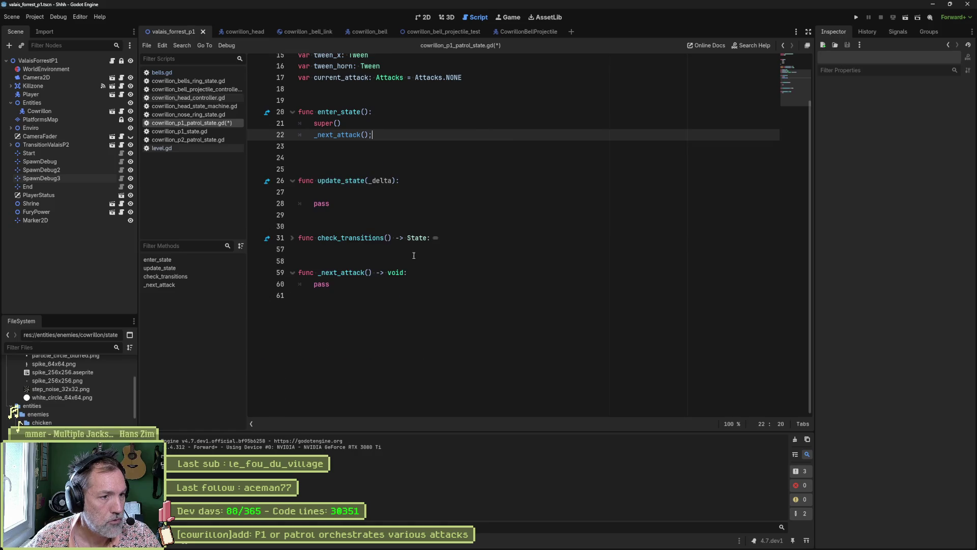
{"action": "left_click", "coordinate": [423, 191]}
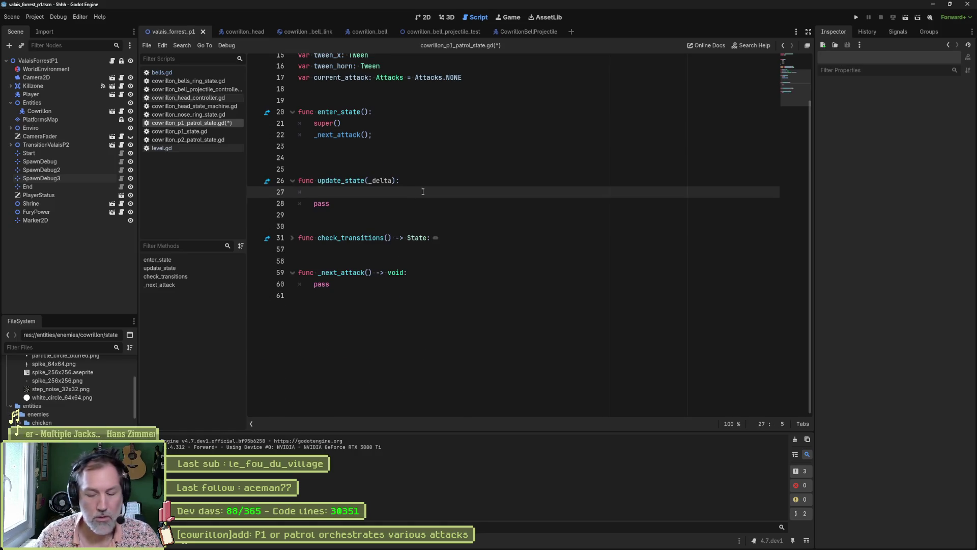
{"action": "type", "text": "#TODO move"}
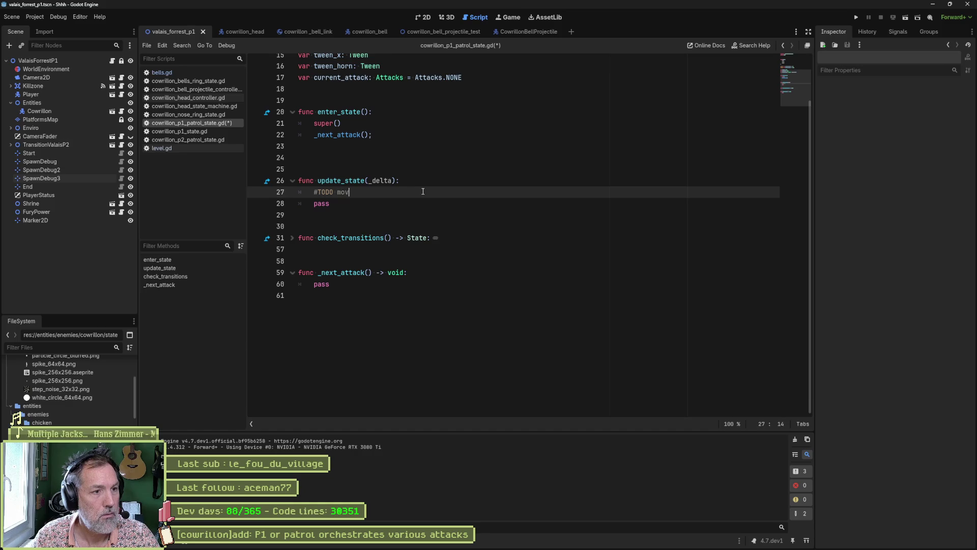
{"action": "key", "text": "ctrl+s"}
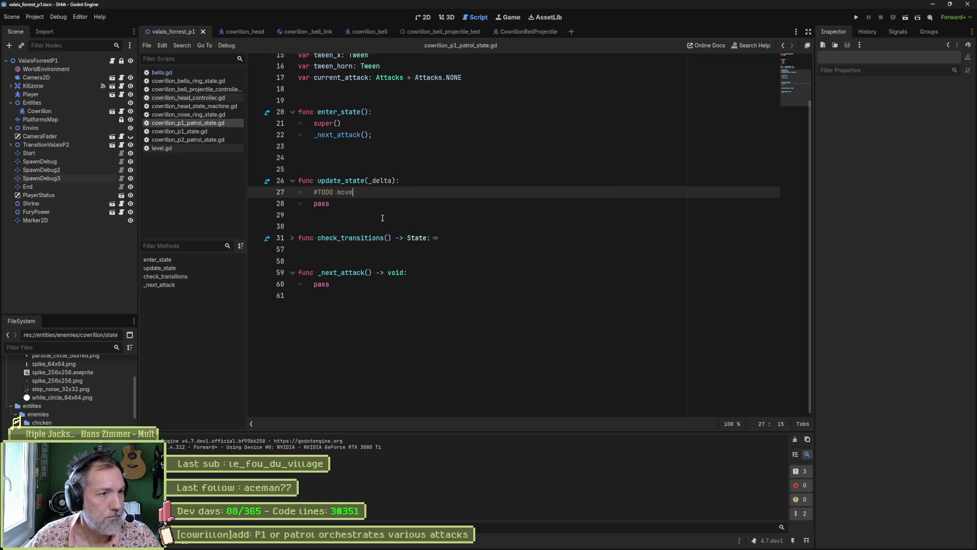
Remove an extra blank line near the variable declarations.
{"action": "left_click", "coordinate": [377, 159]}
{"action": "key", "text": "Delete"}
{"action": "left_click", "coordinate": [388, 89]}
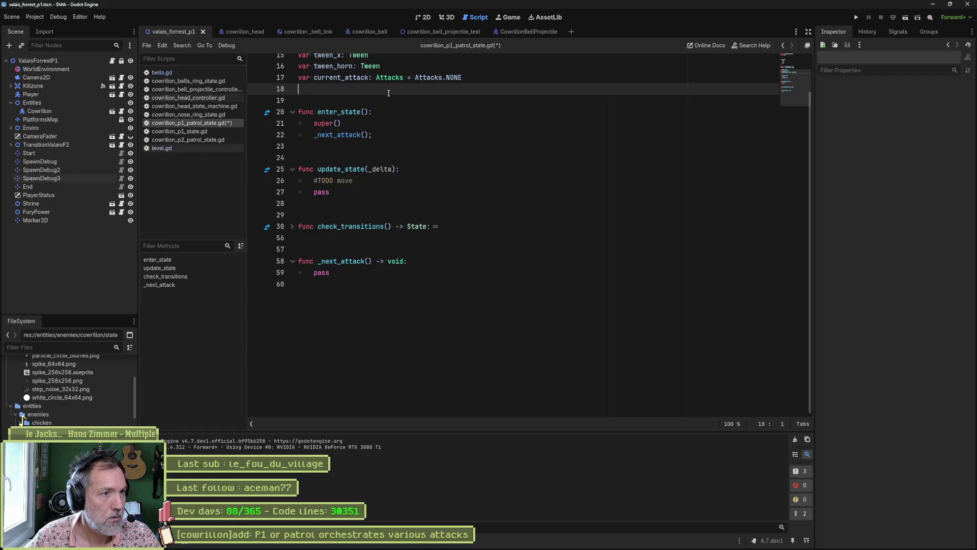
Replace pass in _next_attack with 'match current_attack:' and an Attacks.NONE branch holding pass.
{"action": "key", "text": "Return"}
{"action": "key", "text": "ctrl+s"}
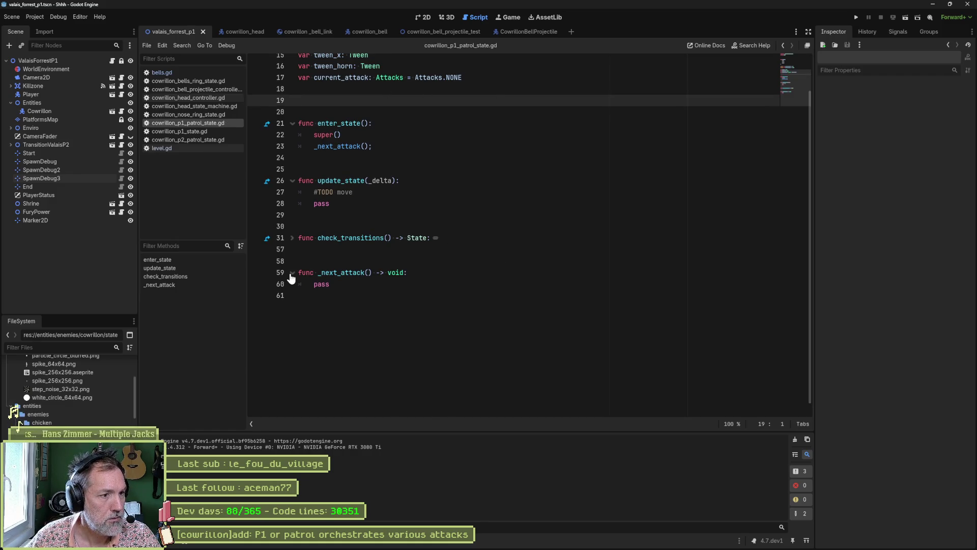
{"action": "double_click", "coordinate": [374, 285]}
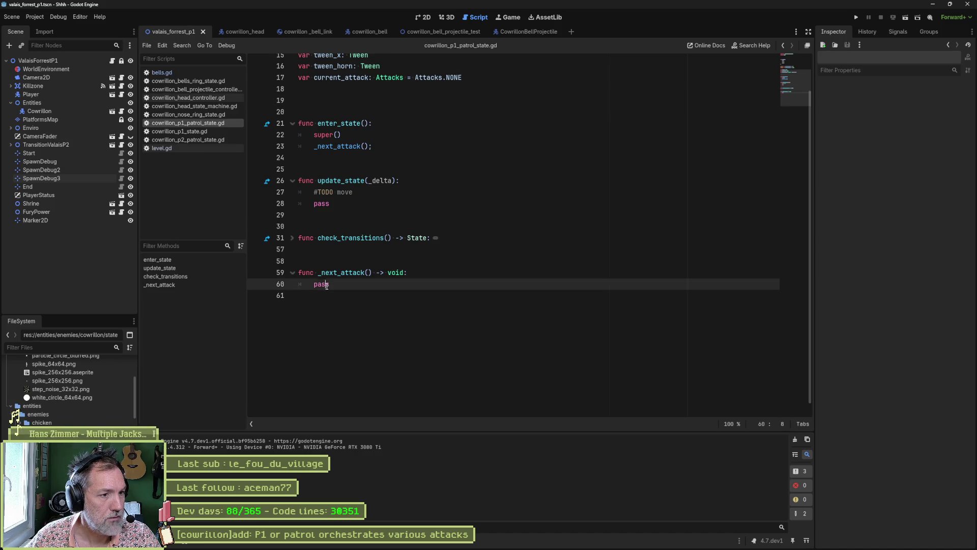
{"action": "type", "text": "mat"}
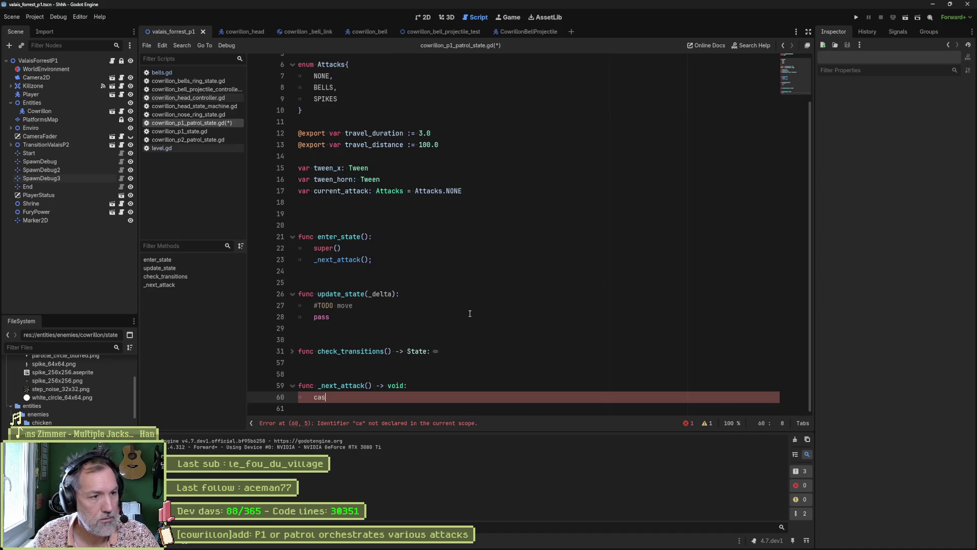
{"action": "key", "text": "Return"}
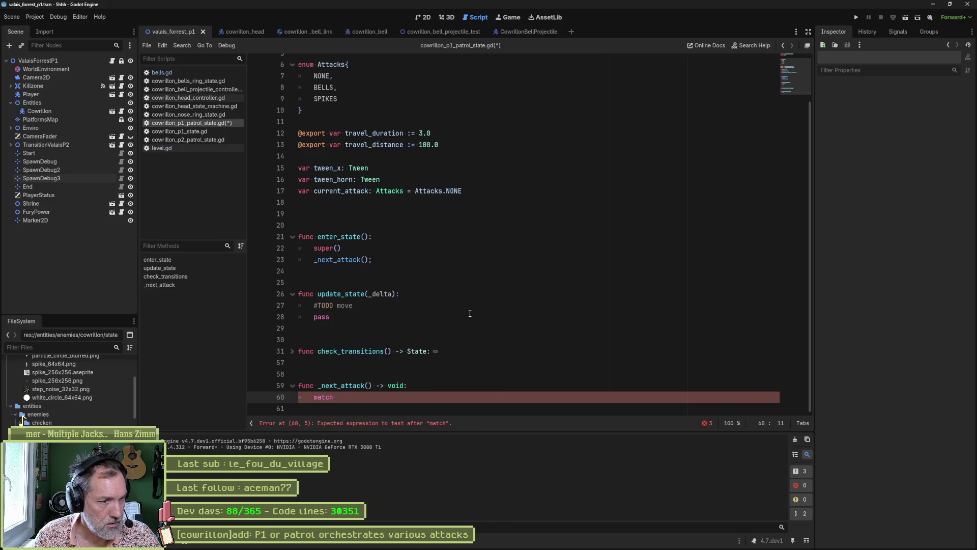
{"action": "key", "text": "Return"}
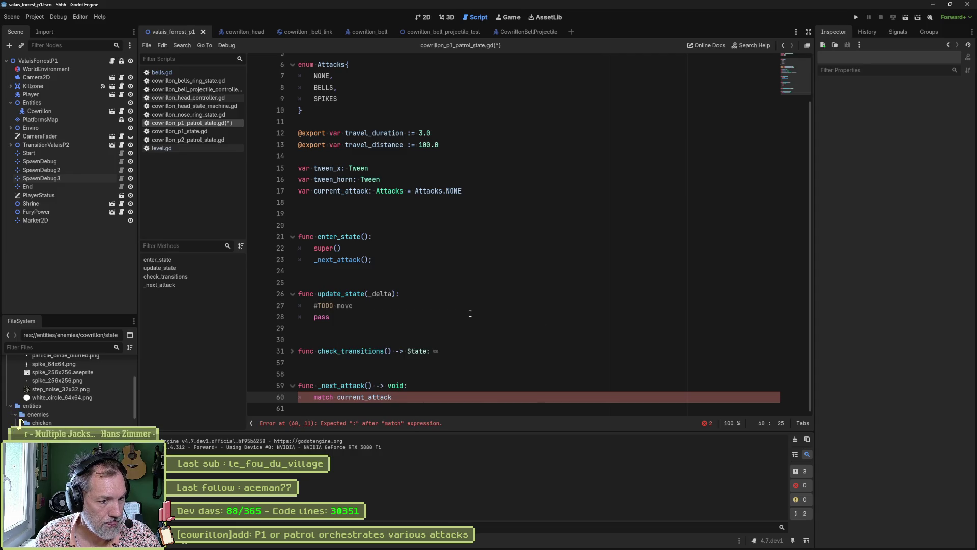
{"action": "type", "text": ":"}
{"action": "key", "text": "Return"}
{"action": "type", "text": "Atta"}
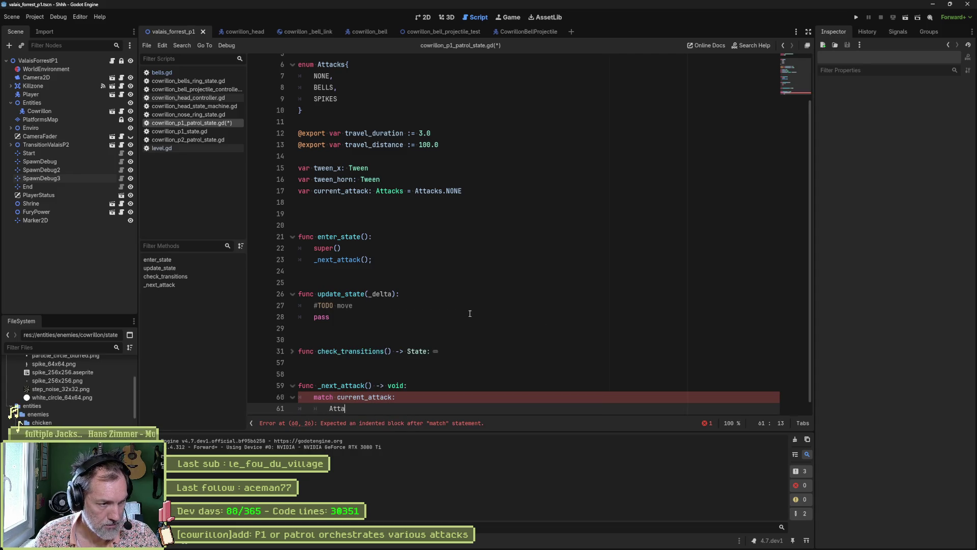
{"action": "key", "text": "Return"}
{"action": "type", "text": ".NON"}
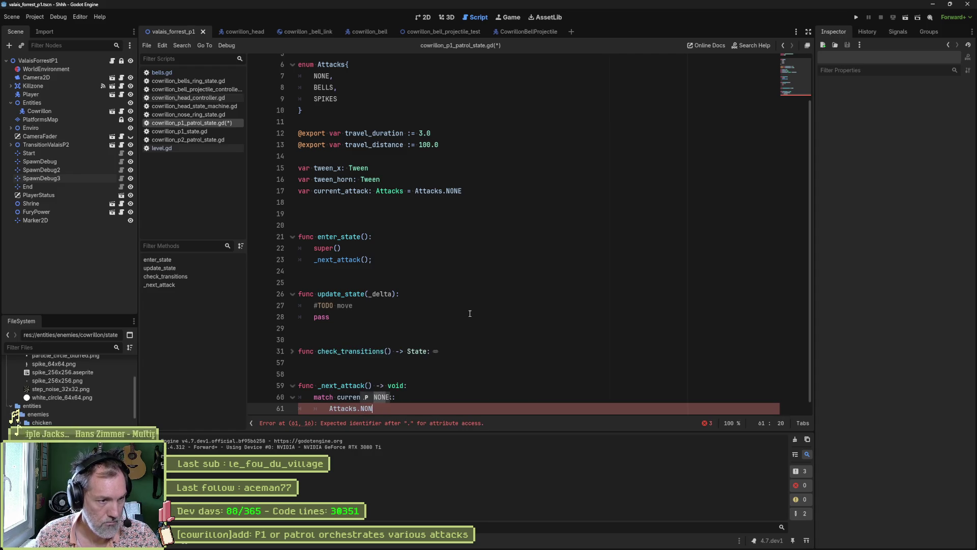
{"action": "key", "text": "Return"}
{"action": "type", "text": ":"}
{"action": "key", "text": "Return"}
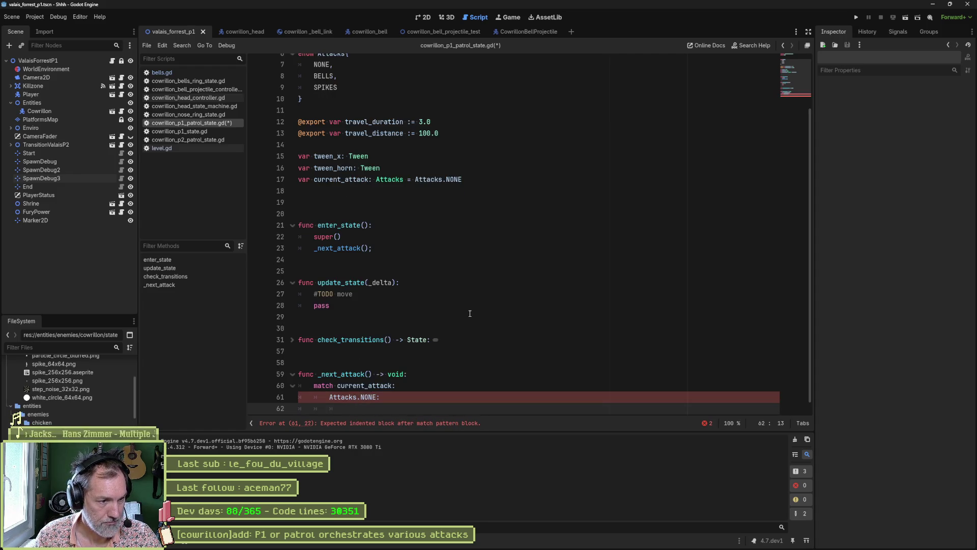
{"action": "type", "text": "pass"}
Duplicate the Attacks.NONE branch block twice.
{"action": "key", "text": "shift+Up"}
{"action": "key", "text": "shift+Up"}
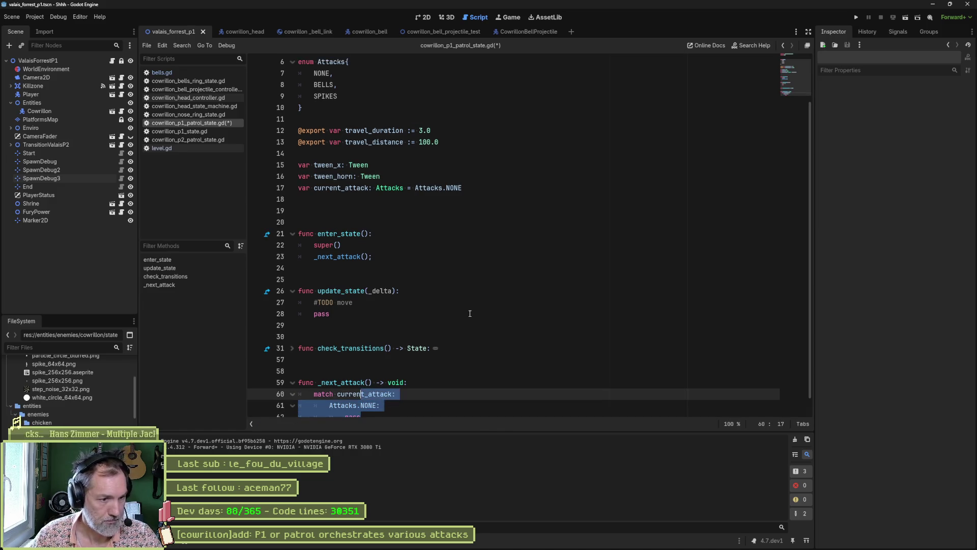
{"action": "key", "text": "shift+End"}
{"action": "key", "text": "ctrl+c"}
{"action": "key", "text": "ctrl+v"}
{"action": "key", "text": "ctrl+v"}
{"action": "key", "text": "ctrl+v"}
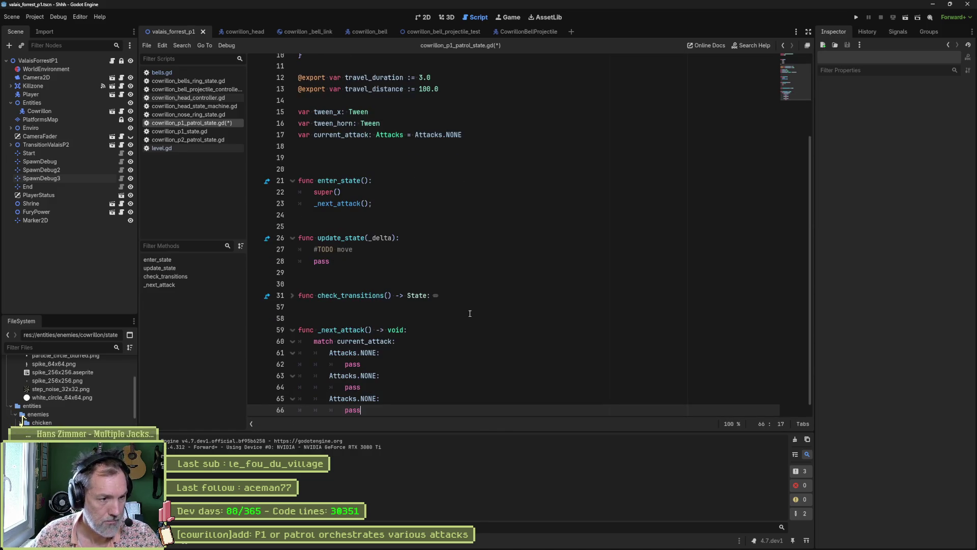
Rename the two copied branches to Attacks.BELLS and Attacks.SPIKES and save.
{"action": "scroll", "coordinate": [382, 145], "scroll_direction": "up", "scroll_amount": 3}
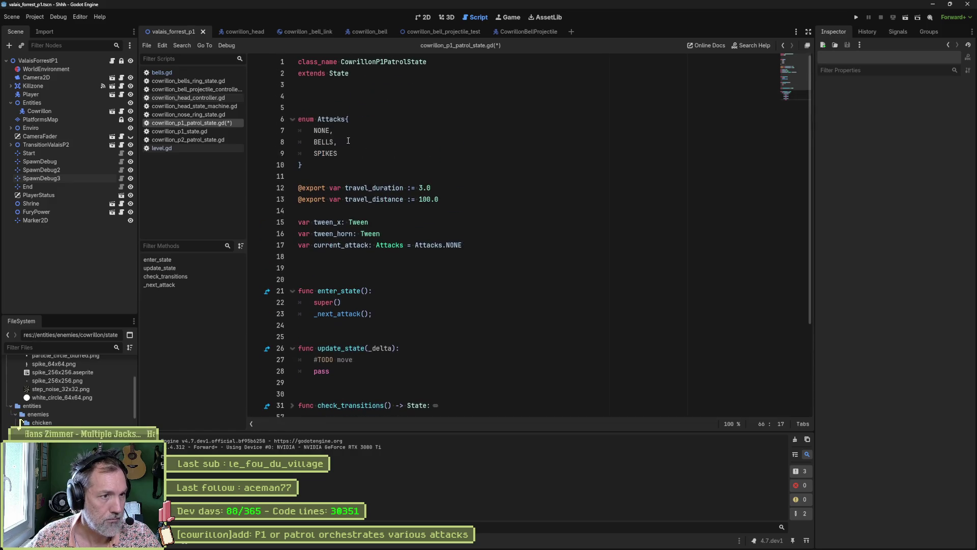
{"action": "double_click", "coordinate": [324, 142]}
{"action": "scroll", "coordinate": [364, 367], "scroll_direction": "down", "scroll_amount": 3}
{"action": "double_click", "coordinate": [364, 367]}
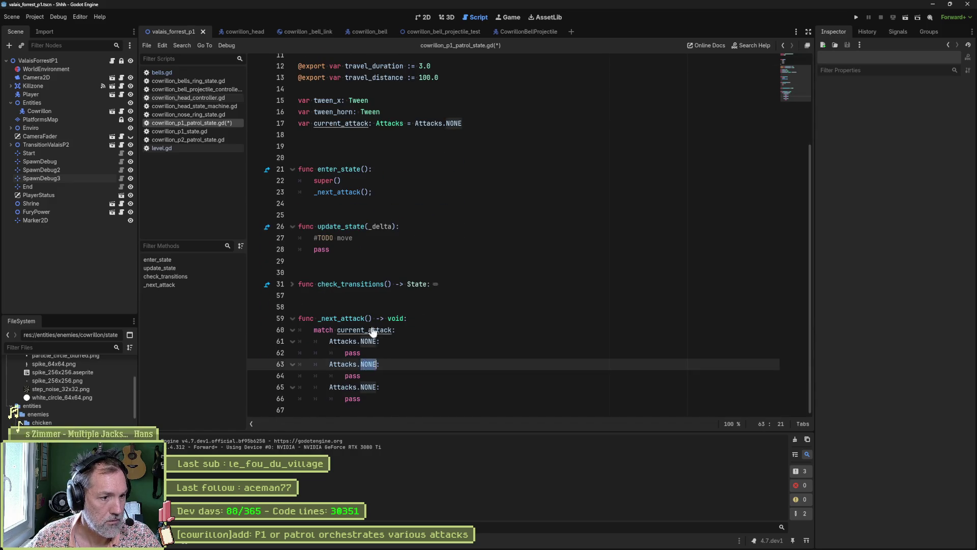
{"action": "scroll", "coordinate": [365, 366], "scroll_direction": "up", "scroll_amount": 3}
{"action": "double_click", "coordinate": [326, 153]}
{"action": "scroll", "coordinate": [326, 152], "scroll_direction": "down", "scroll_amount": 1}
{"action": "key", "text": "ctrl+c"}
{"action": "scroll", "coordinate": [384, 285], "scroll_direction": "down", "scroll_amount": 2}
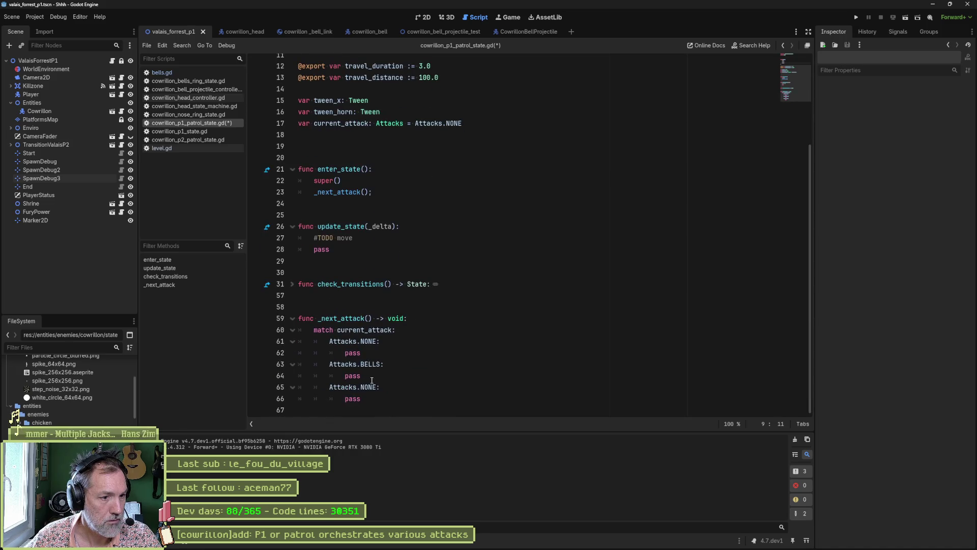
{"action": "double_click", "coordinate": [369, 387]}
{"action": "key", "text": "ctrl+v"}
{"action": "key", "text": "ctrl+s"}
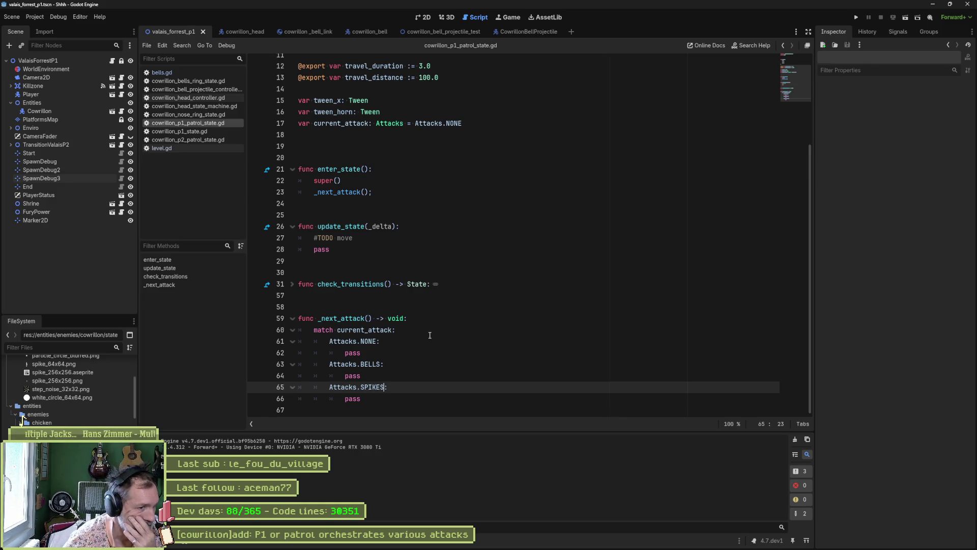
Under Attacks.NONE, add 'current_attack = Attacks.BELLS;'.
{"action": "left_click", "coordinate": [397, 346]}
{"action": "key", "text": "Return"}
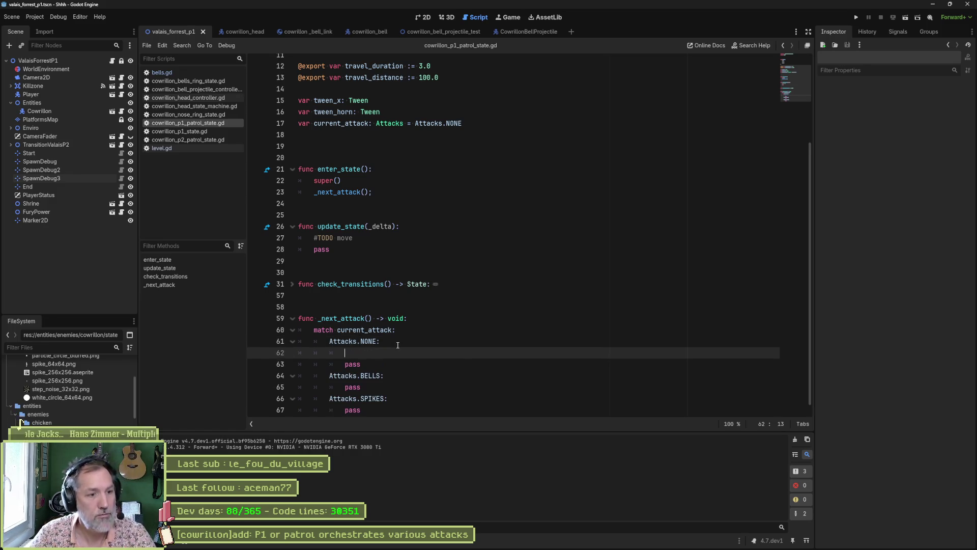
{"action": "type", "text": "cu"}
{"action": "key", "text": "Return"}
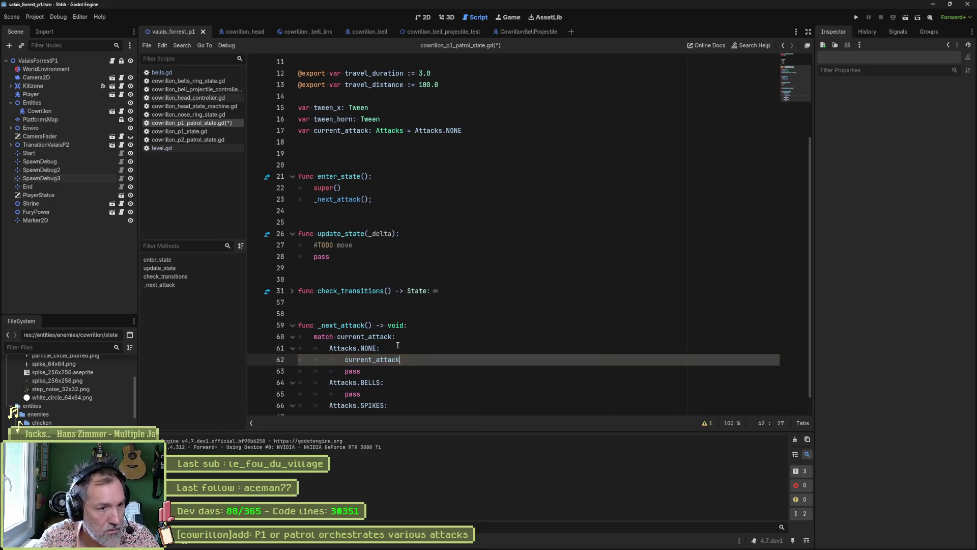
{"action": "type", "text": "= At"}
{"action": "key", "text": "Return"}
{"action": "type", "text": ".be"}
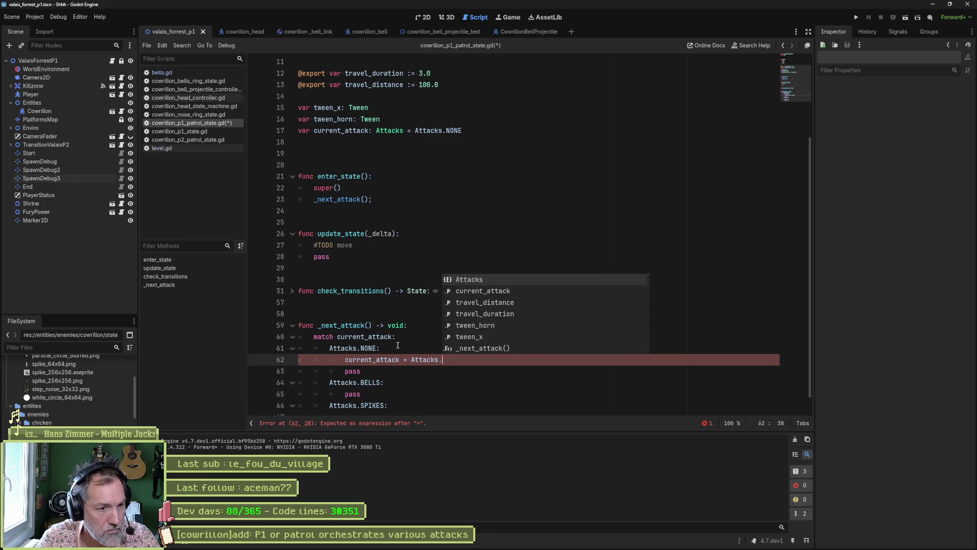
{"action": "key", "text": "Return"}
{"action": "type", "text": ";"}
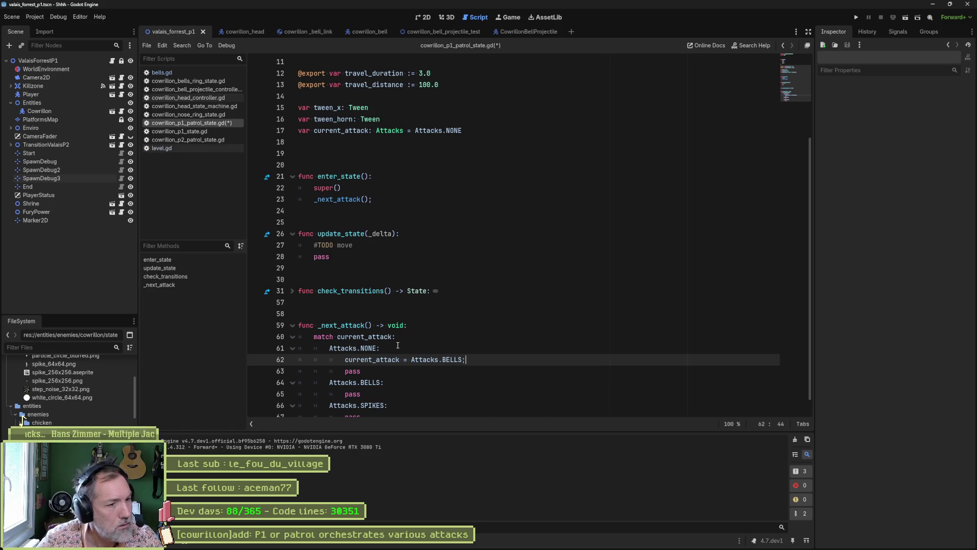
Add 'character_controller.bells_ring_attack = true' below it, save, and run the scene with F6.
{"action": "left_click", "coordinate": [292, 290]}
{"action": "scroll", "coordinate": [420, 271], "scroll_direction": "down", "scroll_amount": 3}
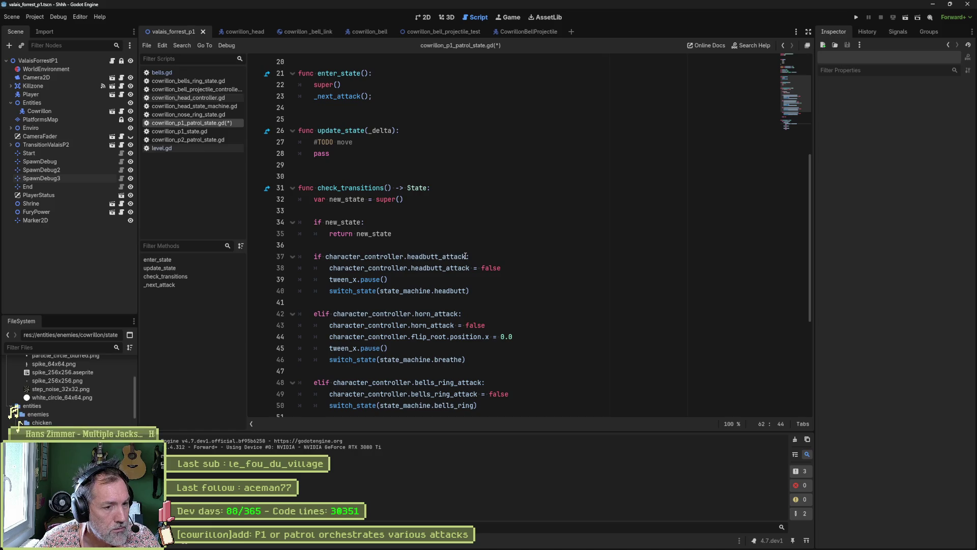
{"action": "scroll", "coordinate": [452, 287], "scroll_direction": "down", "scroll_amount": 3}
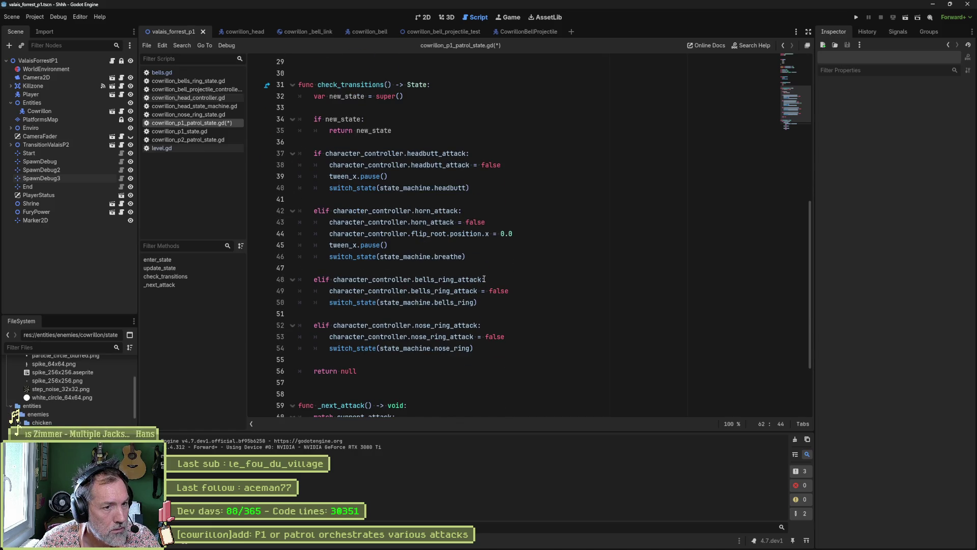
{"action": "left_click_drag", "start_coordinate": [484, 279], "coordinate": [334, 279]}
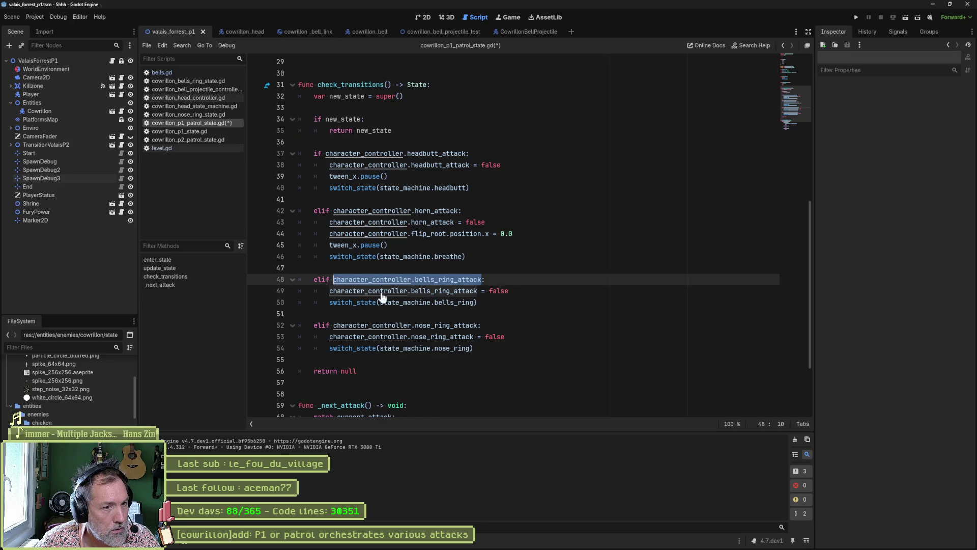
{"action": "scroll", "coordinate": [430, 300], "scroll_direction": "down", "scroll_amount": 3}
{"action": "left_click", "coordinate": [464, 340]}
{"action": "key", "text": "Return"}
{"action": "key", "text": "ctrl+v"}
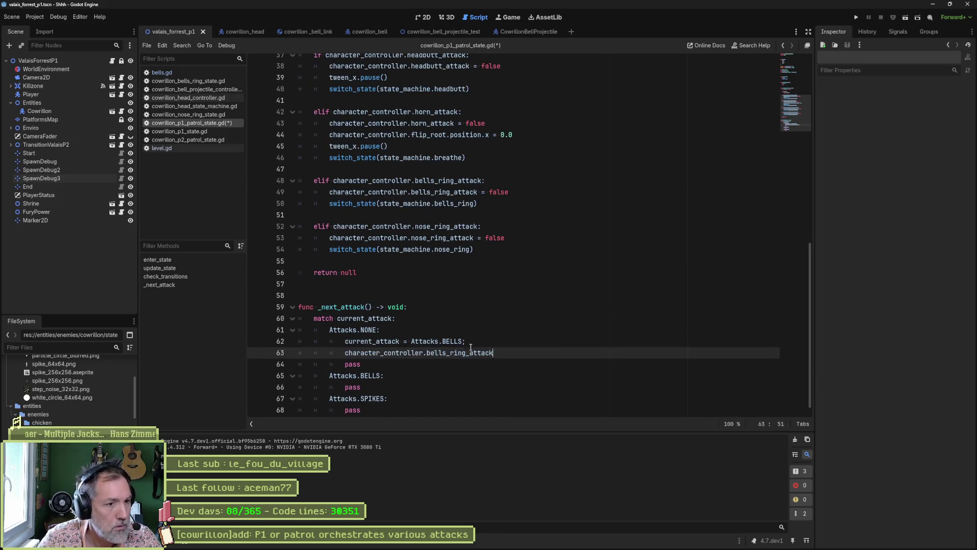
{"action": "type", "text": "= true"}
{"action": "key", "text": "ctrl+s"}
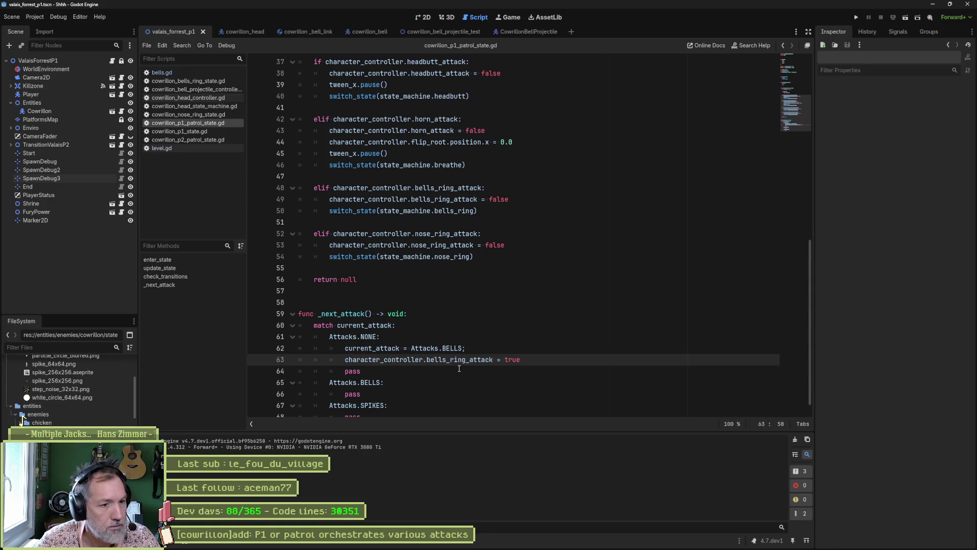
{"action": "key", "text": "F6"}
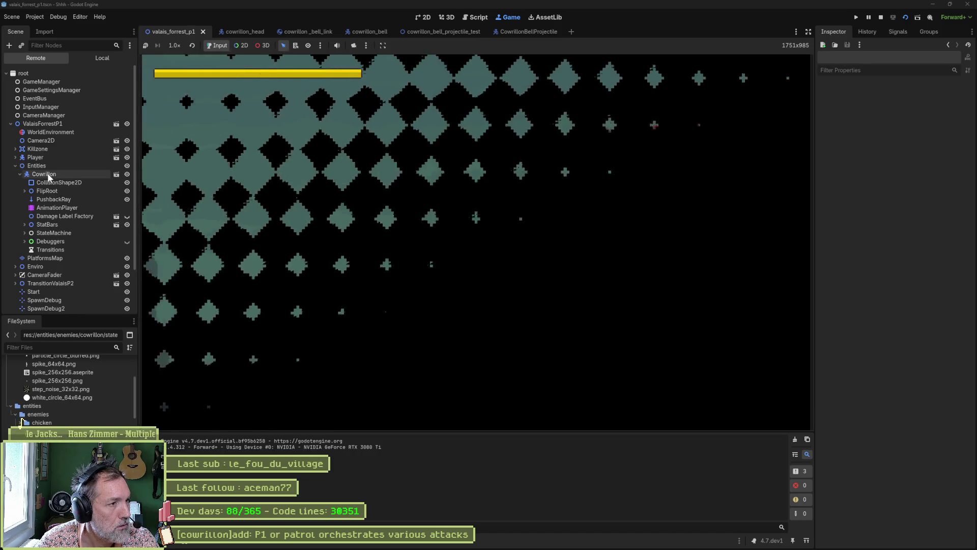
Inspect the Cowrillon node in the Remote scene tree, then stop the game with F8.
{"action": "left_click", "coordinate": [49, 176]}
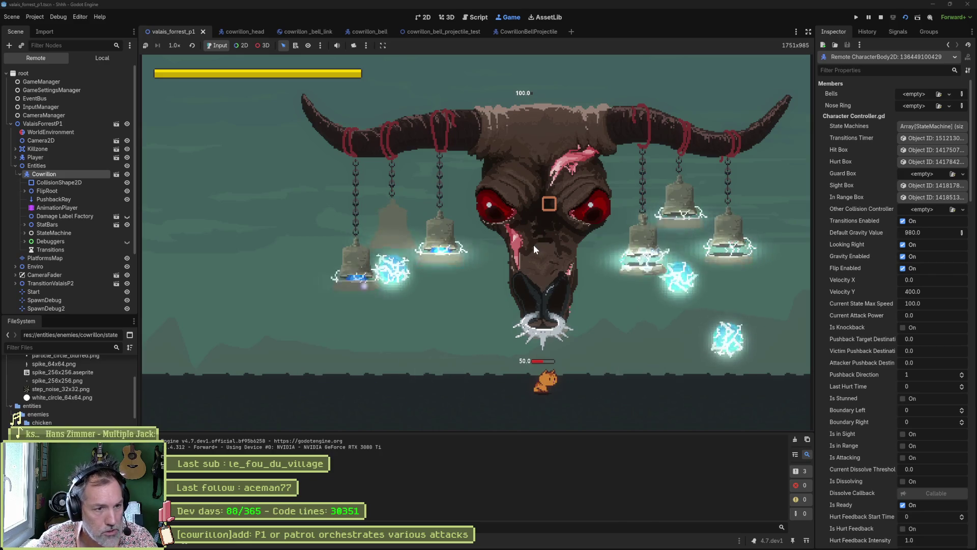
{"action": "key", "text": "F8"}
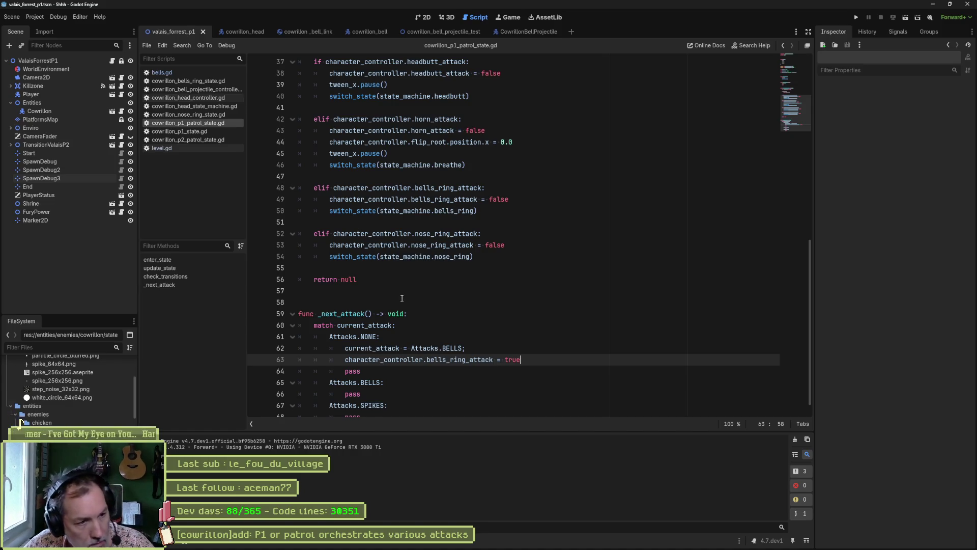
Wrap the BELLS switch in 'if Time.get_ticks_msec() - entered_time_msec > patrol_duration:' and indent it.
{"action": "left_click", "coordinate": [396, 337]}
{"action": "key", "text": "Return"}
{"action": "type", "text": "if "}
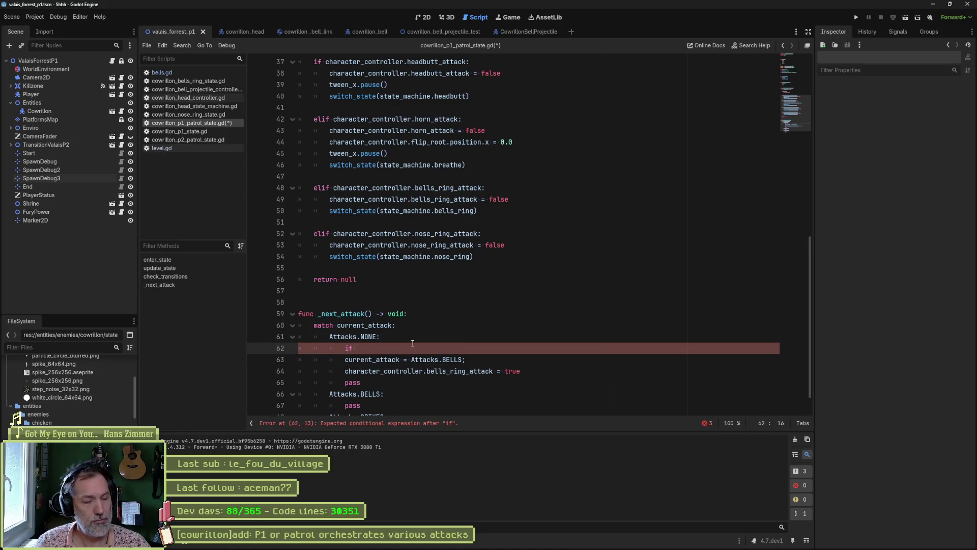
{"action": "type", "text": "Time.get_ti"}
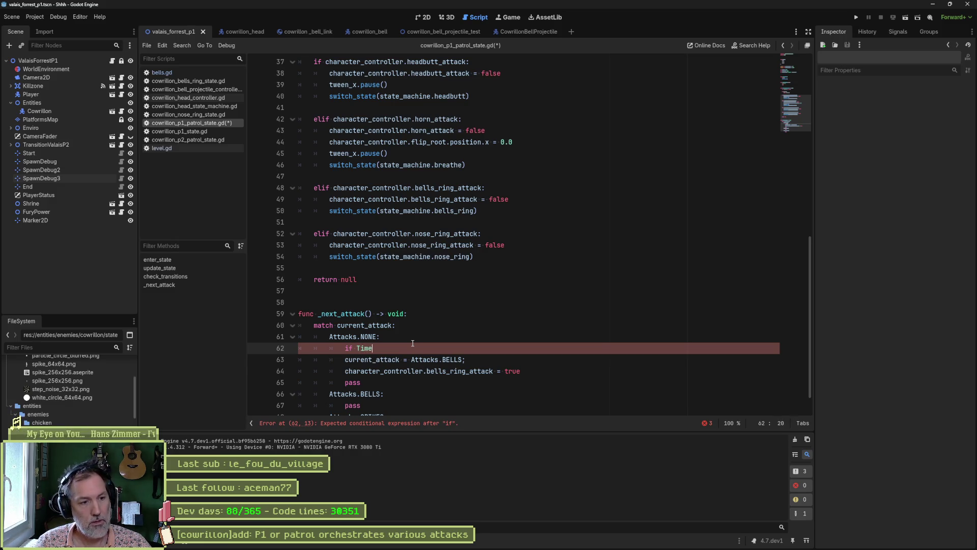
{"action": "key", "text": "Return"}
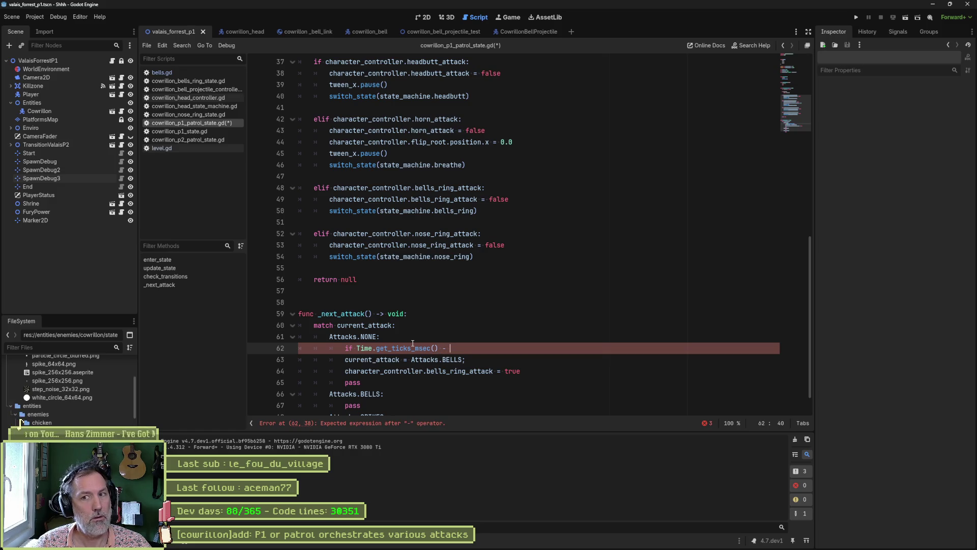
{"action": "type", "text": "en"}
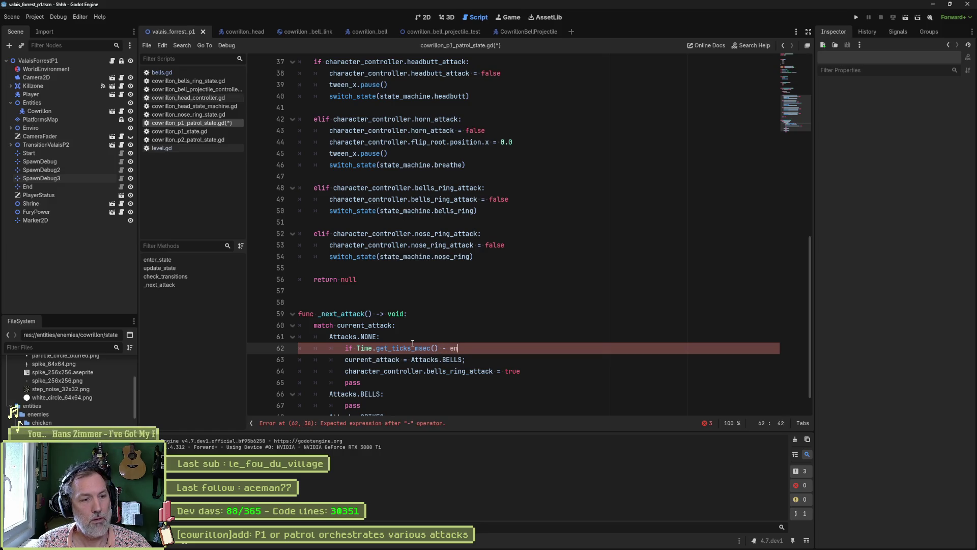
{"action": "key", "text": "Down"}
{"action": "key", "text": "Down"}
{"action": "key", "text": "Down"}
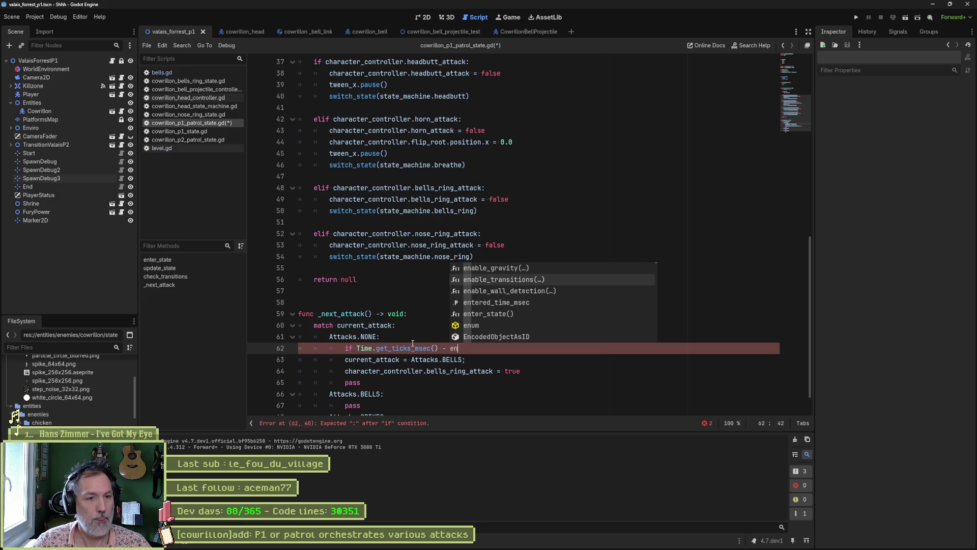
{"action": "key", "text": "Return"}
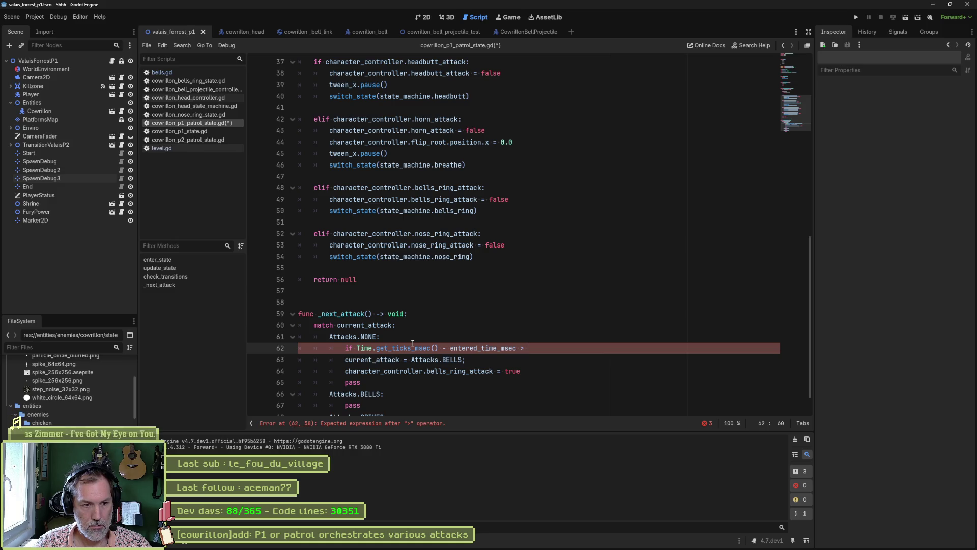
{"action": "type", "text": "patrol_du"}
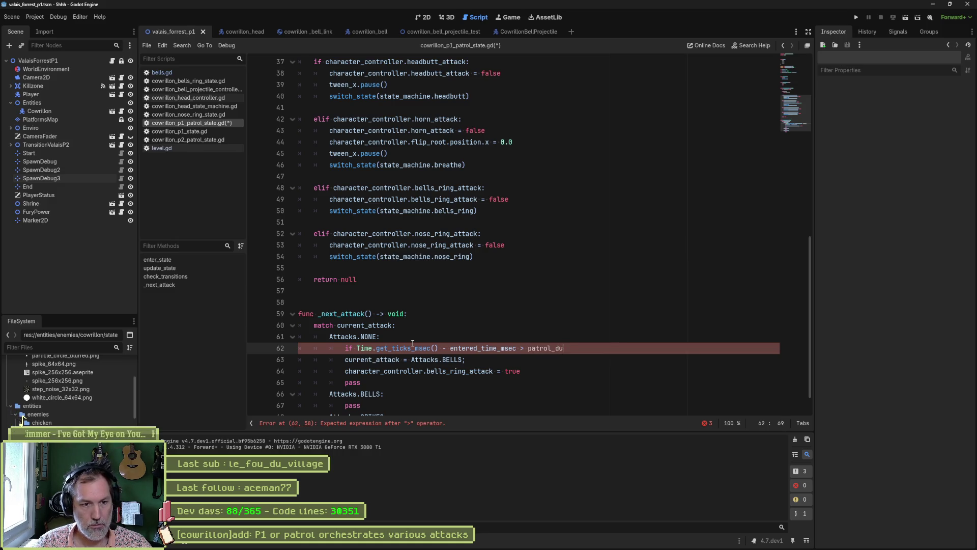
{"action": "type", "text": "ration:"}
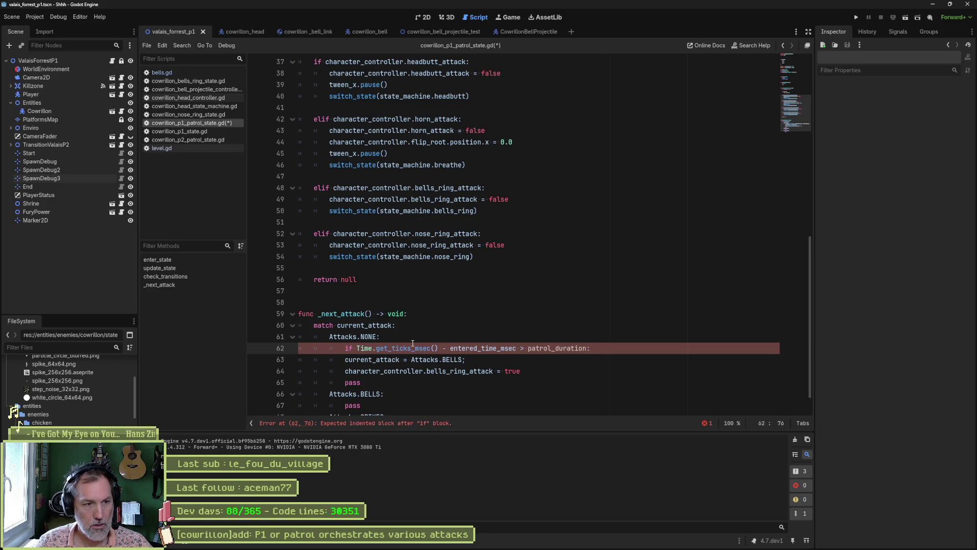
{"action": "key", "text": "Down"}
{"action": "key", "text": "shift+Down"}
{"action": "key", "text": "Tab"}
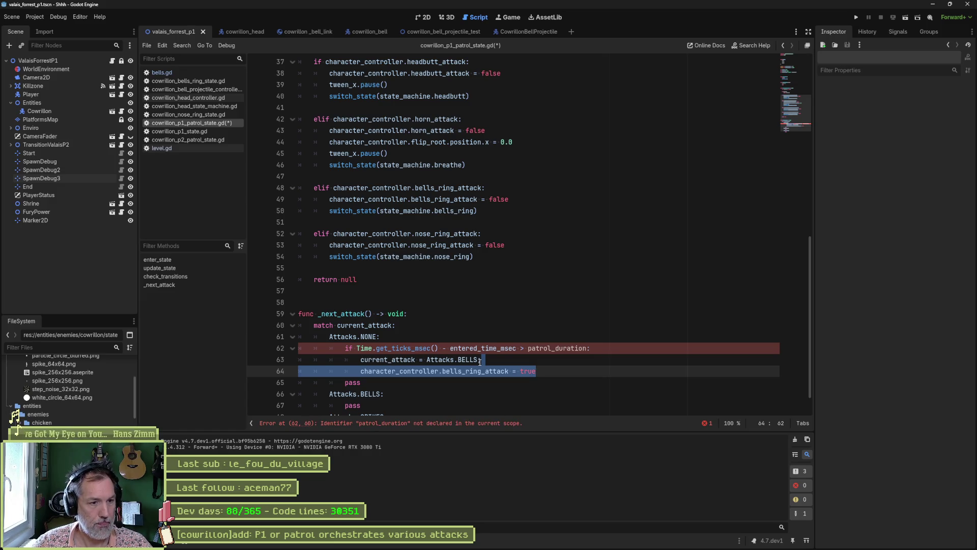
{"action": "left_click", "coordinate": [558, 348]}
Declare 'var patrol_duration: int' below the current_attack declaration.
{"action": "double_click", "coordinate": [557, 348]}
{"action": "scroll", "coordinate": [428, 181], "scroll_direction": "up", "scroll_amount": 4}
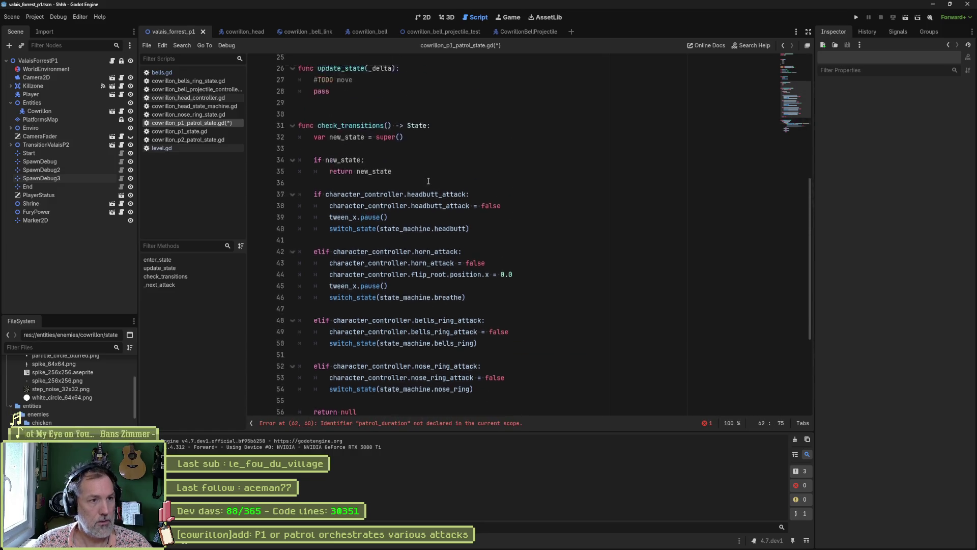
{"action": "scroll", "coordinate": [428, 181], "scroll_direction": "up", "scroll_amount": 7}
{"action": "left_click", "coordinate": [493, 210]}
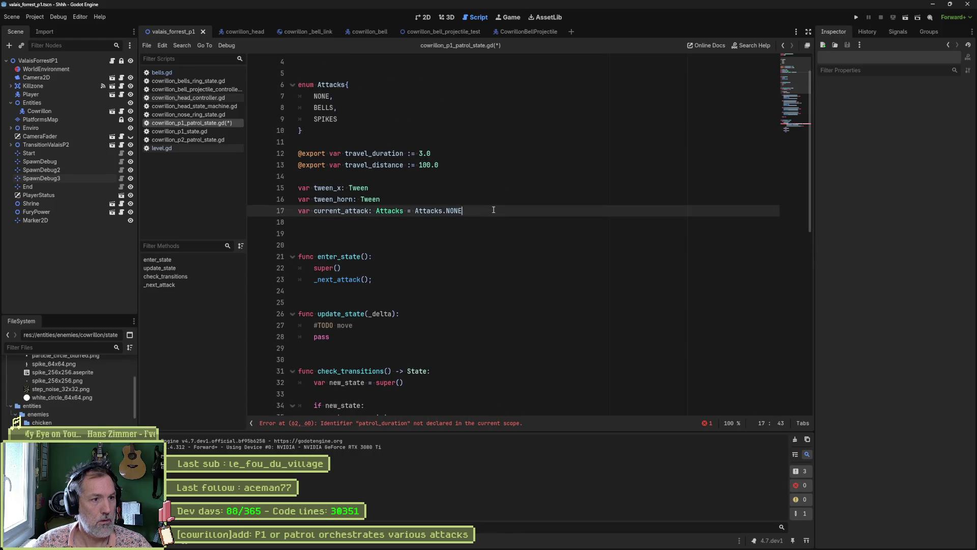
{"action": "key", "text": "Return"}
{"action": "type", "text": "var patrol_duration"}
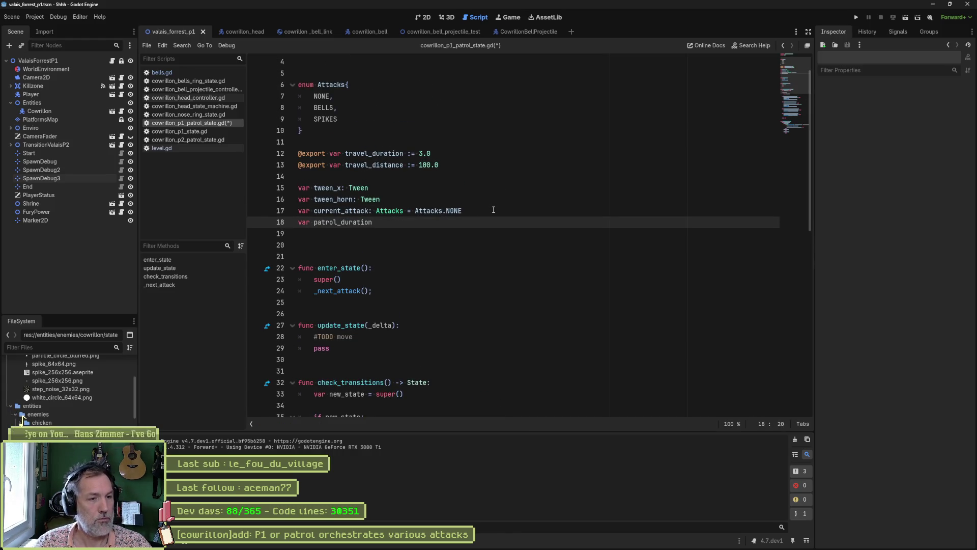
{"action": "type", "text": ": fl"}
{"action": "key", "text": "BackSpace"}
{"action": "key", "text": "BackSpace"}
{"action": "type", "text": "int"}
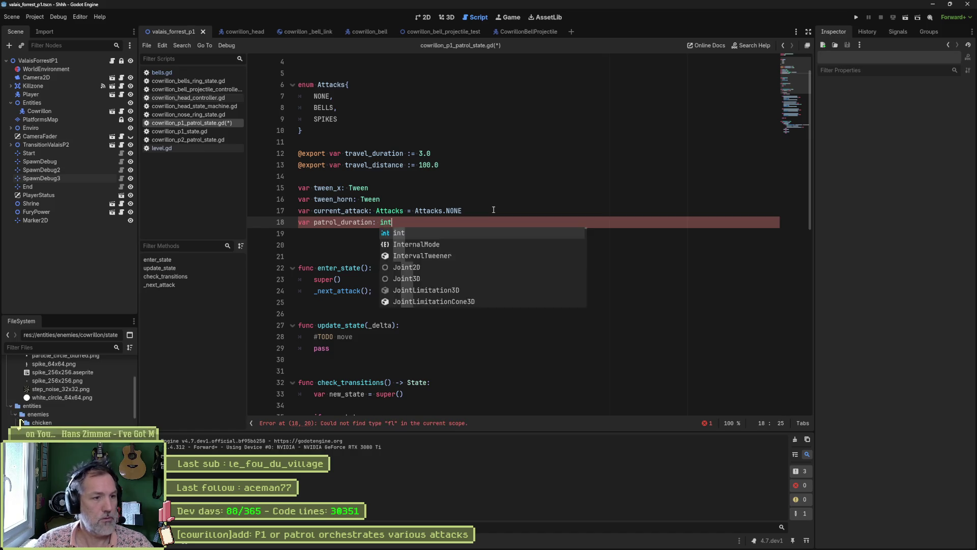
{"action": "key", "text": "Escape"}
In enter_state, set patrol_duration = randi_range(500, 3000) and save.
{"action": "left_click", "coordinate": [421, 280]}
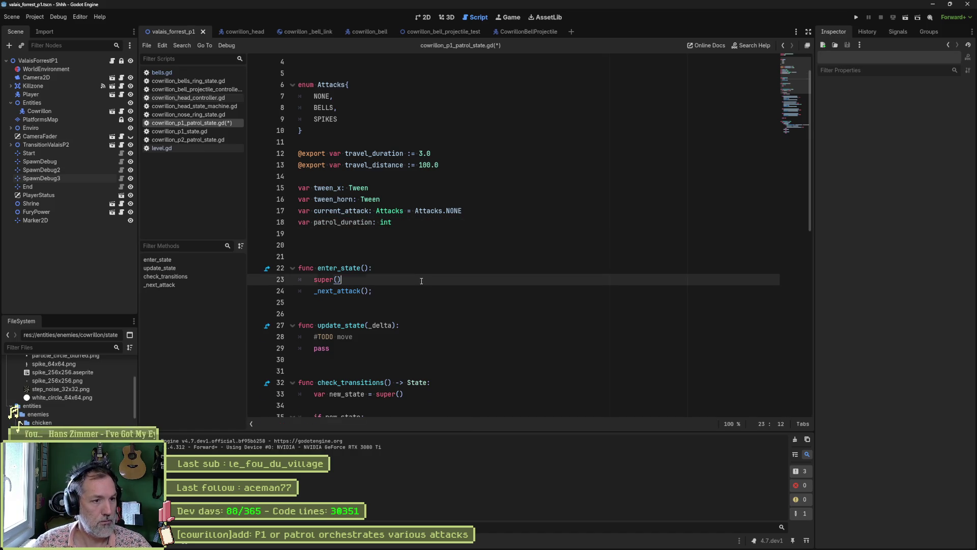
{"action": "key", "text": "Return"}
{"action": "type", "text": "patrol"}
{"action": "key", "text": "Return"}
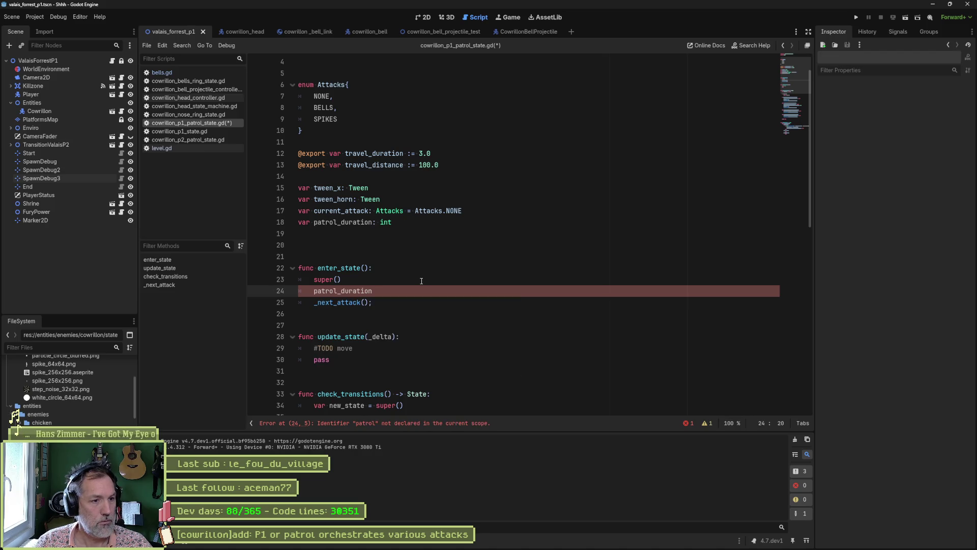
{"action": "type", "text": "f"}
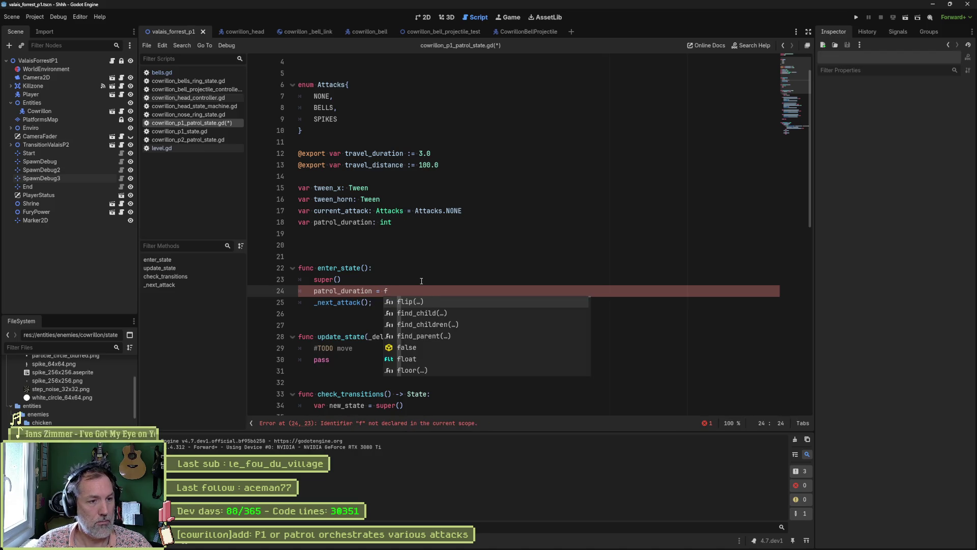
{"action": "key", "text": "BackSpace"}
{"action": "type", "text": "g"}
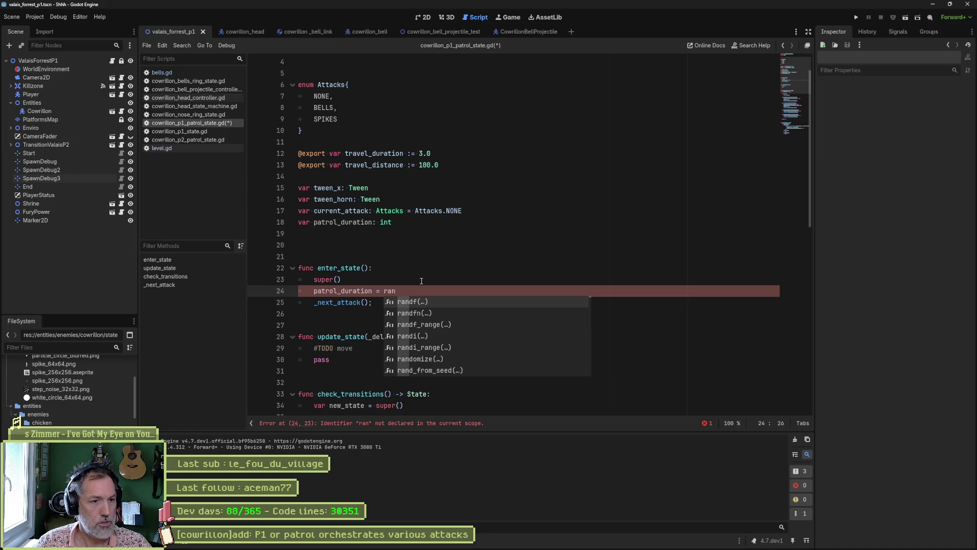
{"action": "key", "text": "Down"}
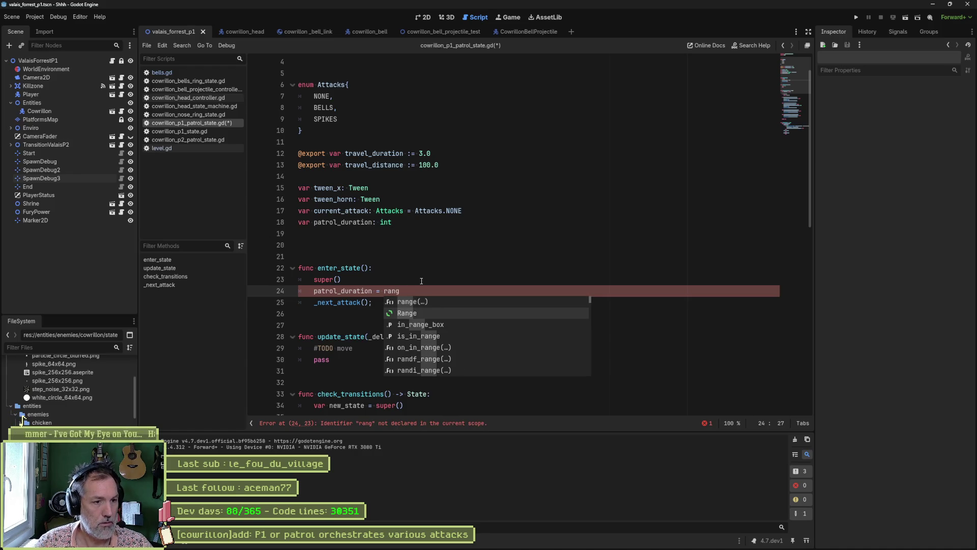
{"action": "key", "text": "Down"}
{"action": "key", "text": "Down"}
{"action": "key", "text": "Down"}
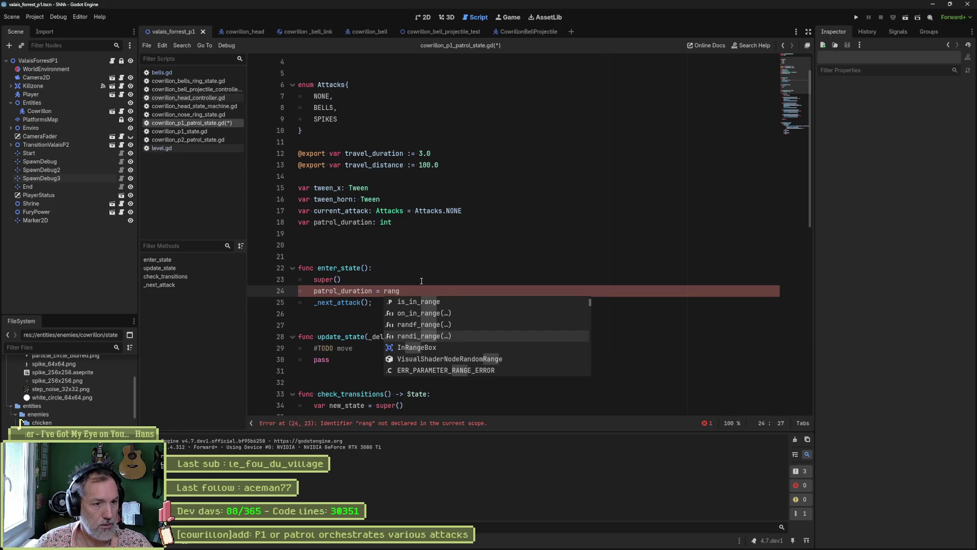
{"action": "key", "text": "Return"}
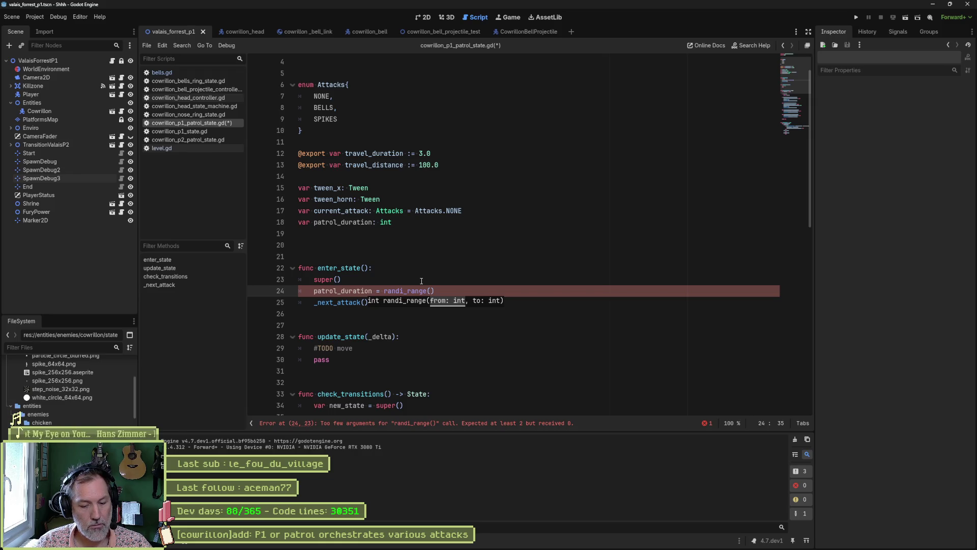
{"action": "type", "text": "500, "}
{"action": "type", "text": "3000"}
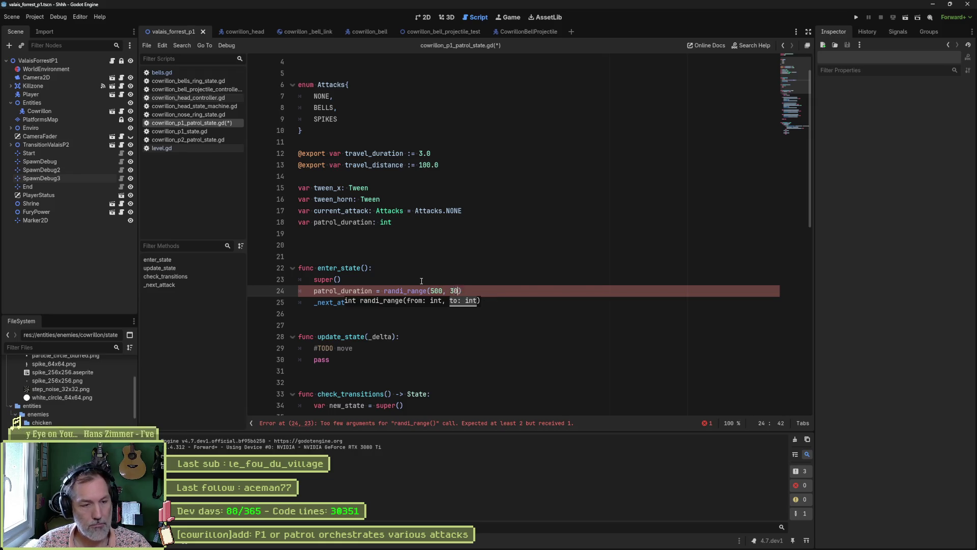
{"action": "key", "text": "ctrl+s"}
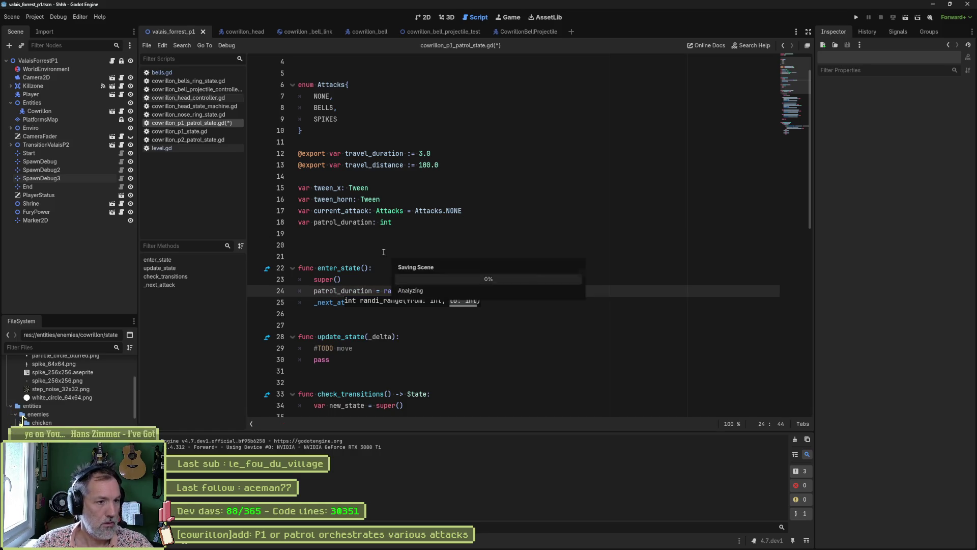
{"action": "left_click", "coordinate": [379, 261]}
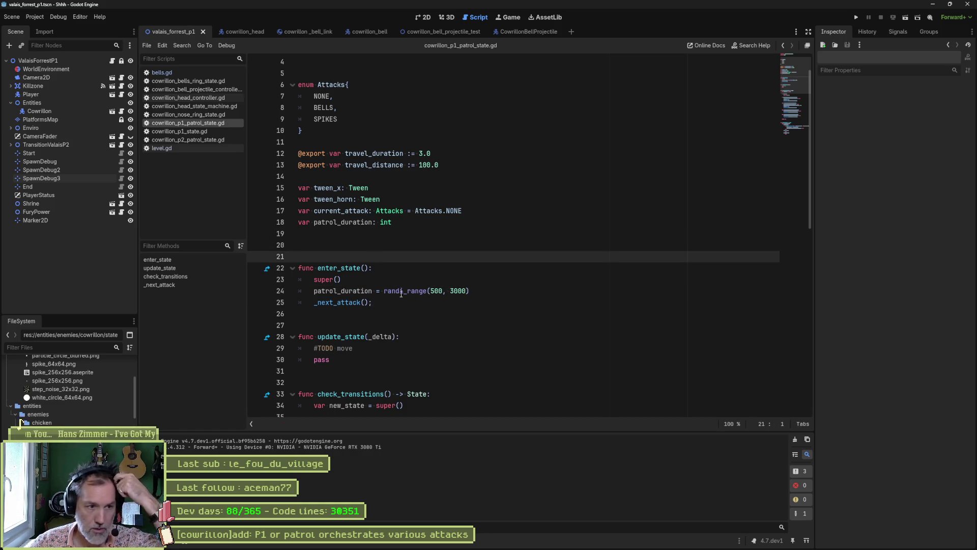
{"action": "double_click", "coordinate": [358, 293]}
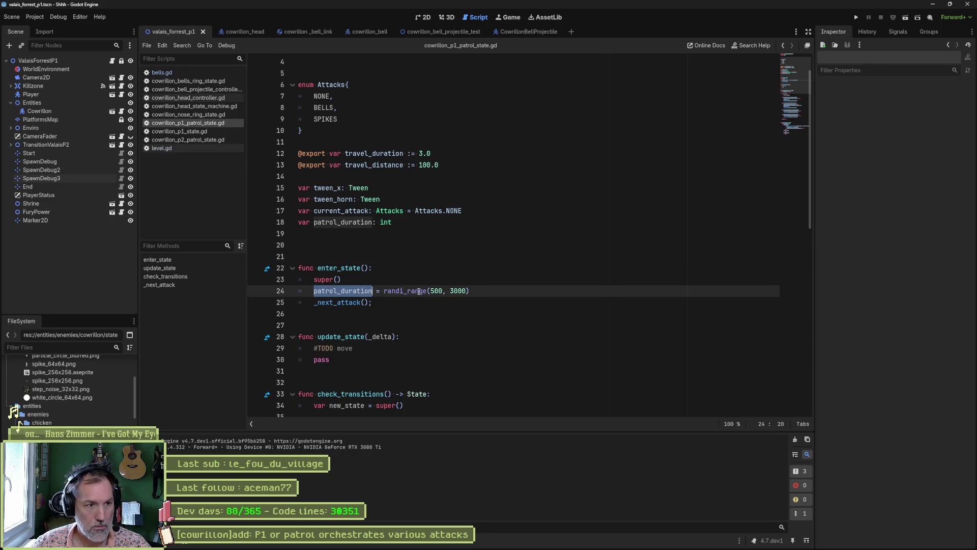
{"action": "scroll", "coordinate": [407, 310], "scroll_direction": "down", "scroll_amount": 8}
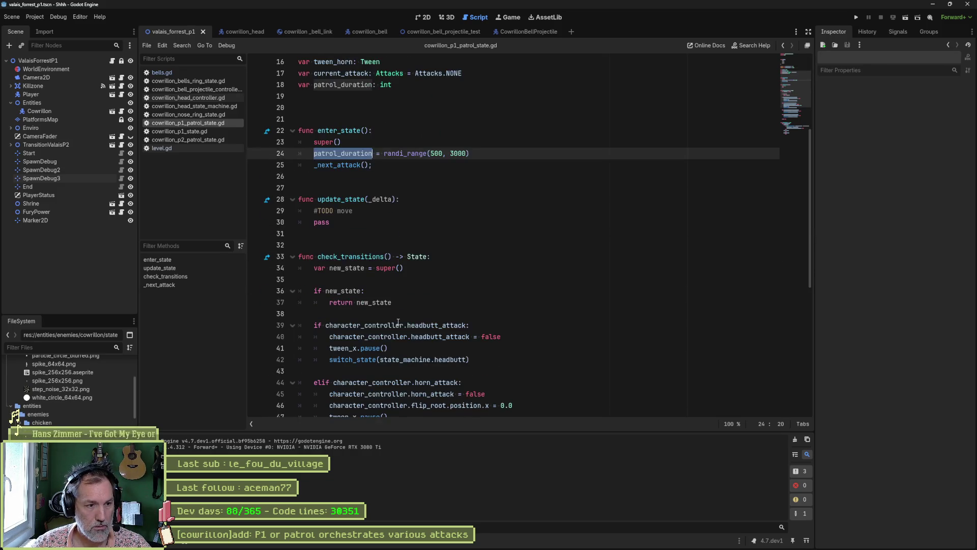
{"action": "scroll", "coordinate": [399, 327], "scroll_direction": "down", "scroll_amount": 4}
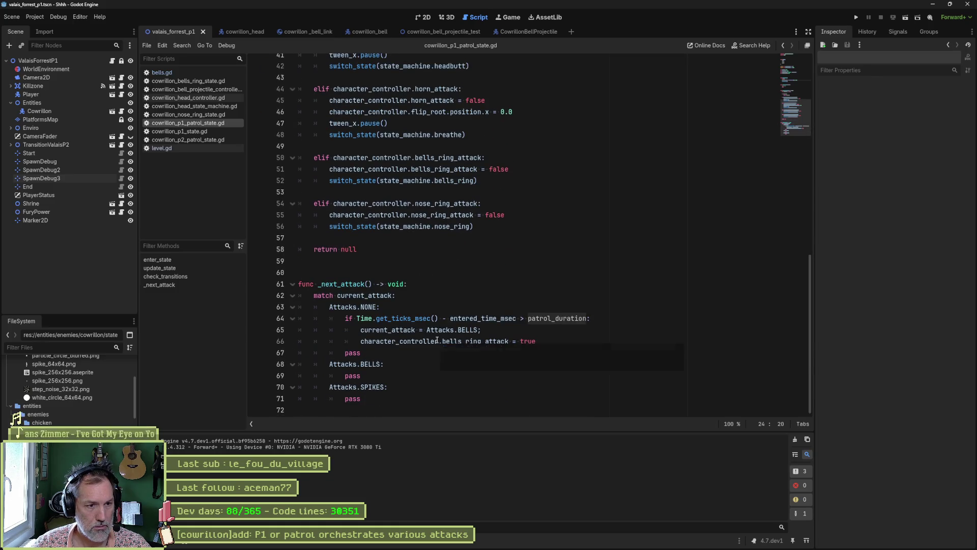
{"action": "scroll", "coordinate": [430, 323], "scroll_direction": "up", "scroll_amount": 3}
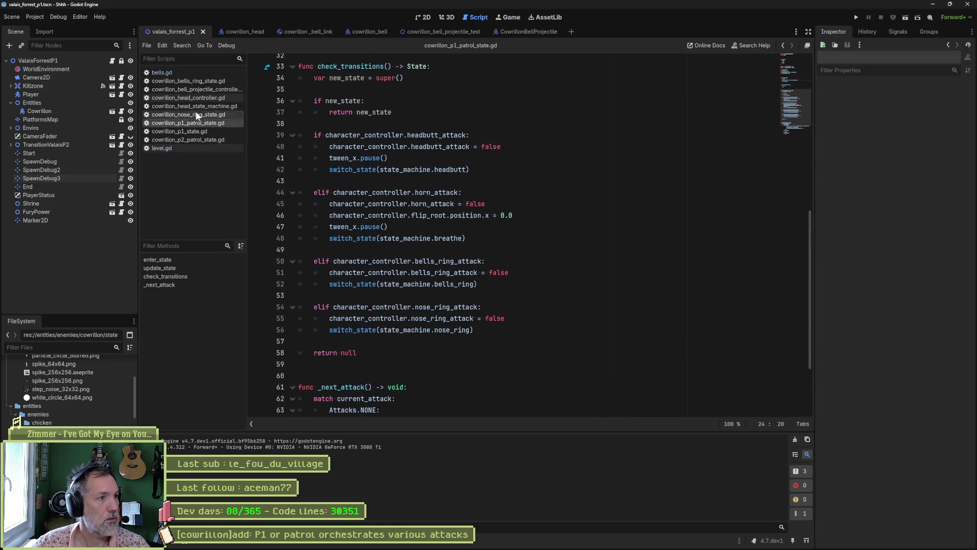
{"action": "key", "text": "F6"}
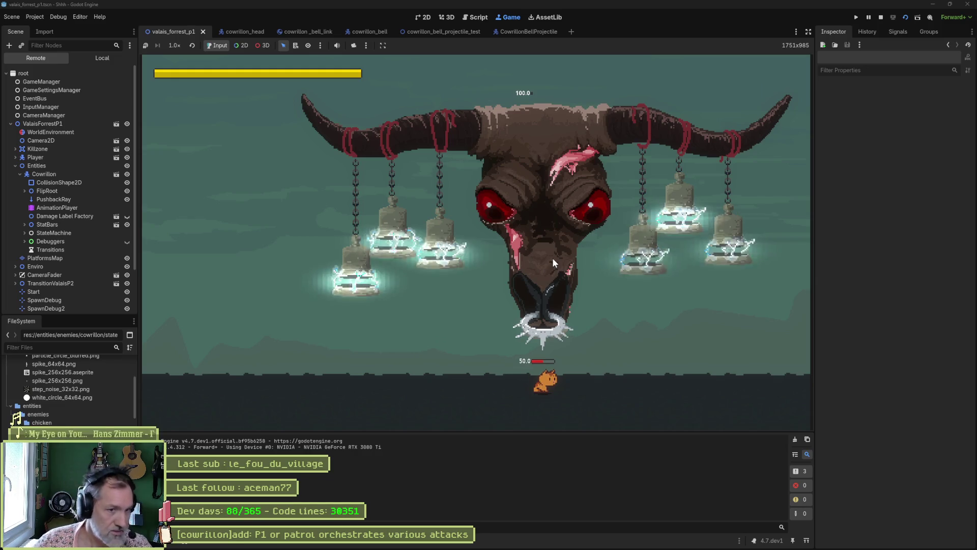
{"action": "key", "text": "F8"}
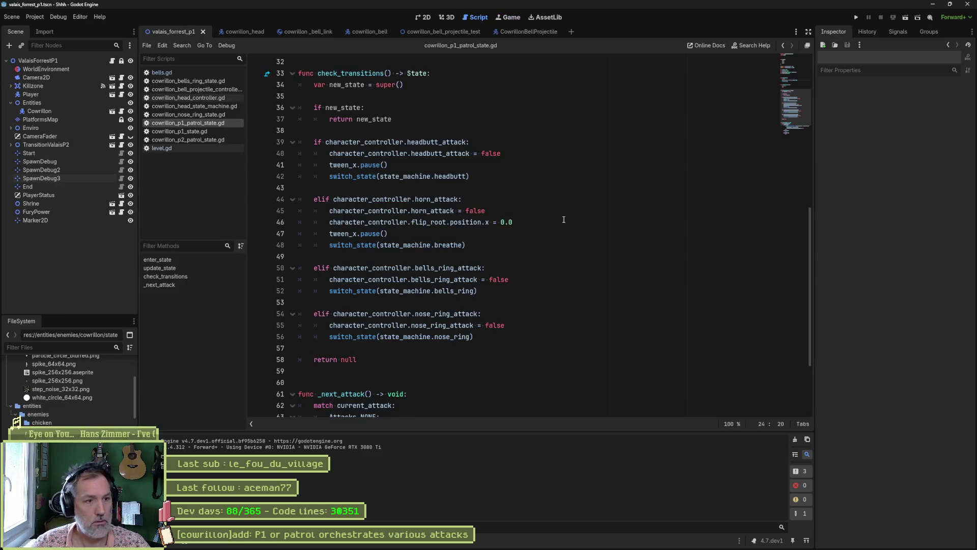
{"action": "scroll", "coordinate": [472, 264], "scroll_direction": "down", "scroll_amount": 3}
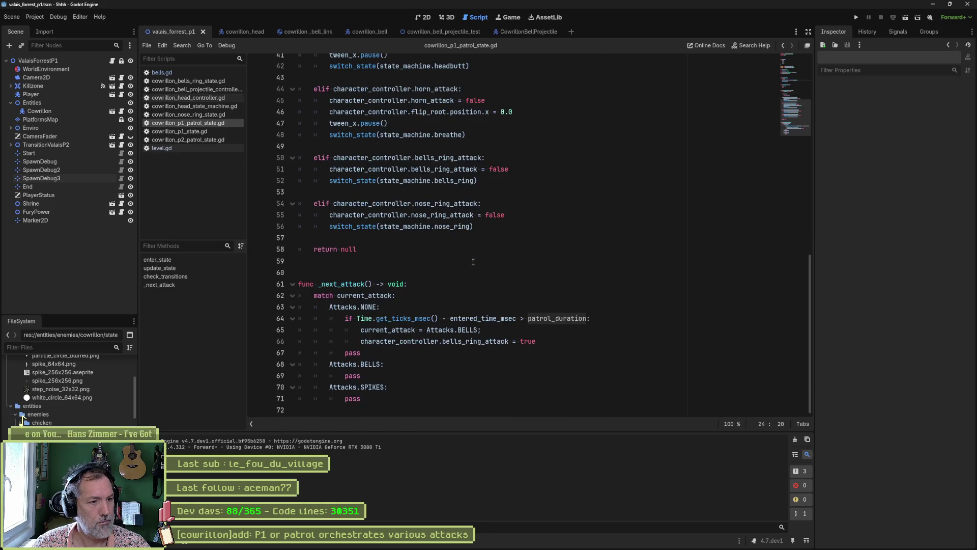
{"action": "mouse_move", "coordinate": [385, 321]}
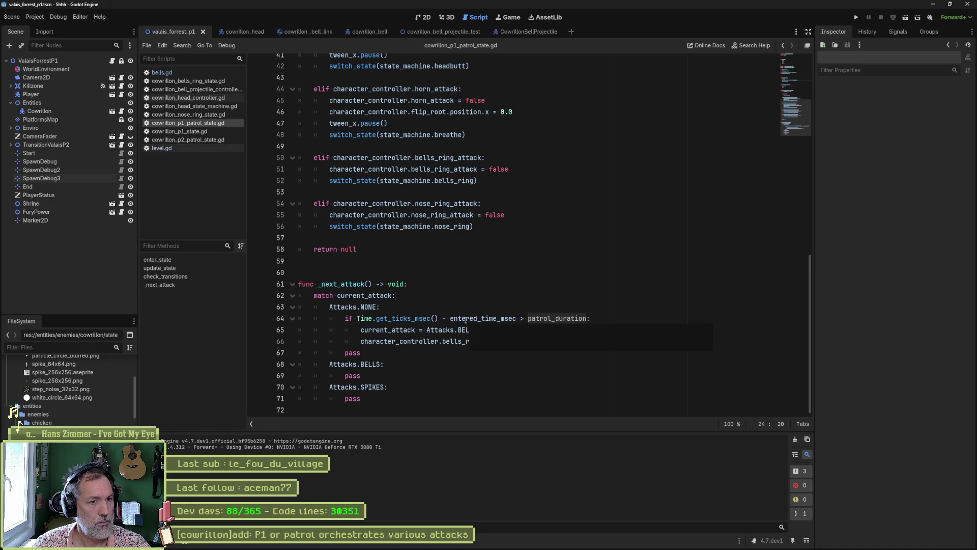
{"action": "mouse_move", "coordinate": [466, 321]}
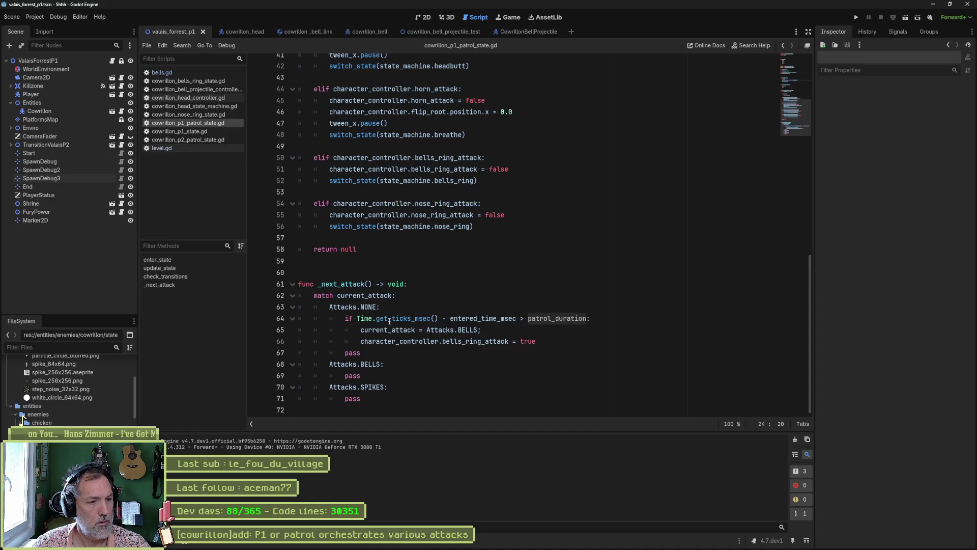
{"action": "left_click_drag", "start_coordinate": [358, 320], "coordinate": [585, 321]}
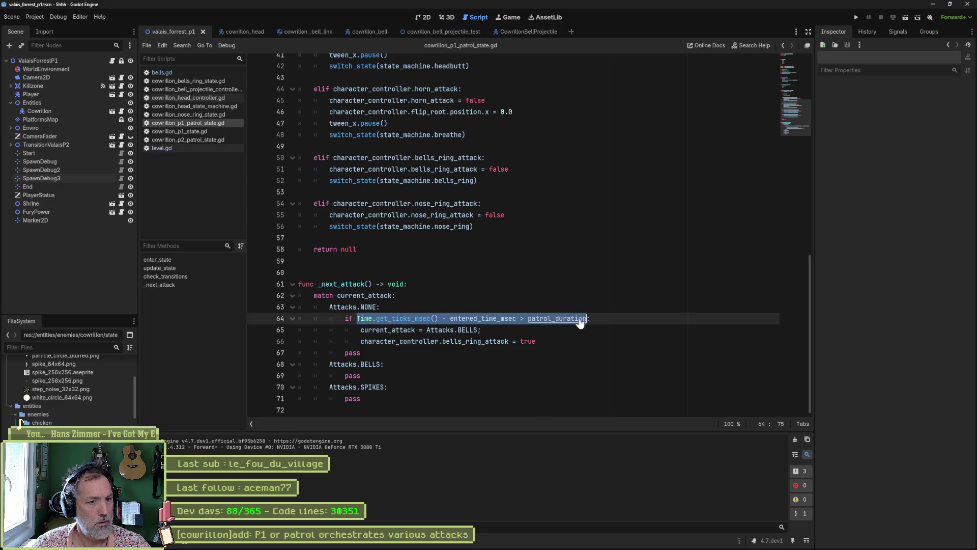
Add a print_debug(self, ...) line under Attacks.NONE labelled with the pasted timing condition.
{"action": "left_click", "coordinate": [564, 310]}
{"action": "key", "text": "Return"}
{"action": "type", "text": "print_debug"}
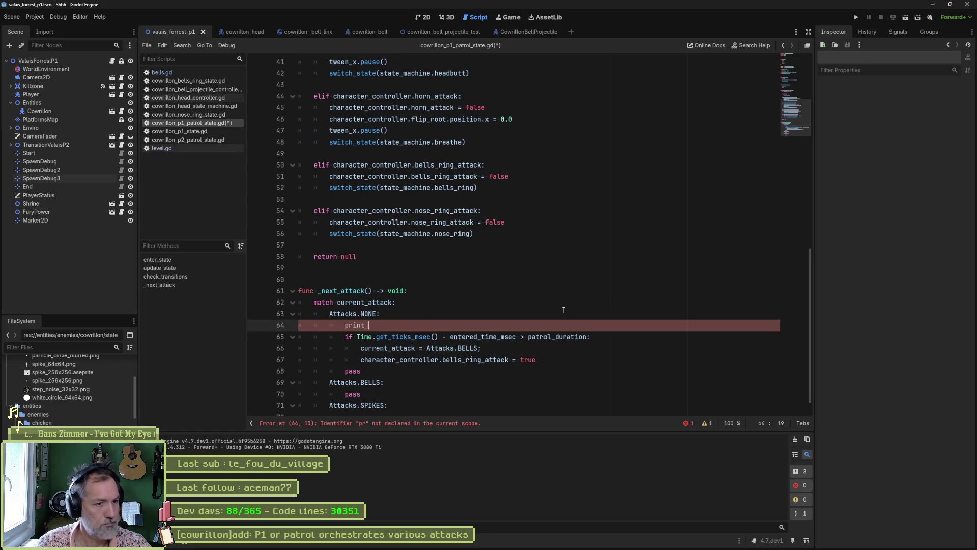
{"action": "type", "text": "(sef"}
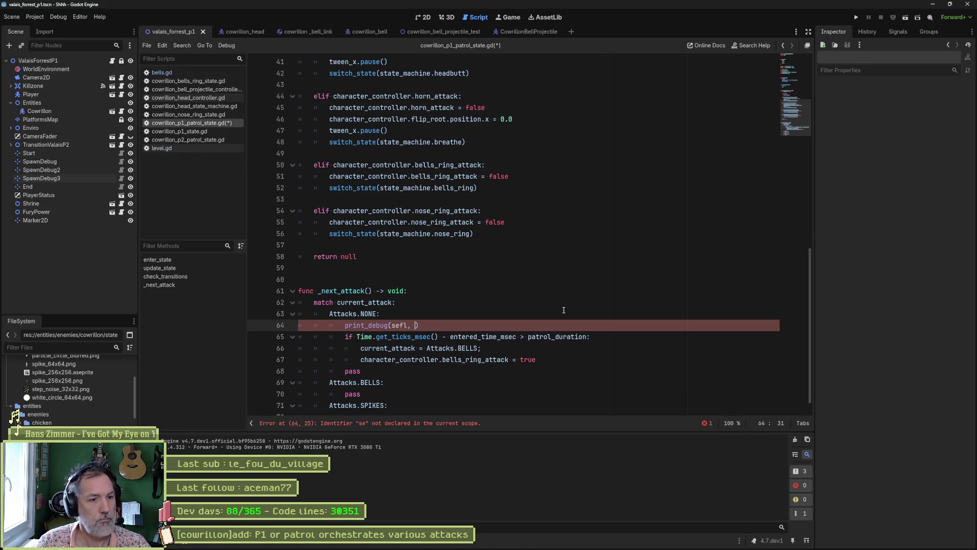
{"action": "key", "text": "BackSpace"}
{"action": "type", "text": "lf, \""}
{"action": "type", "text": "Time.get_ticks_msec() - entered_time_msec > patrol_duration"}
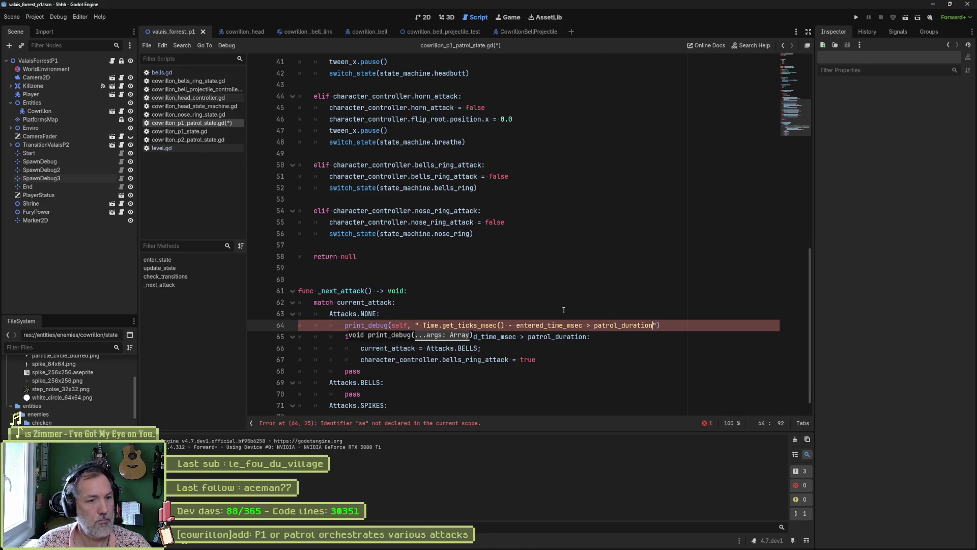
Insert the Time.get_ticks_msec() and entered_time_msec values after their labels in the debug print.
{"action": "left_click", "coordinate": [502, 325]}
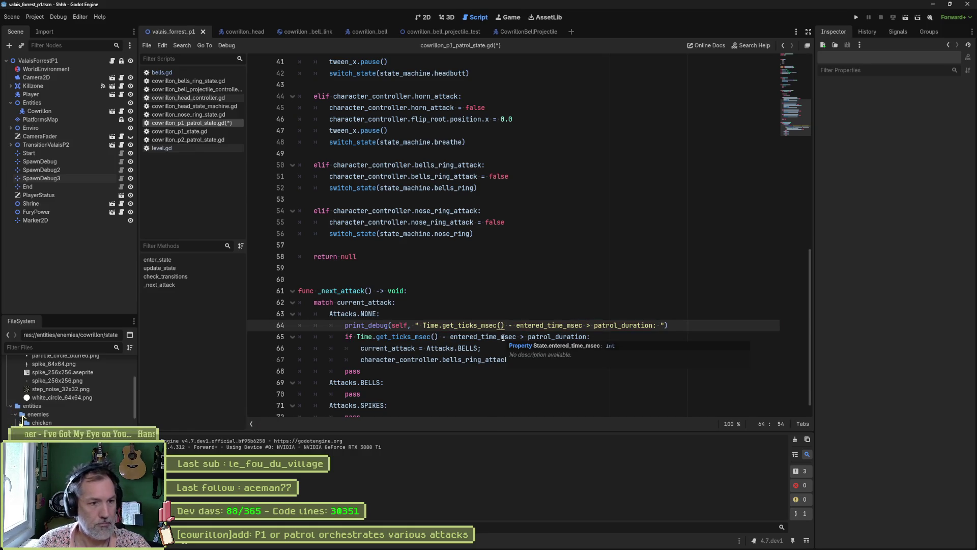
{"action": "type", "text": ":\""}
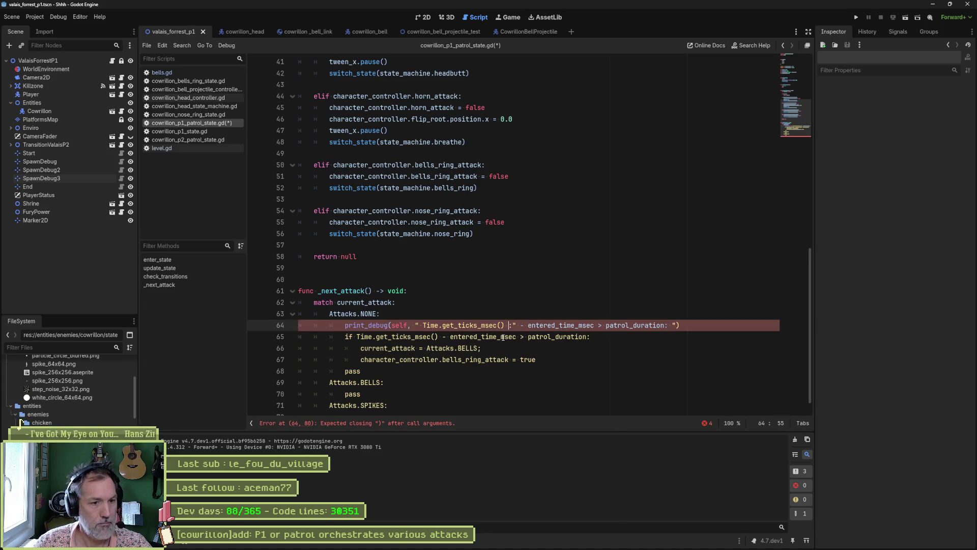
{"action": "key", "text": "Left"}
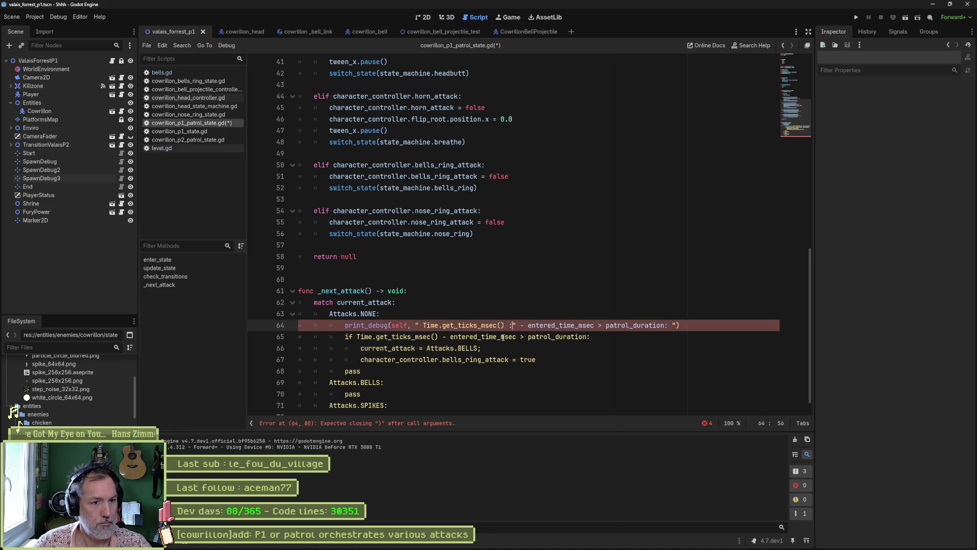
{"action": "type", "text": ", Time.get_ticks_msec()"}
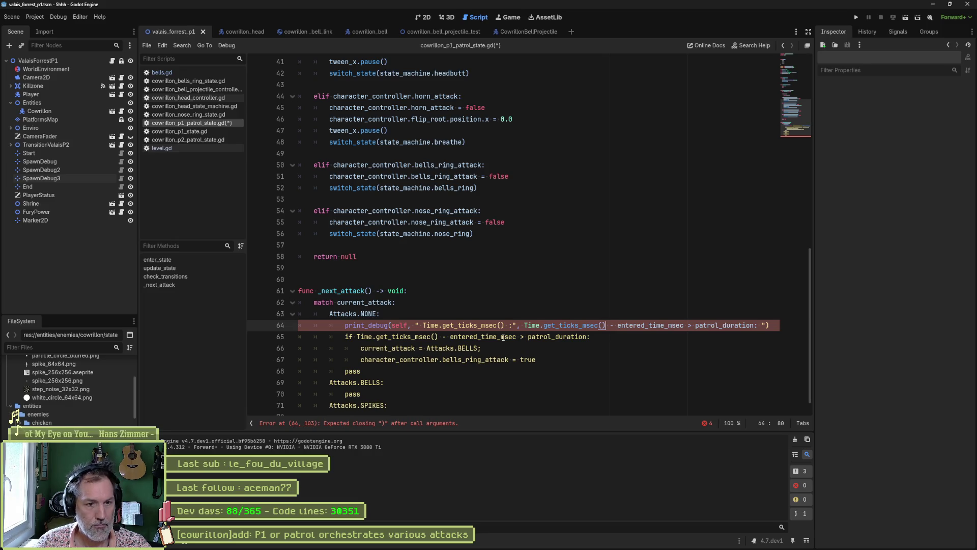
{"action": "type", "text": ", \""}
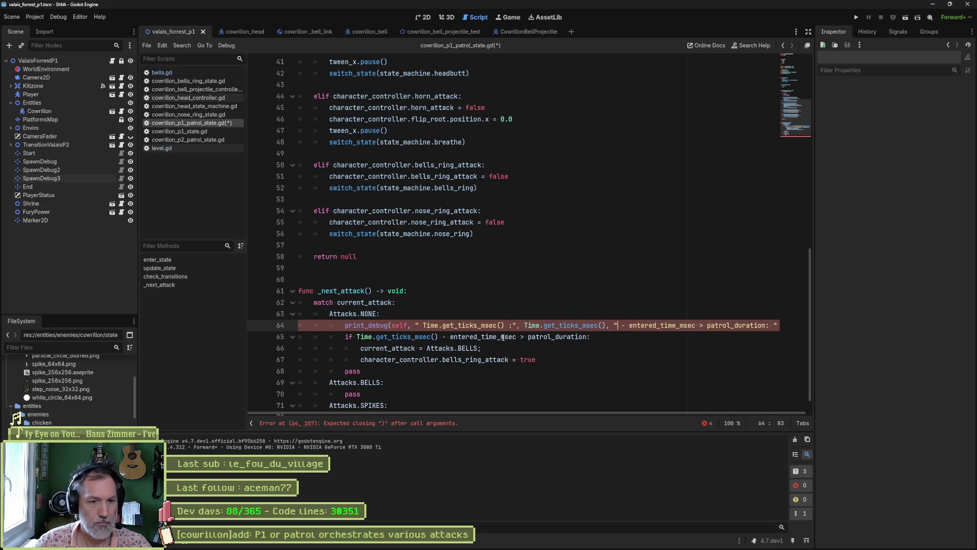
{"action": "key", "text": "Delete"}
{"action": "key", "text": "Right"}
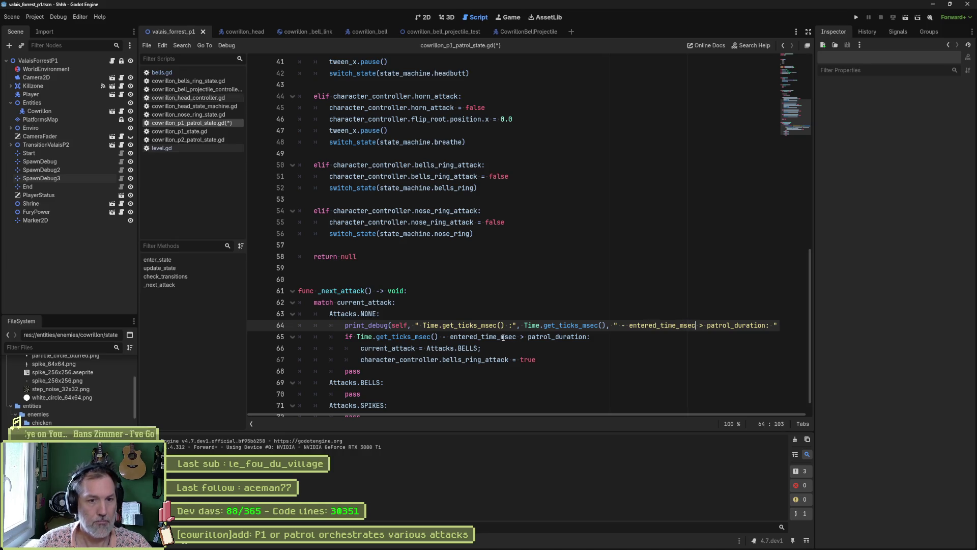
{"action": "type", "text": ":"}
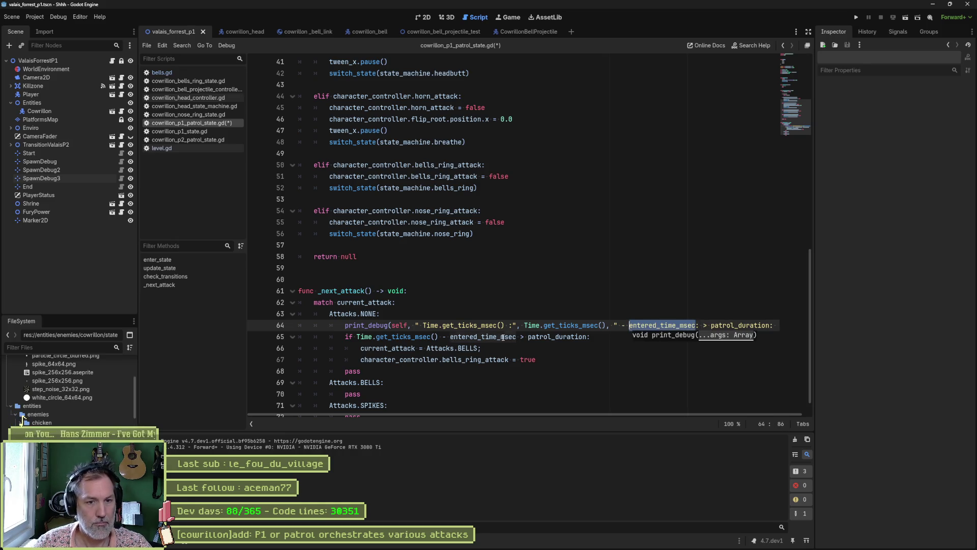
{"action": "type", "text": "\""}
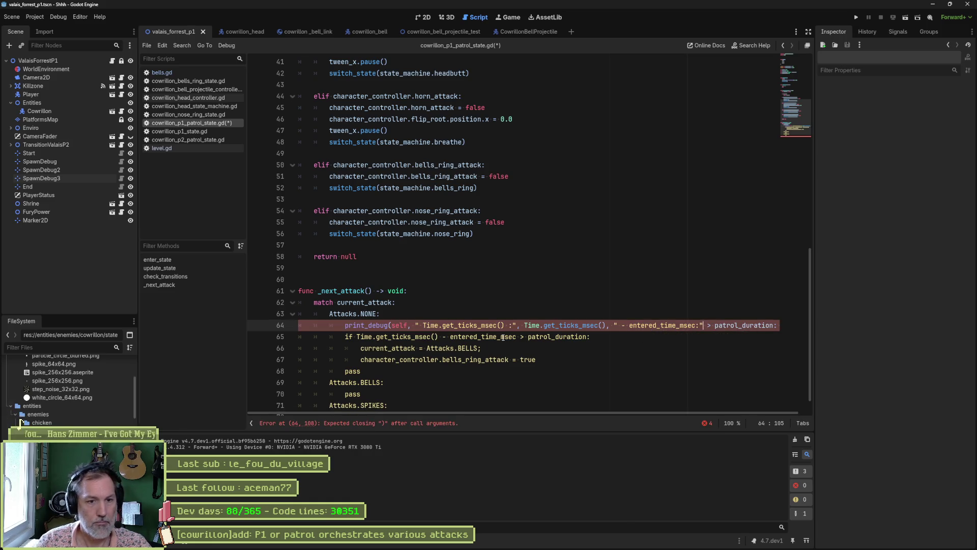
{"action": "key", "text": "Left"}
{"action": "key", "text": "Right"}
{"action": "type", "text": ", entered_time_msec, "}
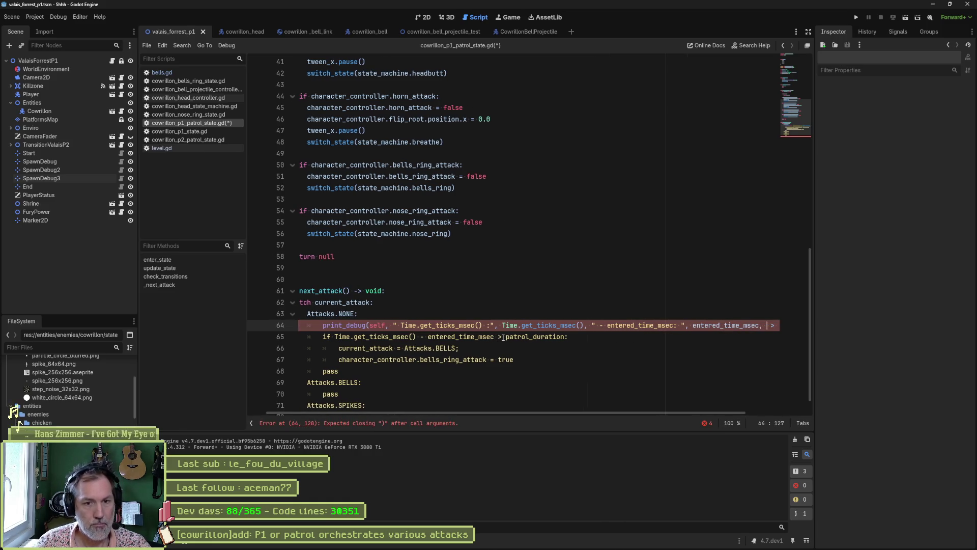
{"action": "type", "text": "\""}
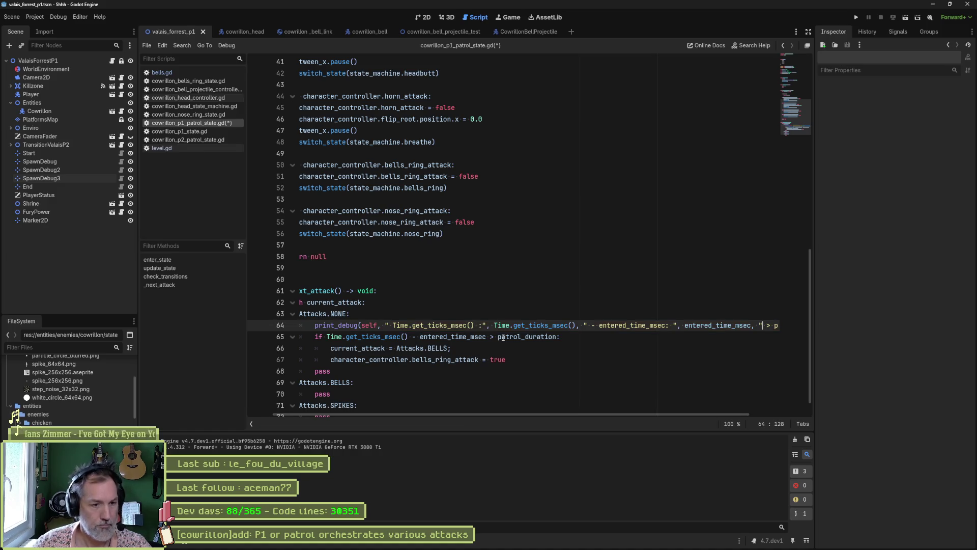
Append patrol_duration to the print_debug call and run the boss fight with F5.
{"action": "left_click_drag", "start_coordinate": [604, 414], "coordinate": [751, 410]}
{"action": "left_click_drag", "start_coordinate": [766, 327], "coordinate": [706, 326]}
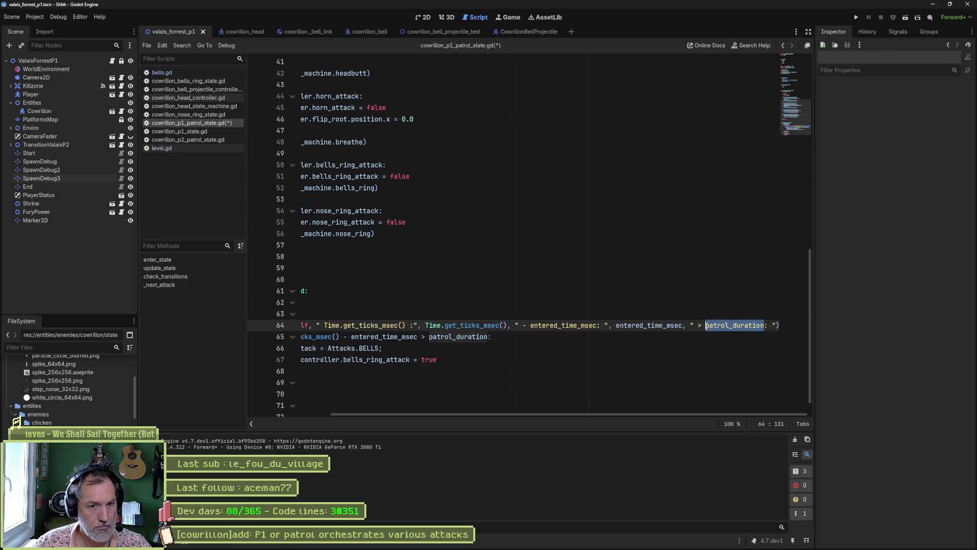
{"action": "left_click", "coordinate": [776, 325]}
{"action": "type", "text": ", patrol_duration"}
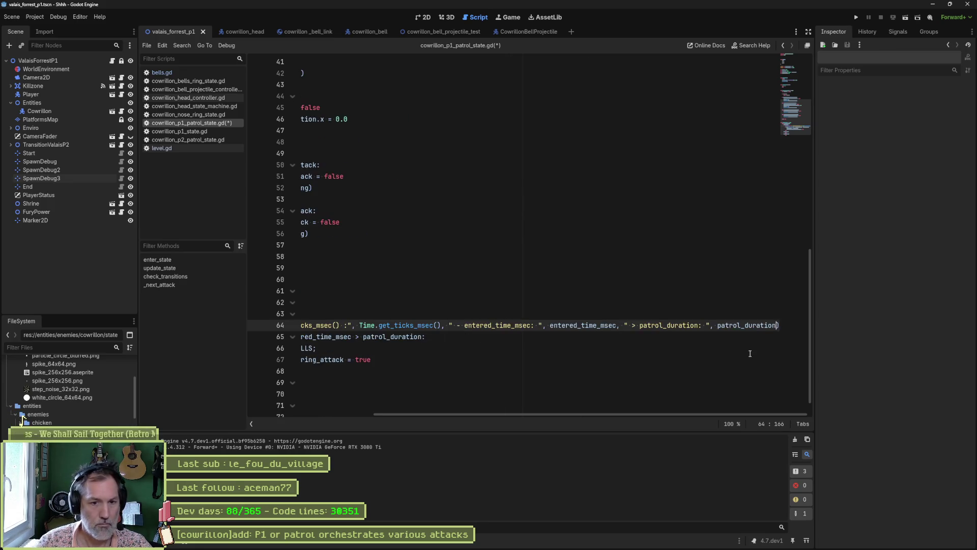
{"action": "key", "text": "F5"}
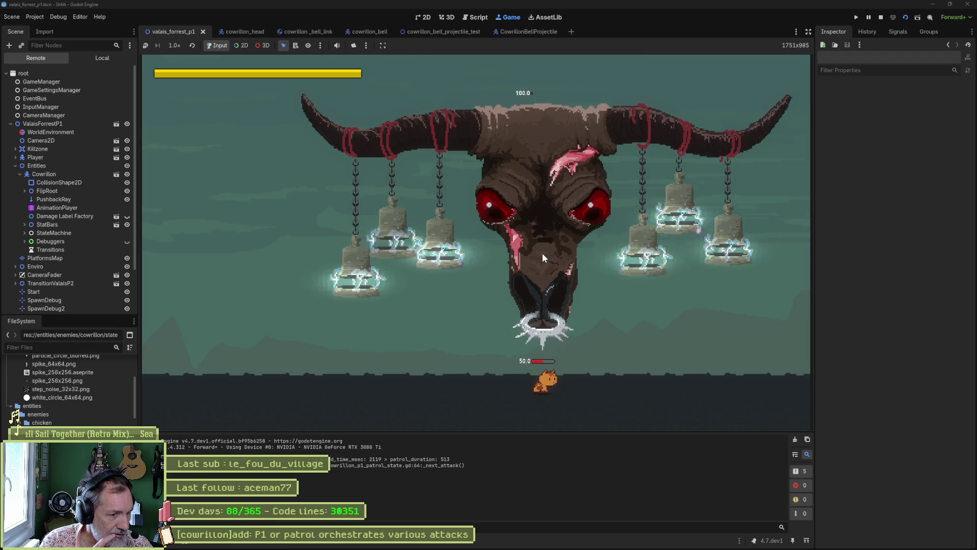
Stop the boss test run and return to the _next_attack declaration in the patrol script.
{"action": "key", "text": "F8"}
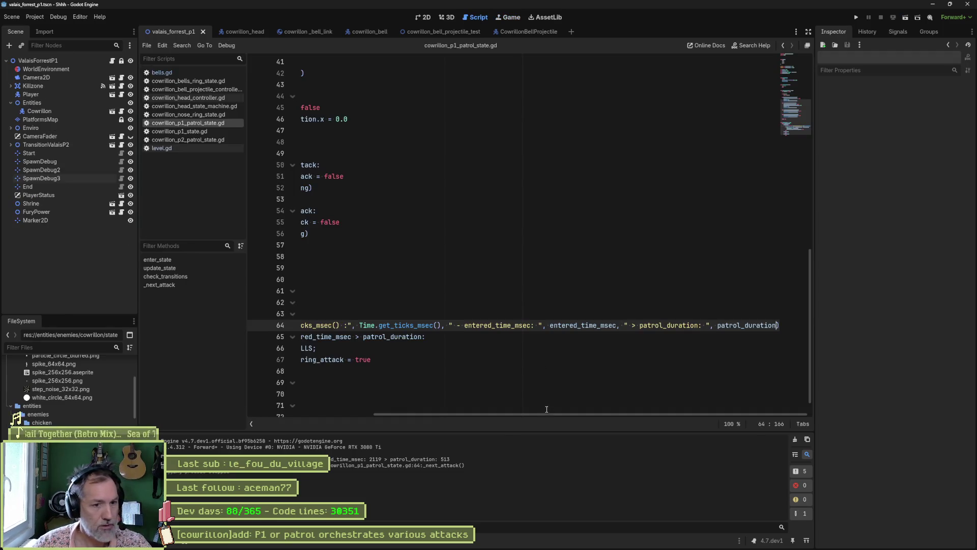
{"action": "left_click_drag", "start_coordinate": [547, 413], "coordinate": [390, 415]}
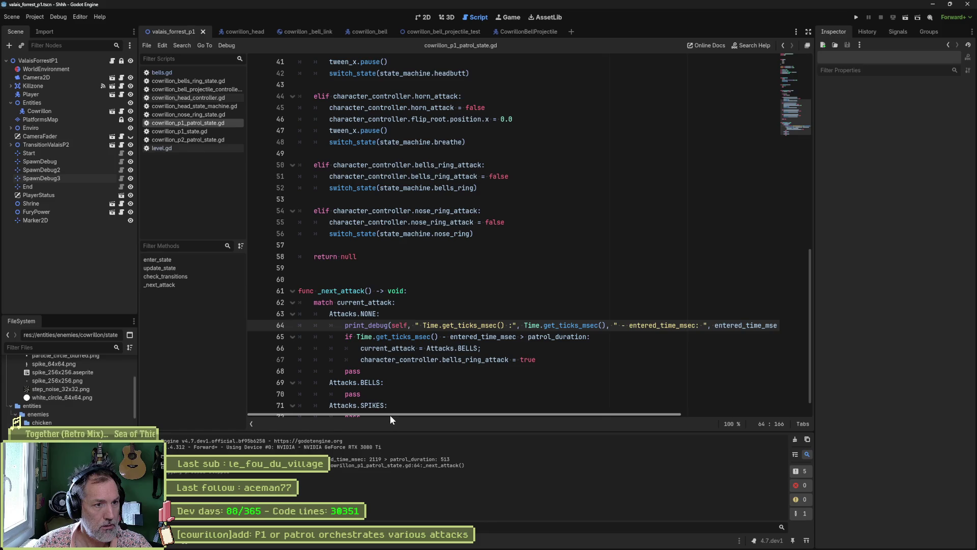
{"action": "double_click", "coordinate": [341, 291]}
{"action": "left_click", "coordinate": [509, 326]}
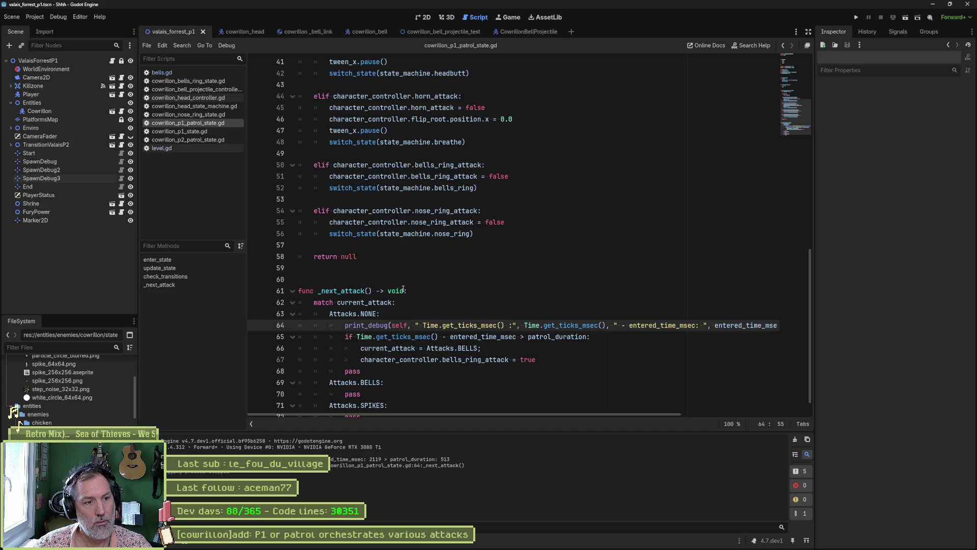
{"action": "left_click", "coordinate": [422, 287]}
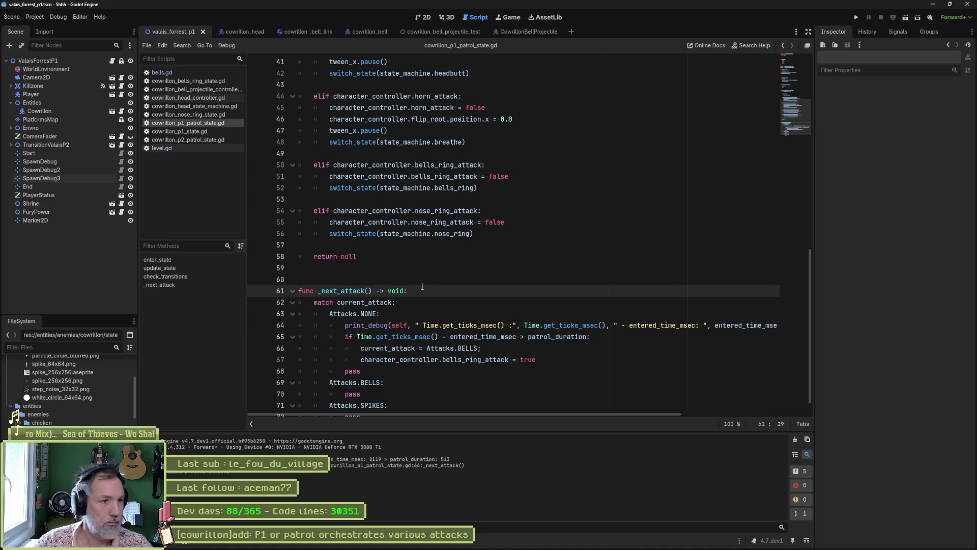
Cut the print_debug and patrol-timer check lines out of _next_attack's NONE case.
{"action": "left_click", "coordinate": [422, 279]}
{"action": "scroll", "coordinate": [423, 270], "scroll_direction": "up", "scroll_amount": 5}
{"action": "scroll", "coordinate": [423, 267], "scroll_direction": "down", "scroll_amount": 5}
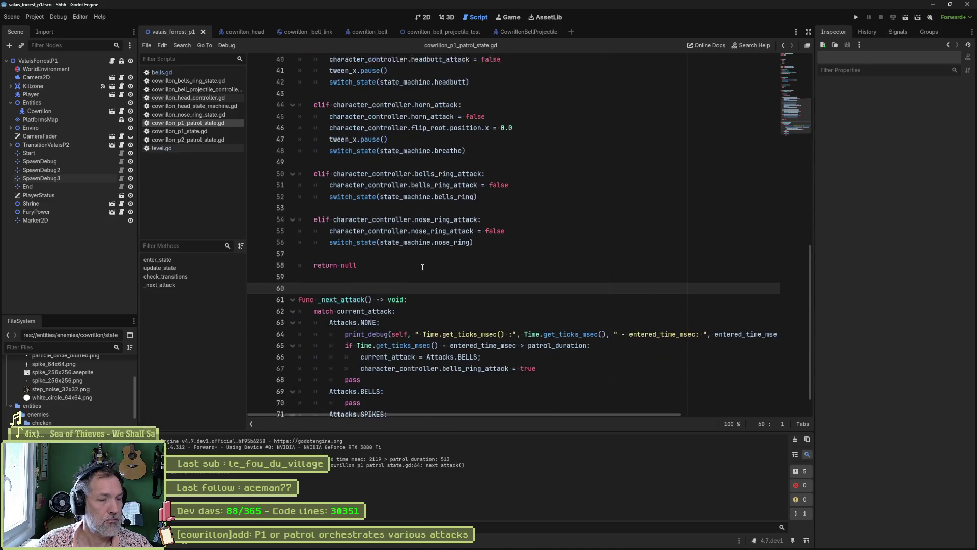
{"action": "scroll", "coordinate": [422, 268], "scroll_direction": "down", "scroll_amount": 1}
{"action": "key", "text": "Return"}
{"action": "key", "text": "Return"}
{"action": "key", "text": "Return"}
{"action": "key", "text": "Up"}
{"action": "key", "text": "Up"}
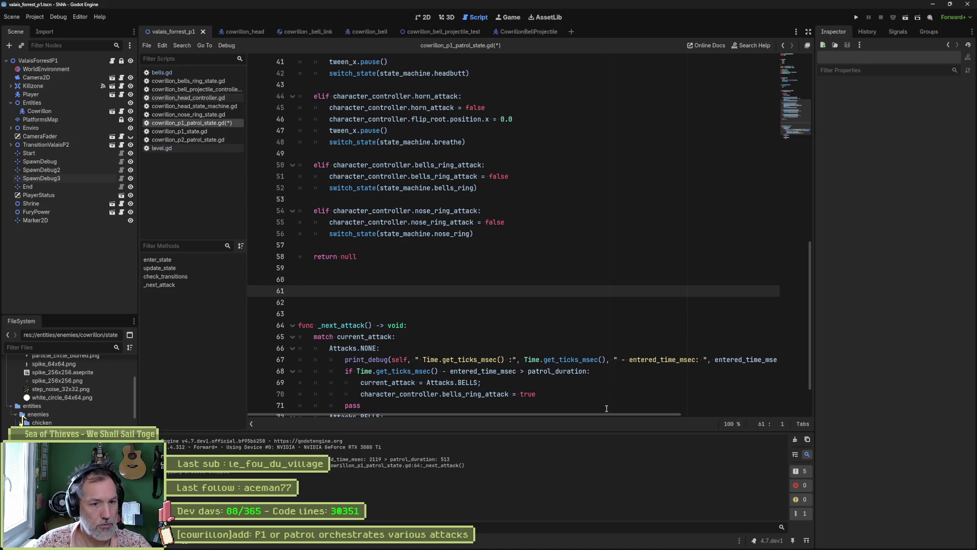
{"action": "left_click", "coordinate": [573, 394]}
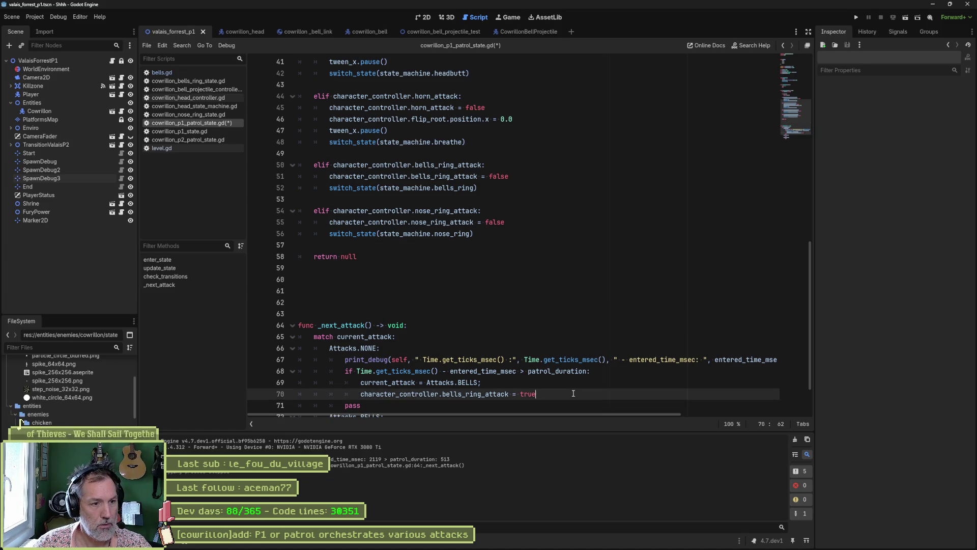
{"action": "left_click_drag", "start_coordinate": [573, 393], "coordinate": [575, 352]}
{"action": "key", "text": "ctrl+x"}
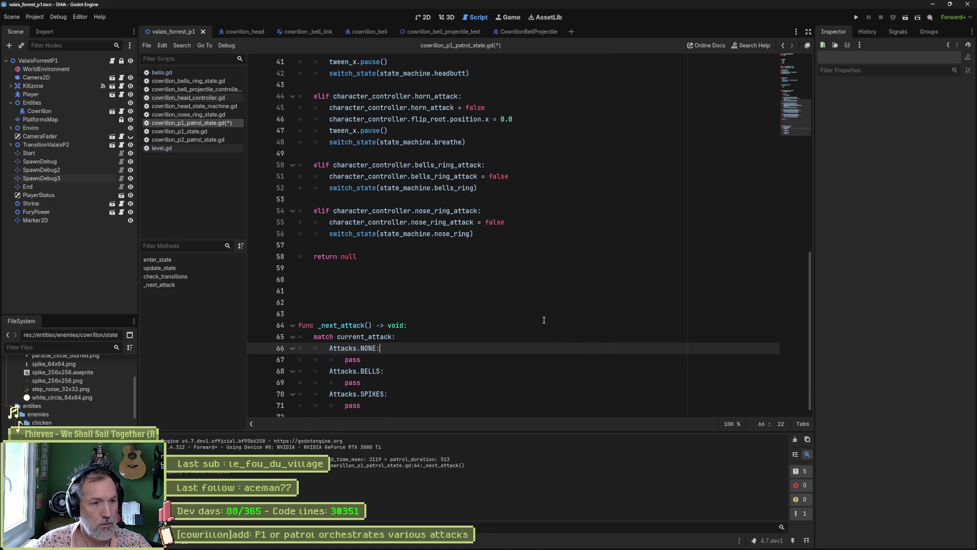
Paste the timer check into update_state after the TODO, dedent it, drop the debug print, and save.
{"action": "scroll", "coordinate": [396, 137], "scroll_direction": "up", "scroll_amount": 5}
{"action": "left_click", "coordinate": [412, 97]}
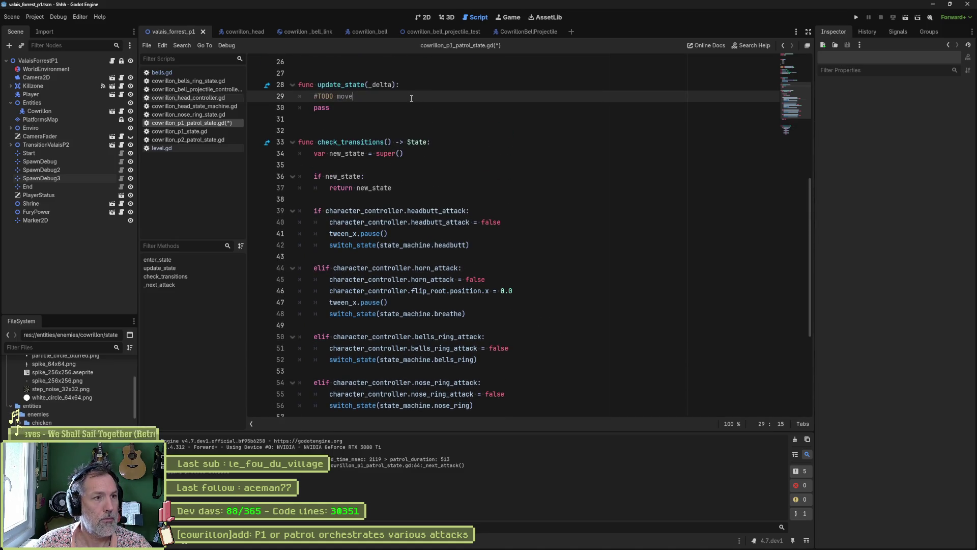
{"action": "key", "text": "ctrl+v"}
{"action": "left_click_drag", "start_coordinate": [415, 107], "coordinate": [412, 131]}
{"action": "key", "text": "shift+Down"}
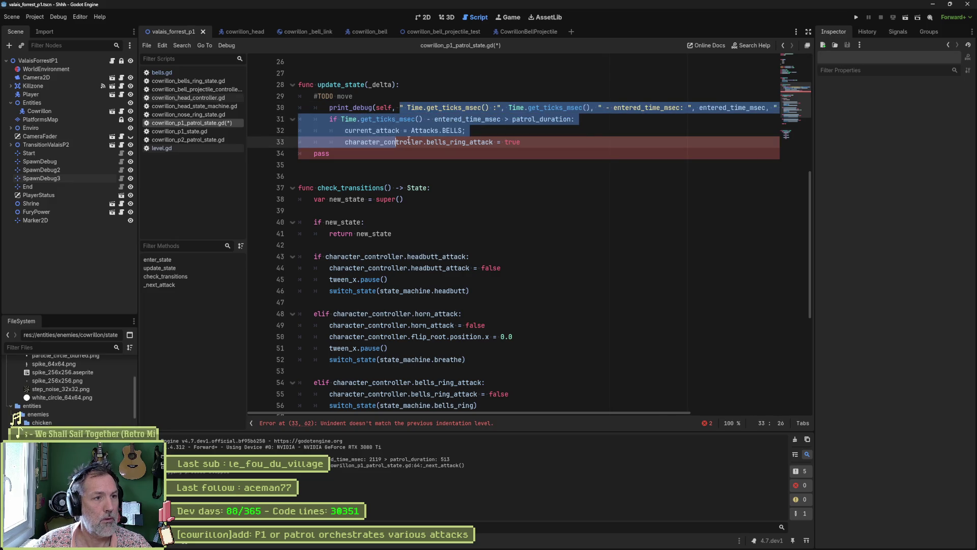
{"action": "key", "text": "shift+Tab"}
{"action": "key", "text": "shift+Tab"}
{"action": "key", "text": "Up"}
{"action": "key", "text": "ctrl+shift+k"}
{"action": "key", "text": "ctrl+s"}
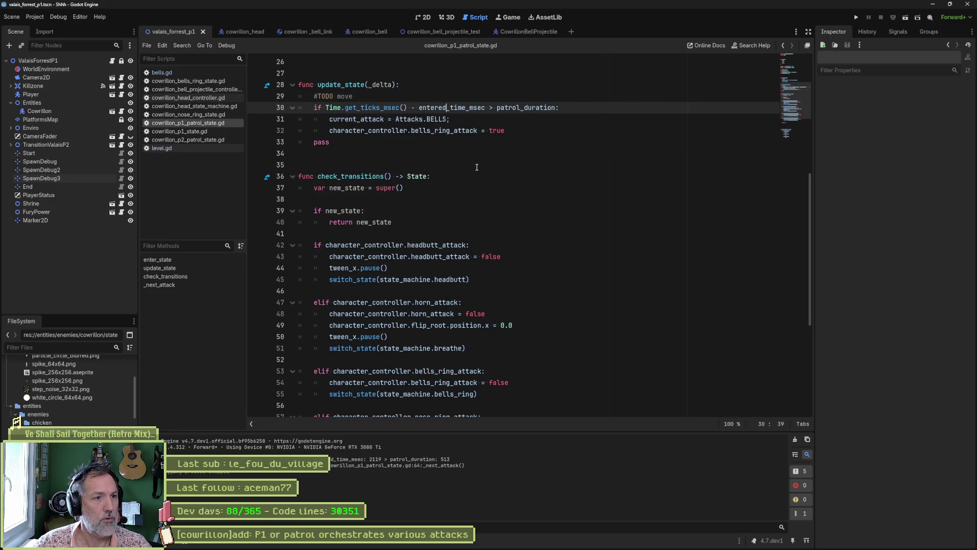
Delete the leftover pass line in update_state.
{"action": "left_click", "coordinate": [421, 139]}
{"action": "key", "text": "ctrl+shift+k"}
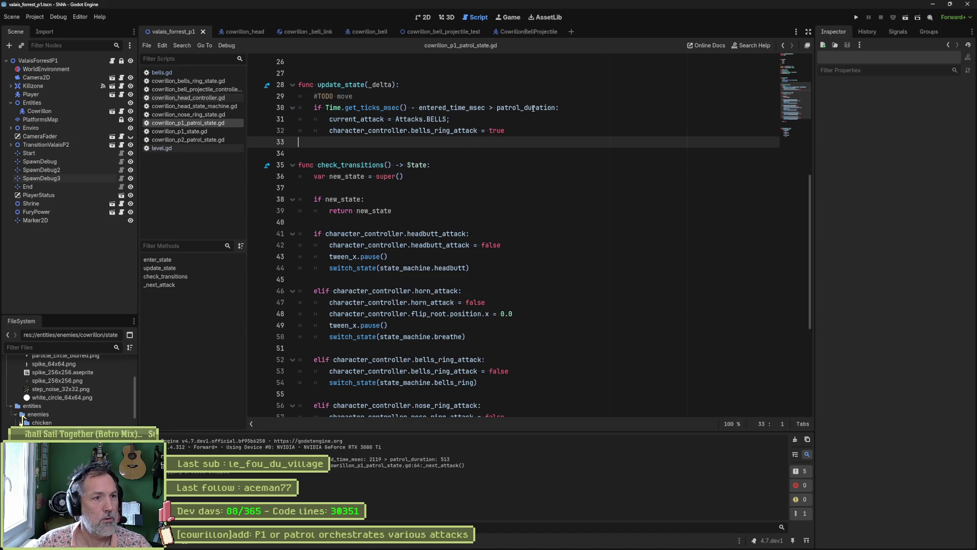
{"action": "left_click", "coordinate": [327, 108]}
{"action": "scroll", "coordinate": [412, 210], "scroll_direction": "down", "scroll_amount": 6}
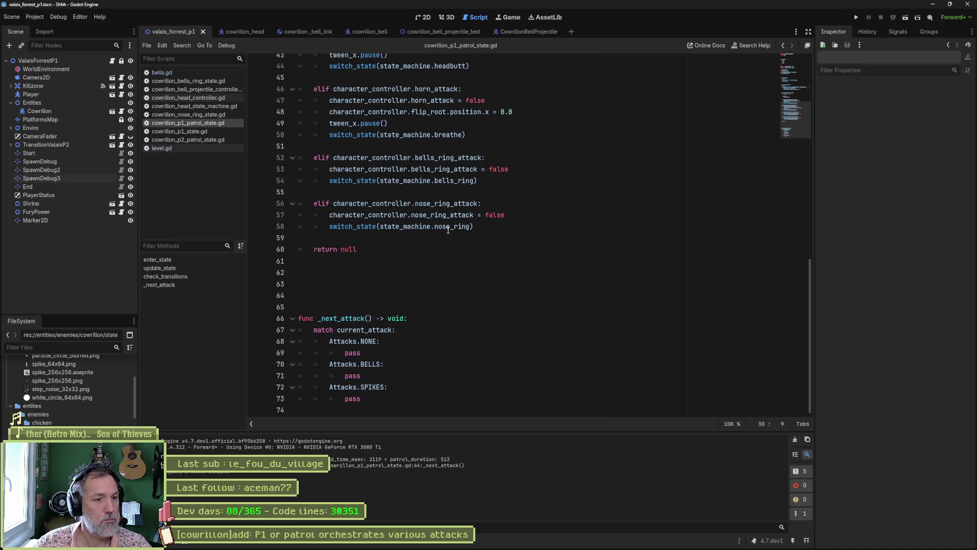
{"action": "left_click_drag", "start_coordinate": [404, 410], "coordinate": [426, 318]}
Paste the current_attack match into update_state and move the timer check under Attacks.NONE.
{"action": "scroll", "coordinate": [425, 318], "scroll_direction": "up", "scroll_amount": 7}
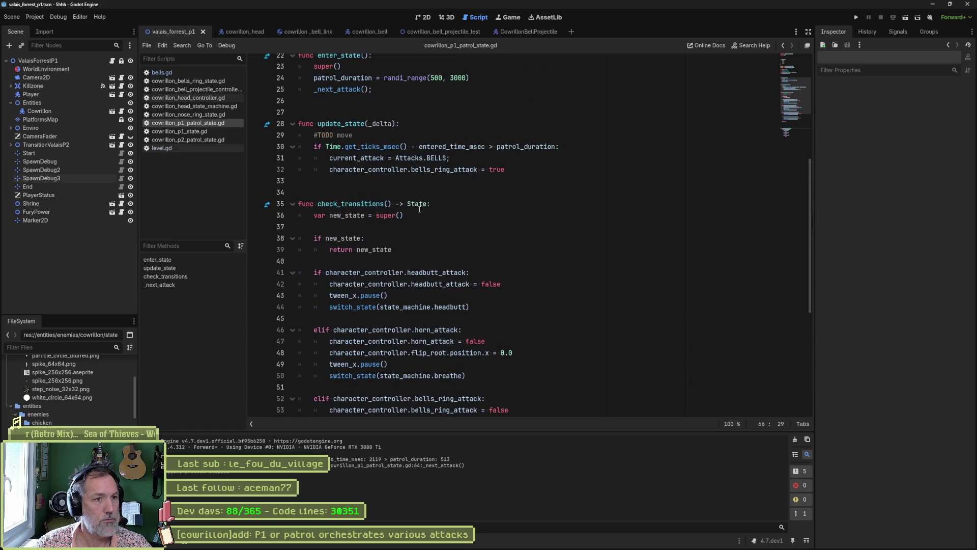
{"action": "left_click", "coordinate": [425, 136]}
{"action": "key", "text": "ctrl+v"}
{"action": "left_click_drag", "start_coordinate": [503, 250], "coordinate": [503, 209]}
{"action": "key", "text": "ctrl+x"}
{"action": "left_click", "coordinate": [300, 170]}
{"action": "key", "text": "ctrl+v"}
Indent the timer check under the NONE case, save, and run the boss fight.
{"action": "left_click_drag", "start_coordinate": [298, 176], "coordinate": [377, 199]}
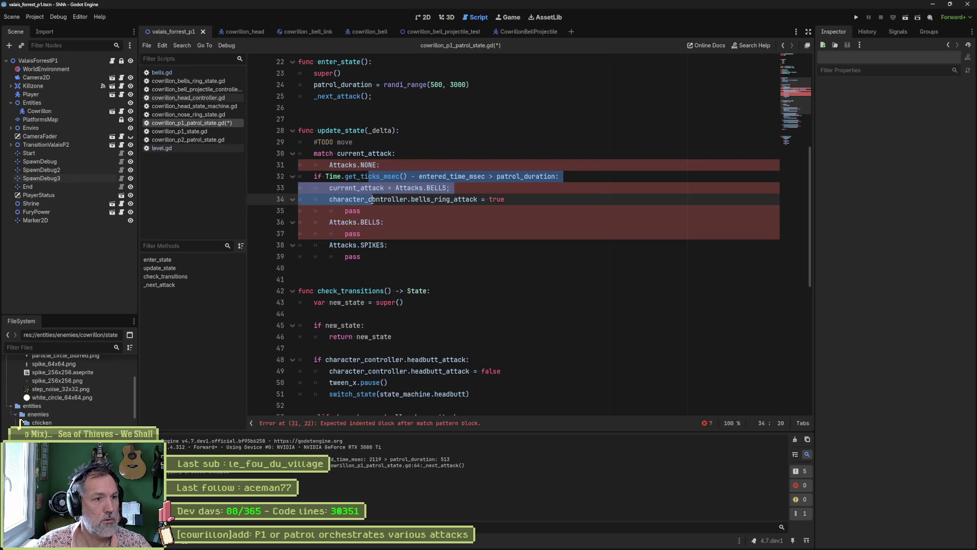
{"action": "key", "text": "Tab"}
{"action": "key", "text": "Tab"}
{"action": "left_click", "coordinate": [447, 155]}
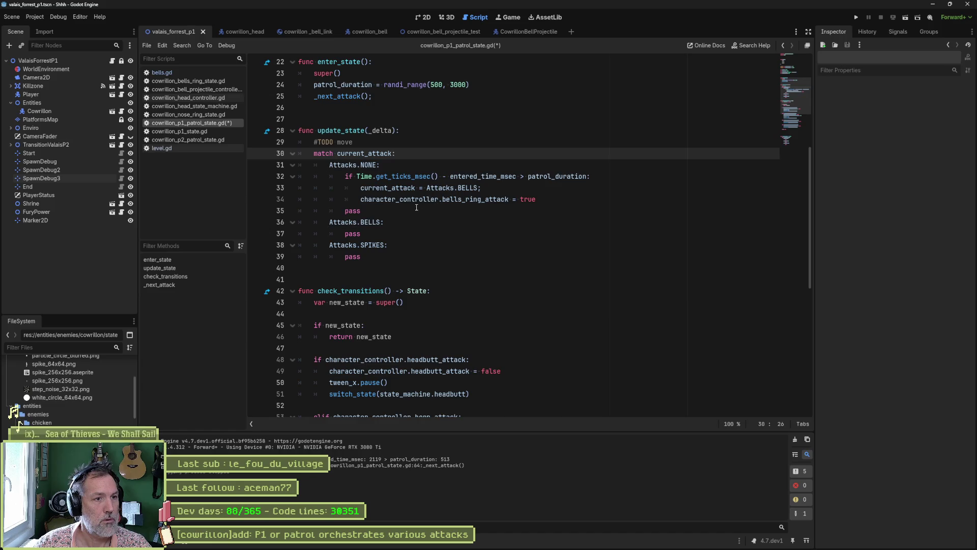
{"action": "key", "text": "ctrl+s"}
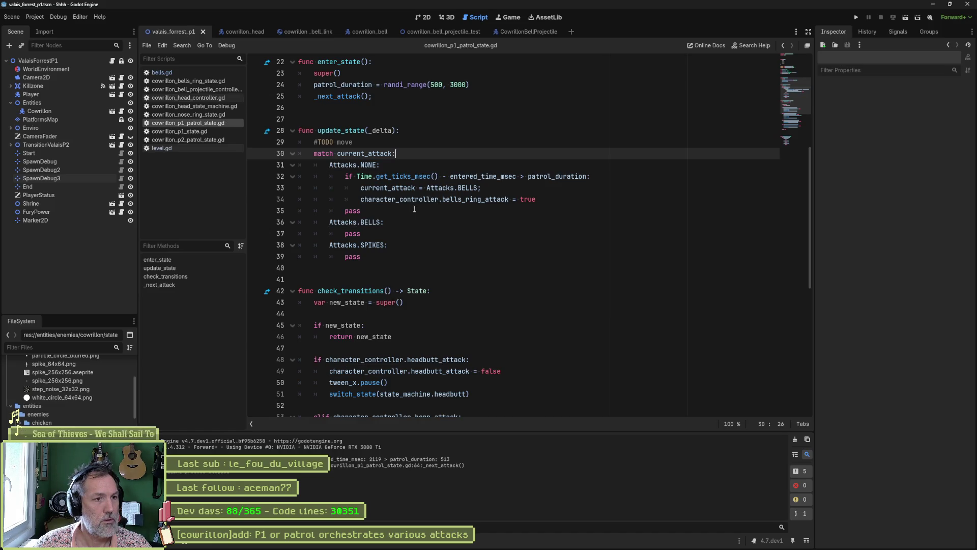
{"action": "scroll", "coordinate": [423, 224], "scroll_direction": "down", "scroll_amount": 5}
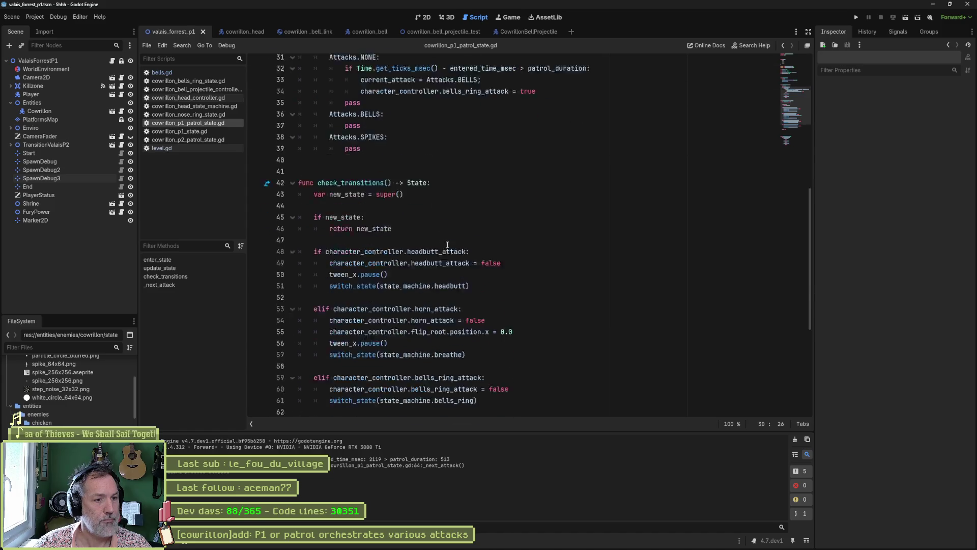
{"action": "key", "text": "F6"}
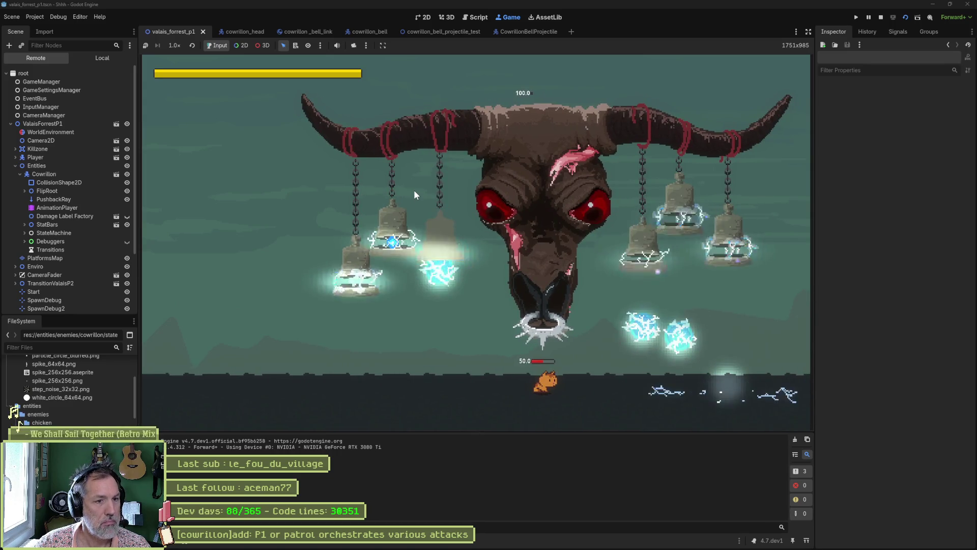
Stop the running boss fight and scroll back up in the patrol state script.
{"action": "key", "text": "F8"}
{"action": "scroll", "coordinate": [447, 241], "scroll_direction": "up", "scroll_amount": 1}
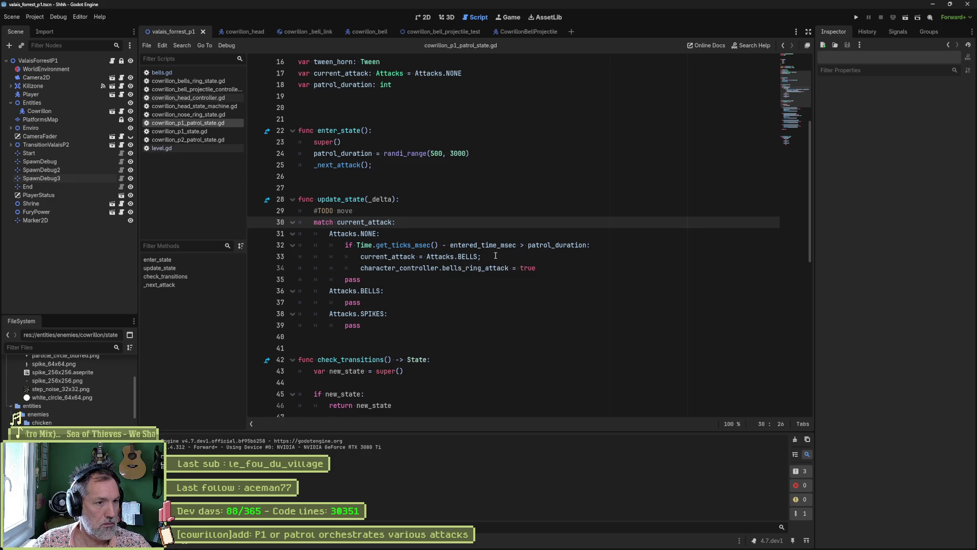
Collapse check_transitions and remove the extra blank lines after it.
{"action": "double_click", "coordinate": [493, 256]}
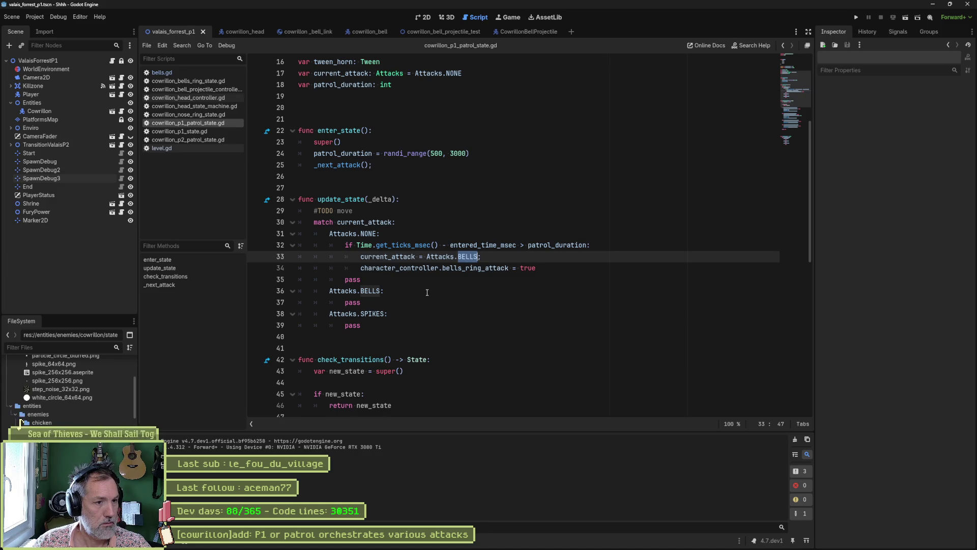
{"action": "scroll", "coordinate": [509, 312], "scroll_direction": "down", "scroll_amount": 4}
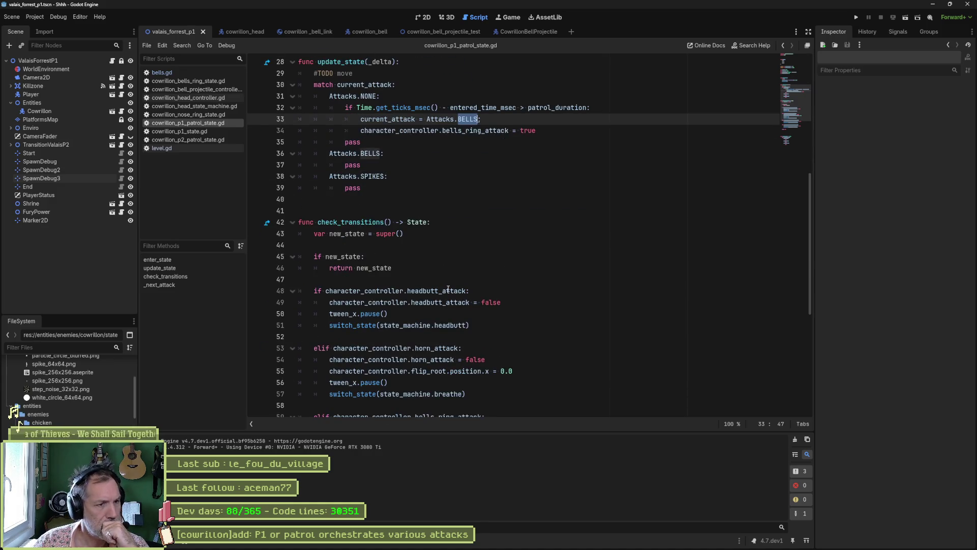
{"action": "mouse_move", "coordinate": [344, 253]}
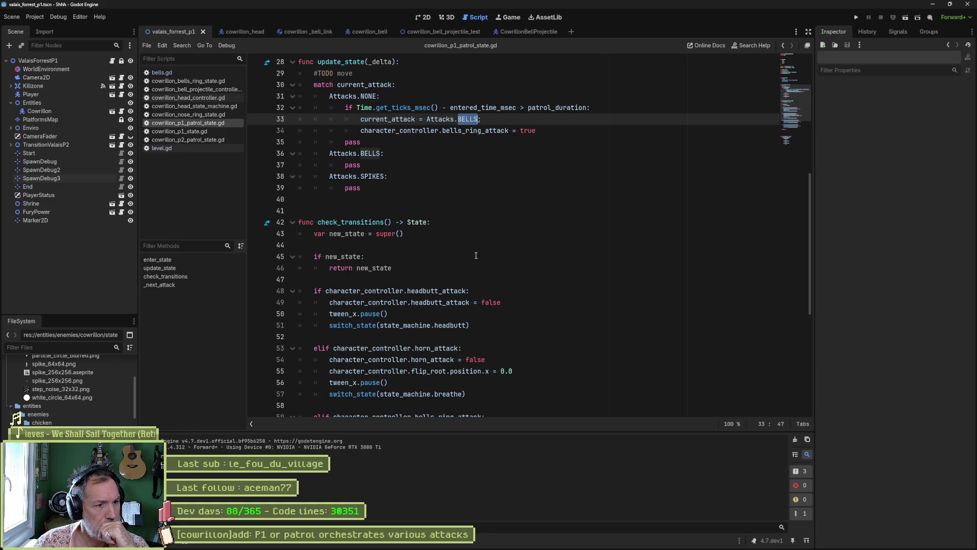
{"action": "scroll", "coordinate": [467, 267], "scroll_direction": "down", "scroll_amount": 4}
{"action": "left_click", "coordinate": [293, 85]}
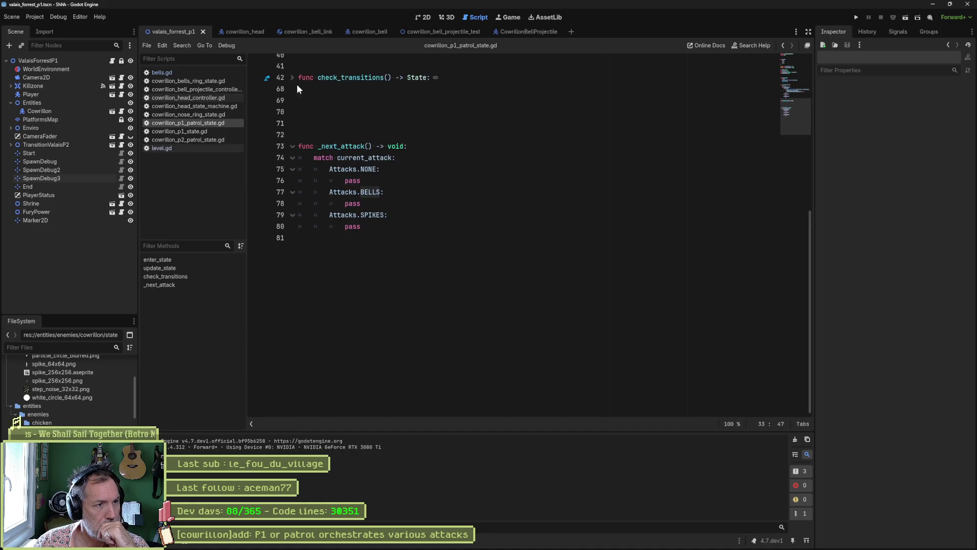
{"action": "scroll", "coordinate": [476, 216], "scroll_direction": "up", "scroll_amount": 7}
{"action": "left_click", "coordinate": [452, 330]}
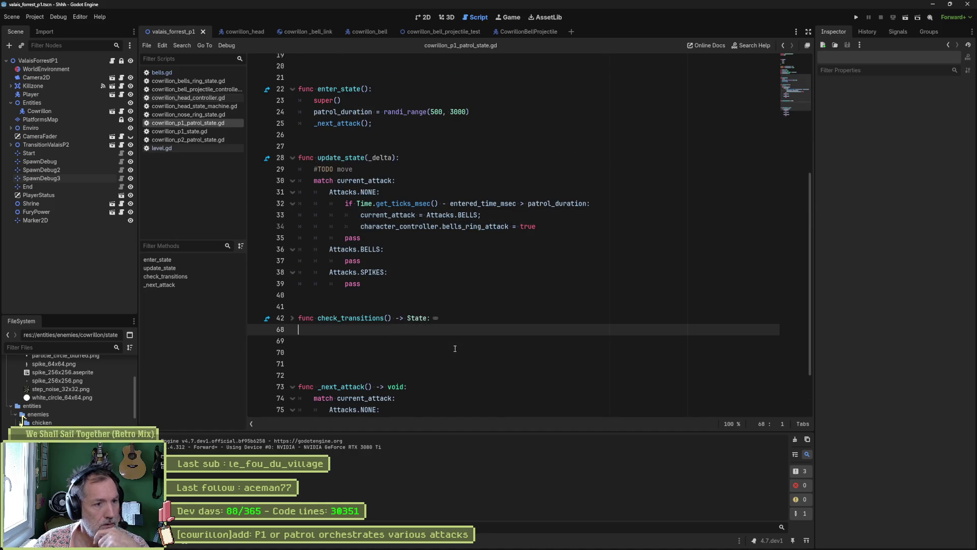
{"action": "key", "text": "Delete"}
{"action": "key", "text": "Delete"}
{"action": "key", "text": "Delete"}
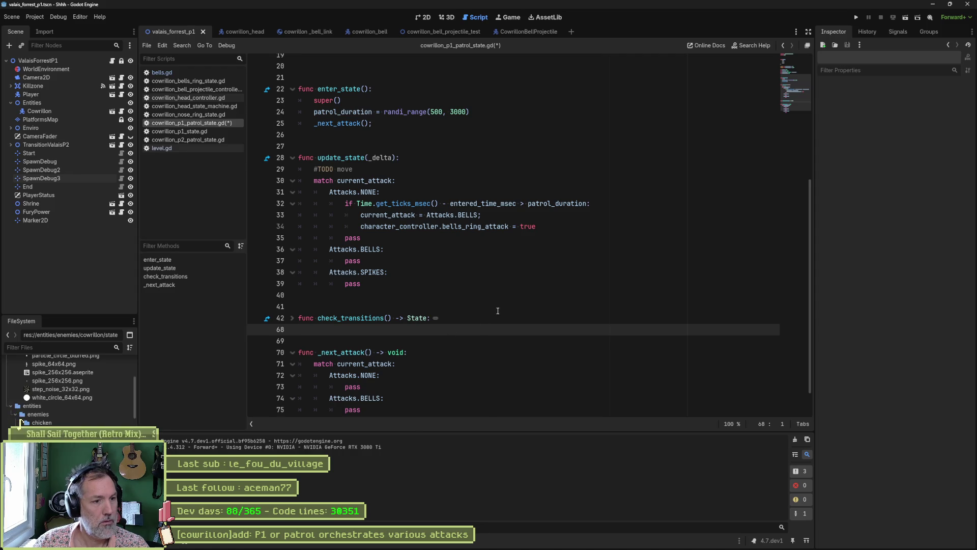
Save the patrol state script and switch to the cowrillon_head scene.
{"action": "scroll", "coordinate": [490, 309], "scroll_direction": "down", "scroll_amount": 1}
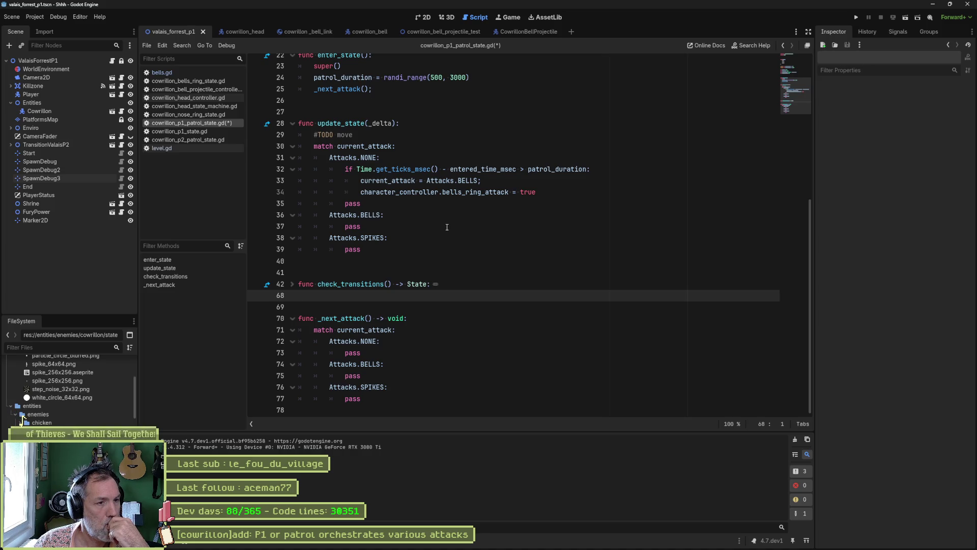
{"action": "scroll", "coordinate": [447, 227], "scroll_direction": "up", "scroll_amount": 4}
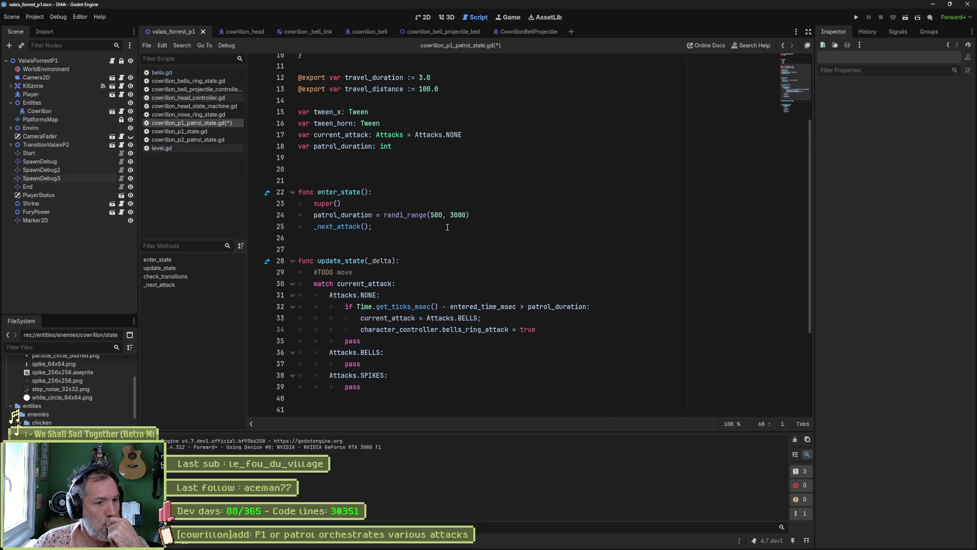
{"action": "scroll", "coordinate": [447, 227], "scroll_direction": "down", "scroll_amount": 1}
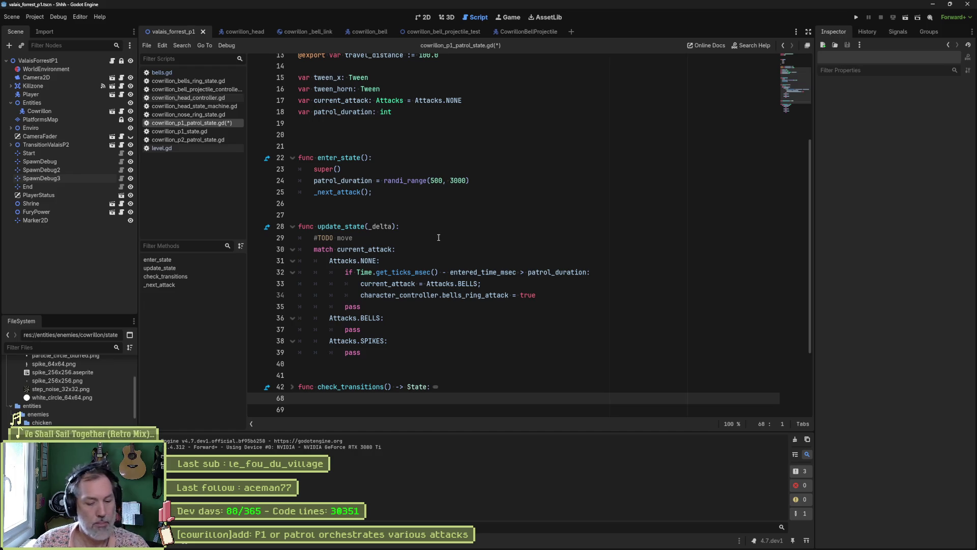
{"action": "key", "text": "ctrl+s"}
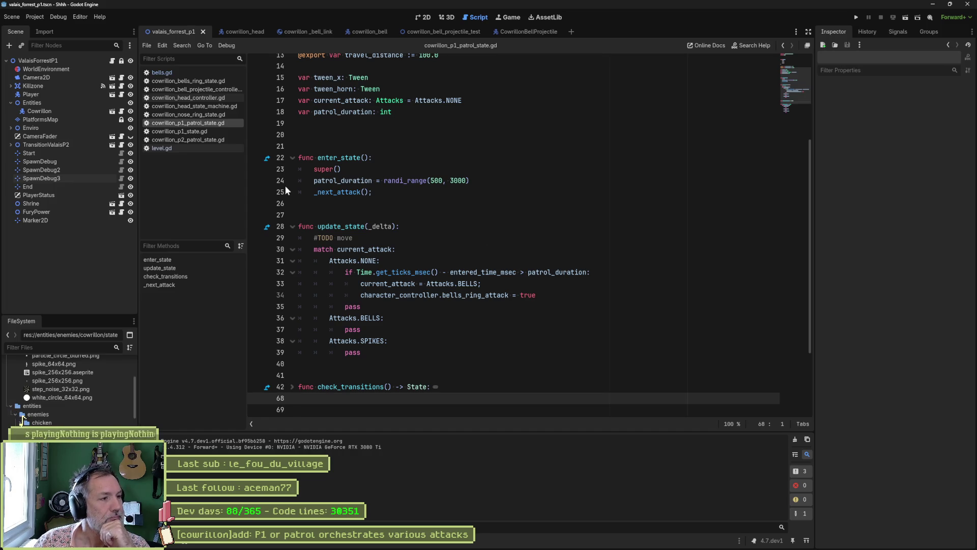
{"action": "left_click", "coordinate": [230, 32]}
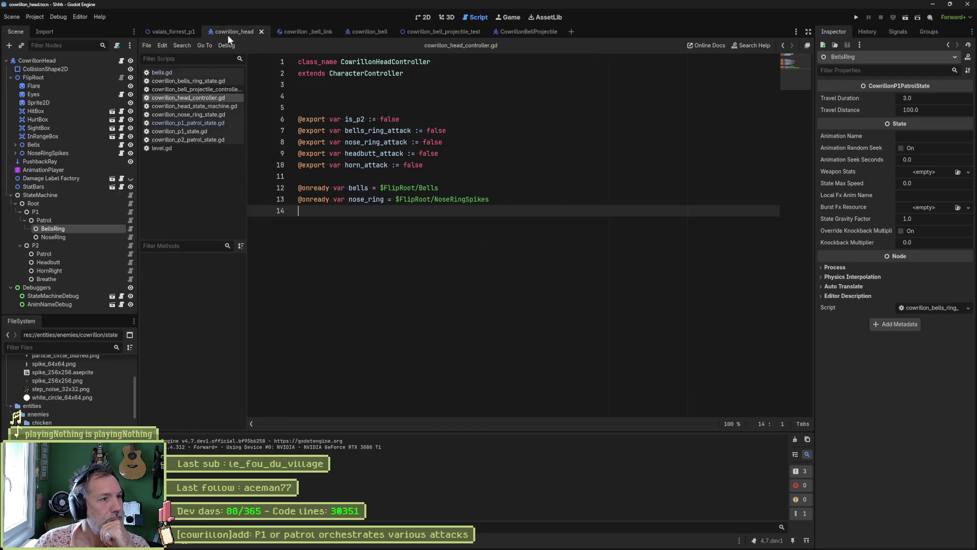
Inspect cowrillon_bells_ring_state.gd's switch back to p1_patrol, then reopen cowrillon_p1_patrol_state.gd.
{"action": "left_click", "coordinate": [127, 227]}
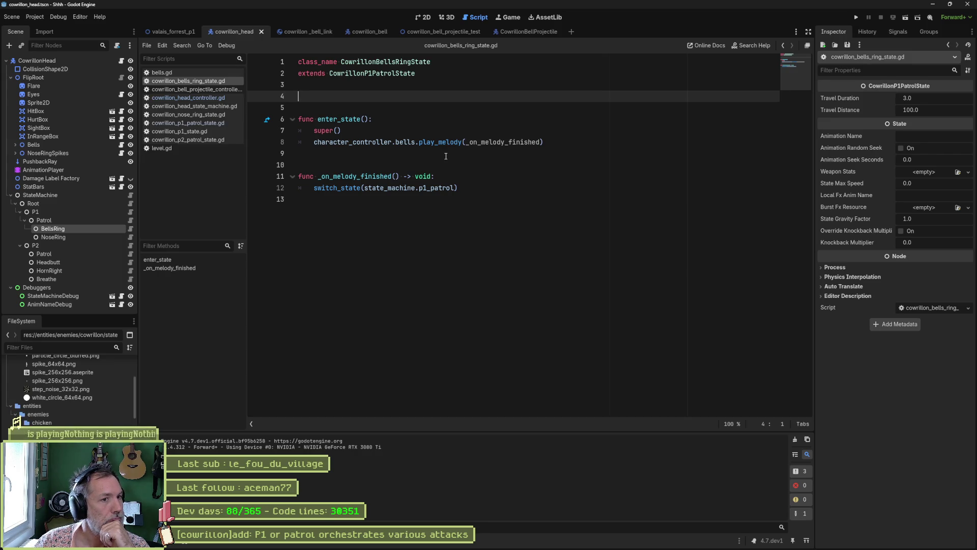
{"action": "double_click", "coordinate": [437, 187]}
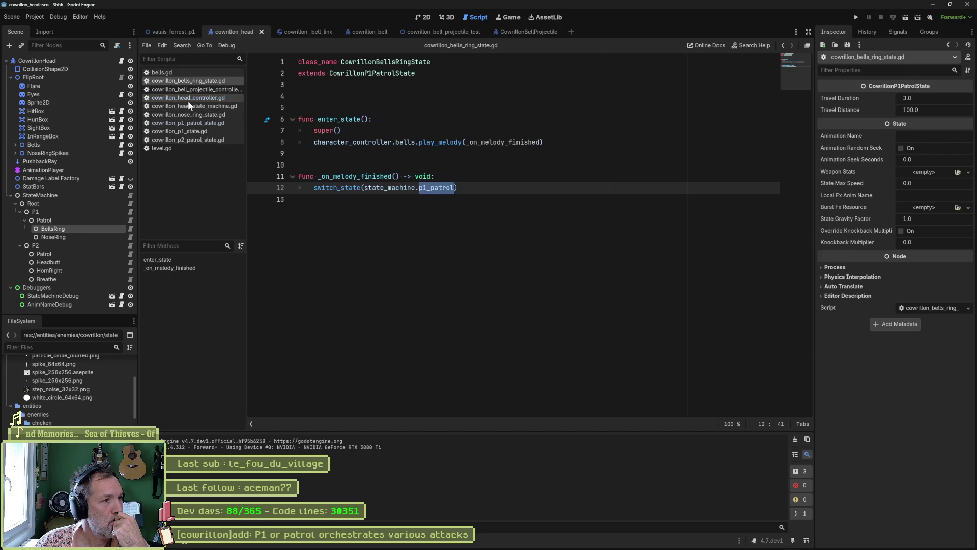
{"action": "left_click", "coordinate": [211, 123]}
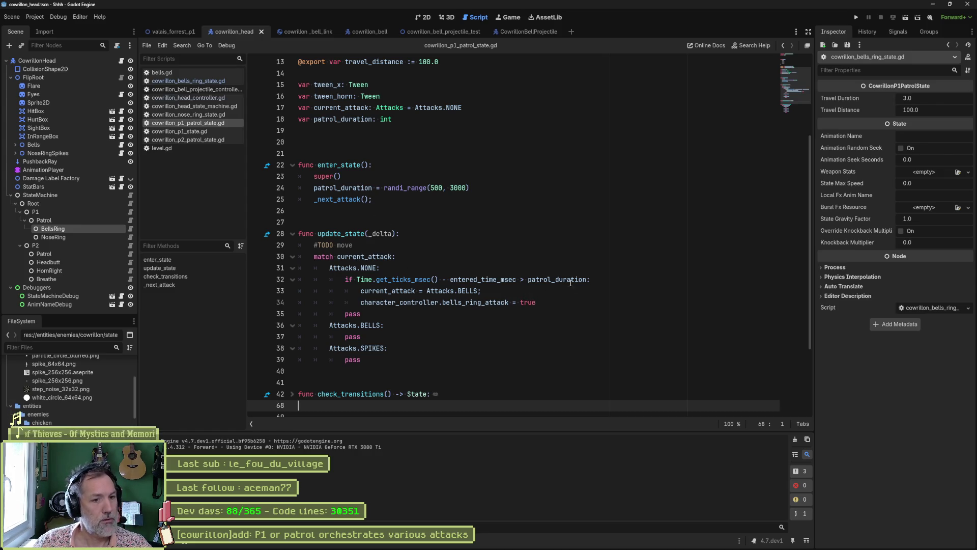
{"action": "left_click", "coordinate": [596, 279]}
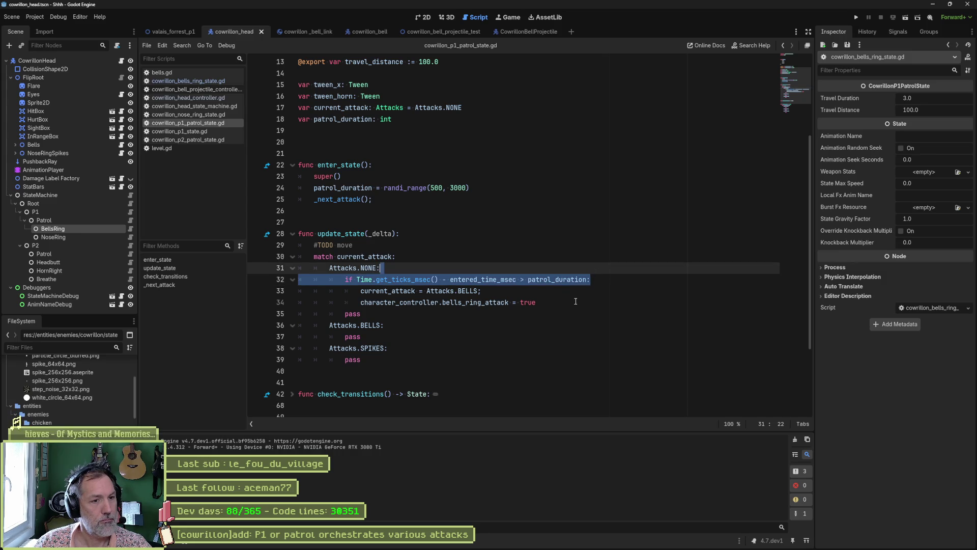
{"action": "left_click_drag", "start_coordinate": [576, 301], "coordinate": [569, 268]}
{"action": "key", "text": "ctrl+c"}
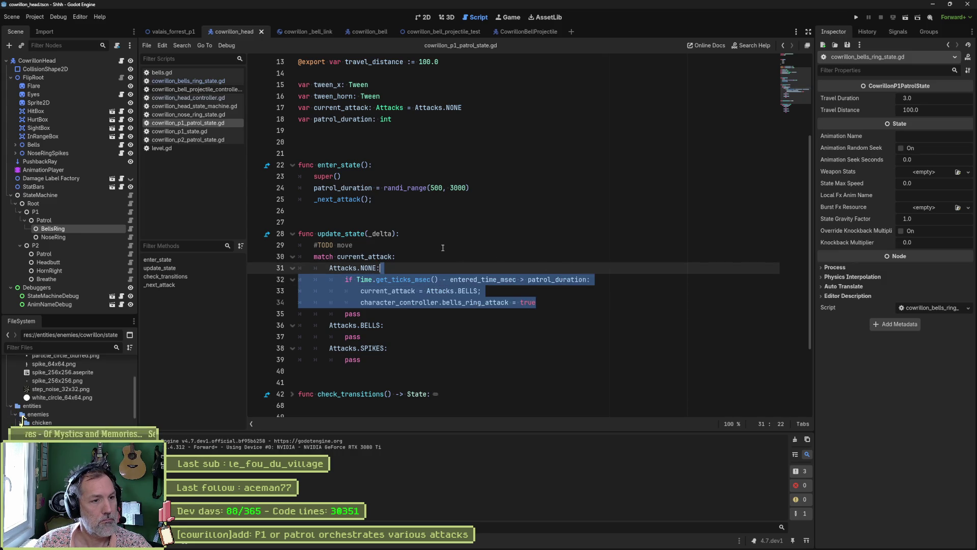
{"action": "left_click", "coordinate": [441, 247]}
{"action": "key", "text": "ctrl+v"}
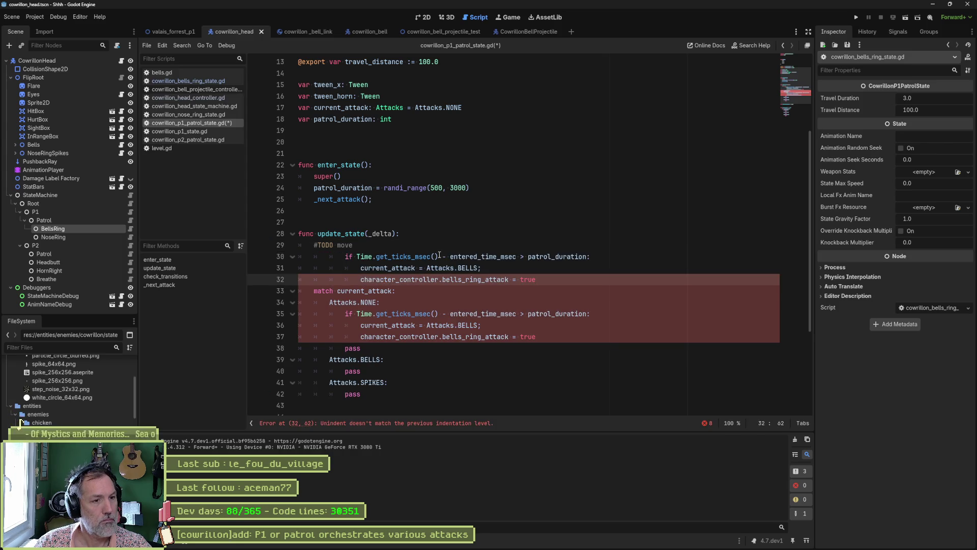
{"action": "left_click_drag", "start_coordinate": [439, 256], "coordinate": [438, 279]}
{"action": "key", "text": "shift+Tab"}
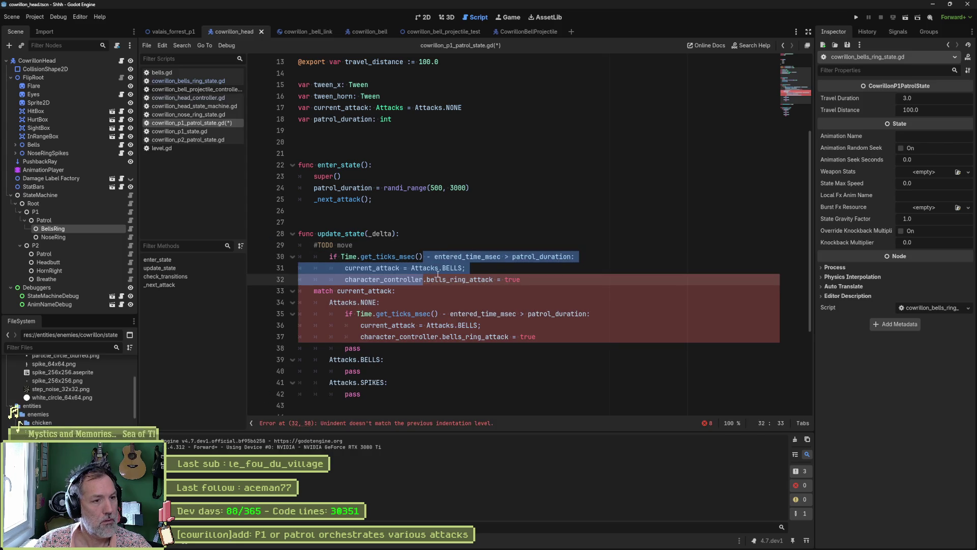
{"action": "key", "text": "shift+Tab"}
{"action": "key", "text": "Down"}
{"action": "key", "text": "End"}
{"action": "key", "text": "shift+Down"}
{"action": "key", "text": "shift+Down"}
{"action": "key", "text": "shift+Down"}
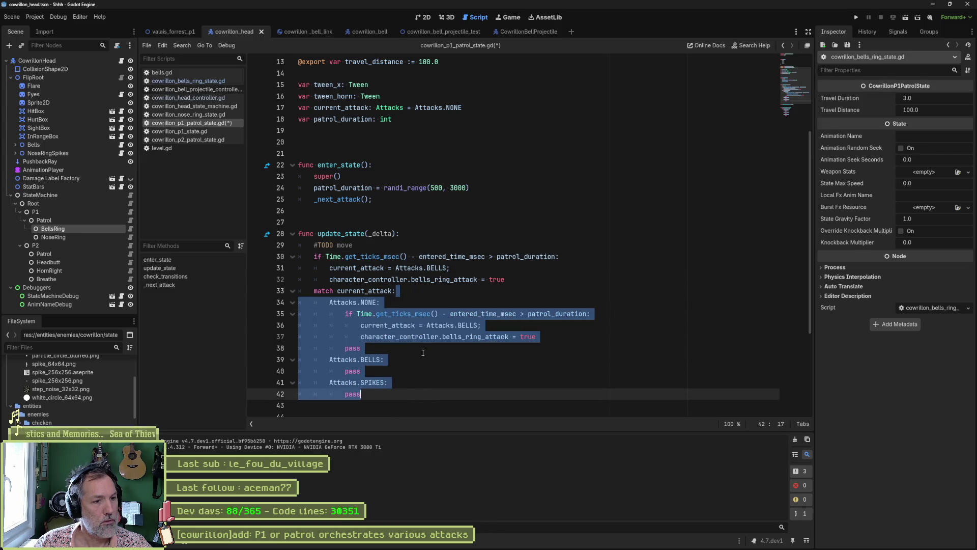
{"action": "key", "text": "Tab"}
{"action": "left_click", "coordinate": [499, 270]}
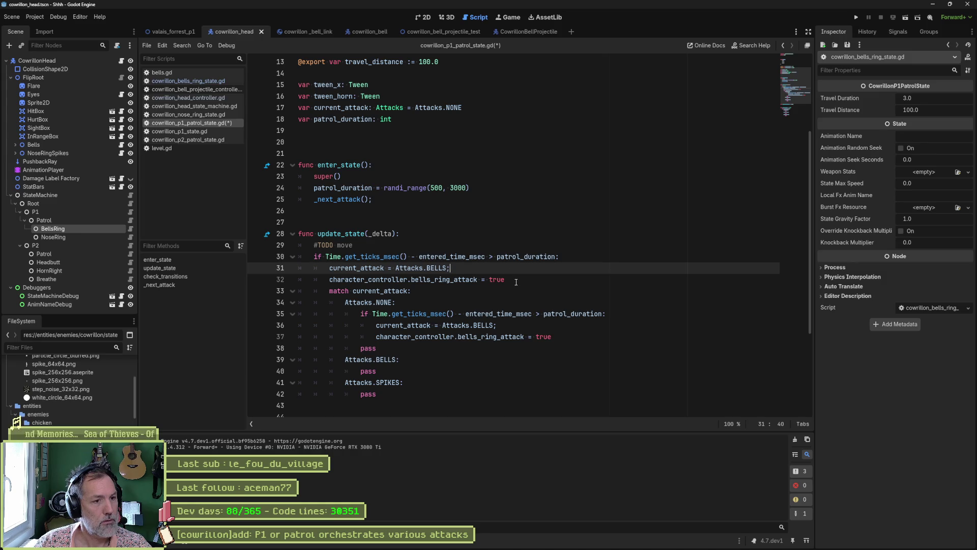
{"action": "left_click_drag", "start_coordinate": [509, 275], "coordinate": [571, 262]}
{"action": "key", "text": "BackSpace"}
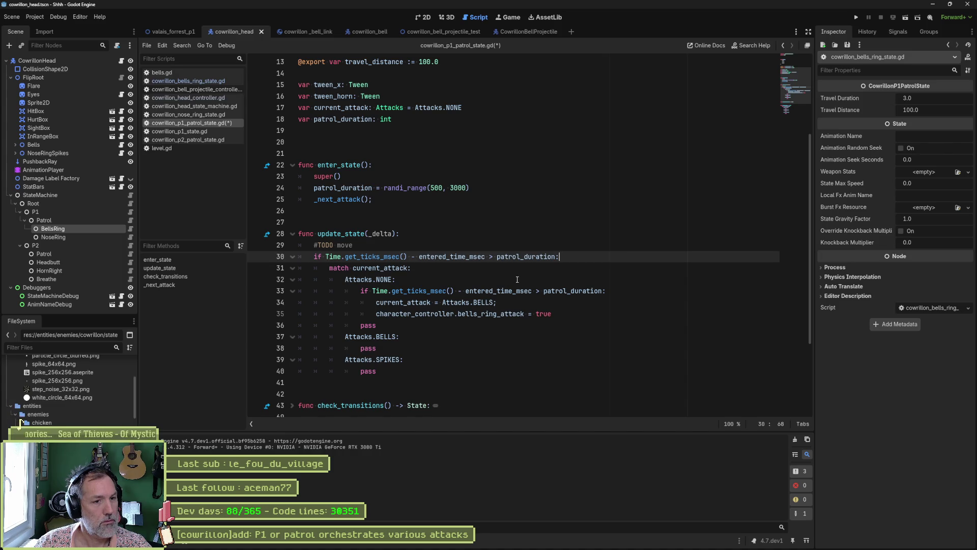
{"action": "scroll", "coordinate": [514, 286], "scroll_direction": "down", "scroll_amount": 1}
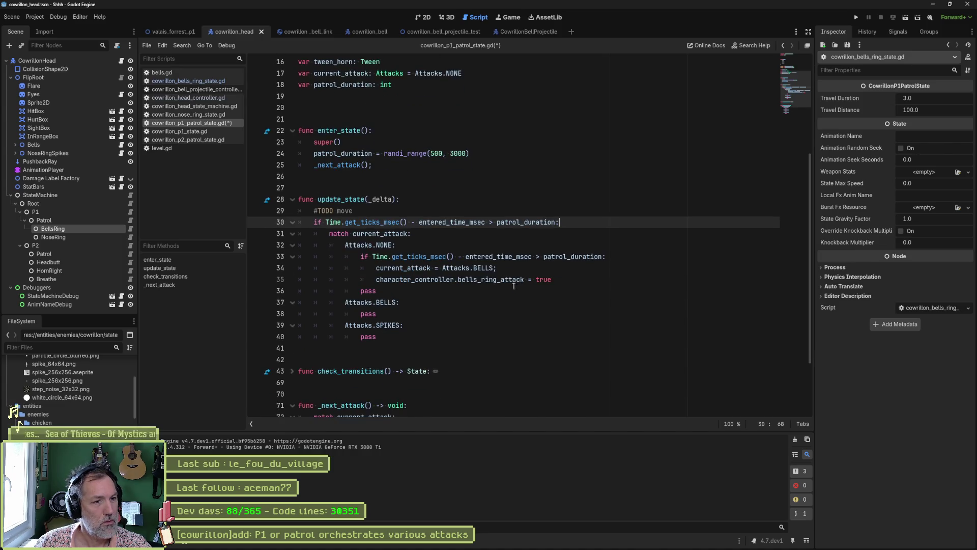
{"action": "left_click", "coordinate": [384, 246]}
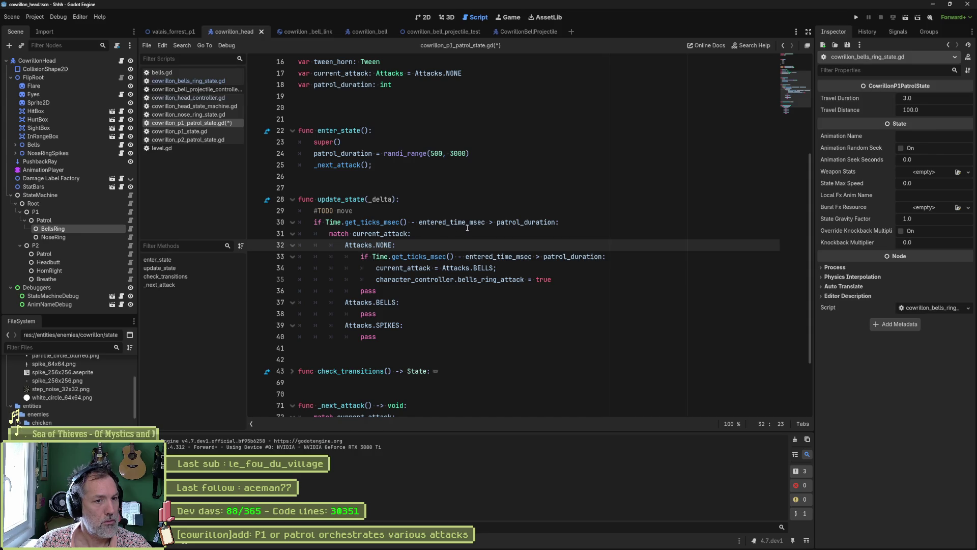
{"action": "left_click", "coordinate": [531, 224]}
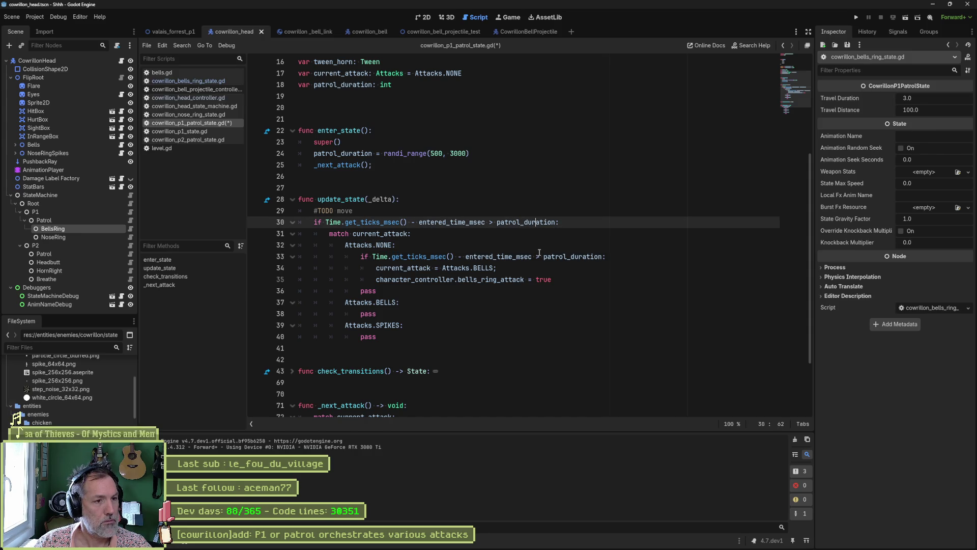
{"action": "mouse_move", "coordinate": [530, 258]}
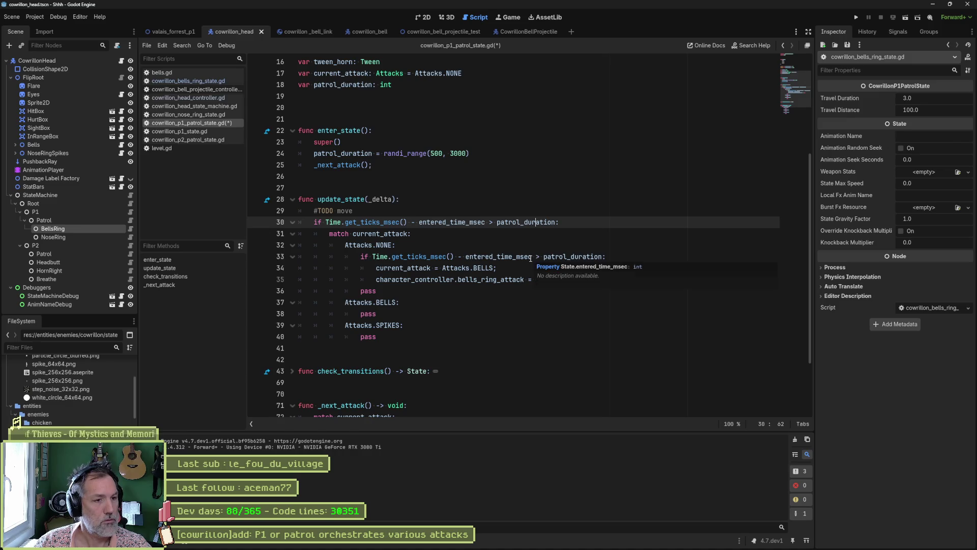
{"action": "key", "text": "ctrl+z"}
{"action": "key", "text": "ctrl+z"}
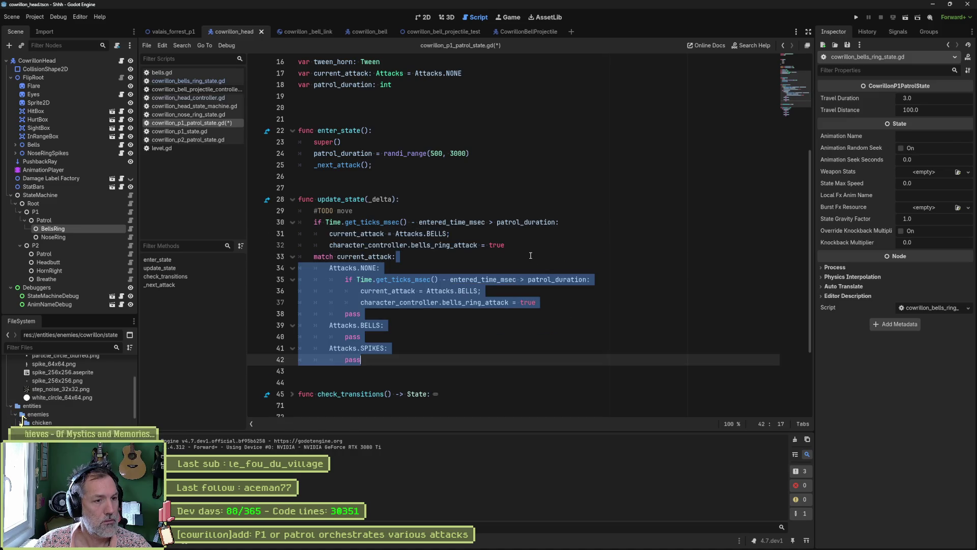
{"action": "left_click", "coordinate": [531, 246]}
{"action": "left_click_drag", "start_coordinate": [531, 245], "coordinate": [528, 204]}
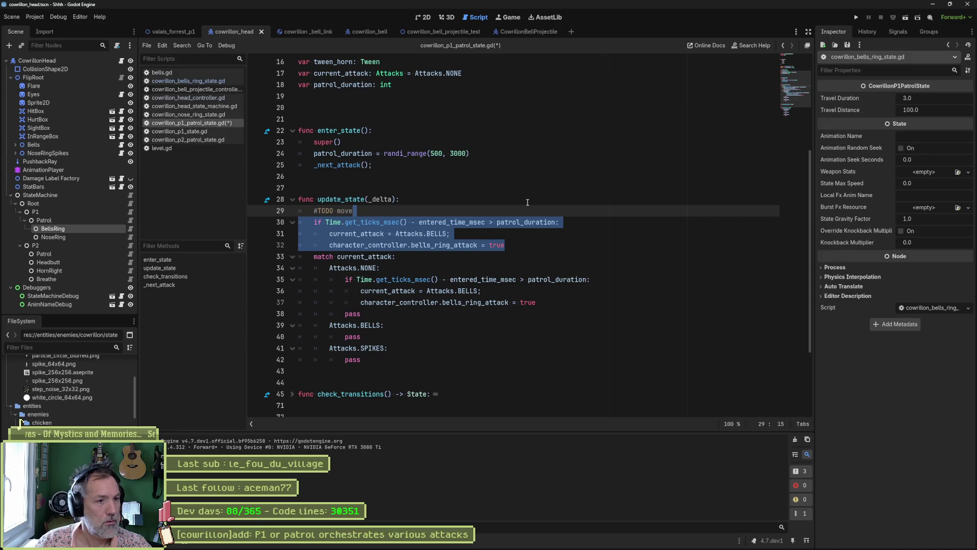
{"action": "key", "text": "Delete"}
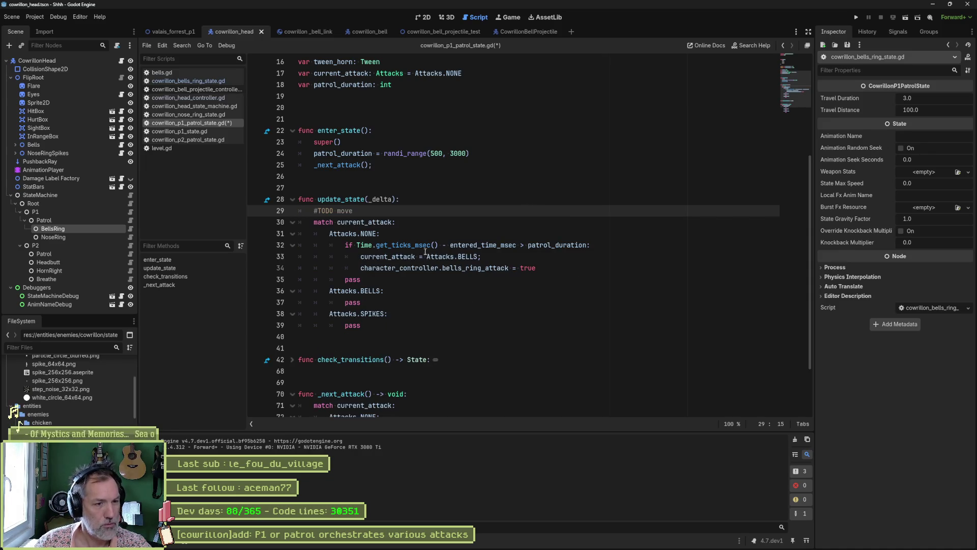
{"action": "mouse_move", "coordinate": [482, 245]}
{"action": "left_mouse_down"}
{"action": "mouse_move", "coordinate": [515, 247]}
{"action": "mouse_move", "coordinate": [492, 271]}
{"action": "left_mouse_up"}
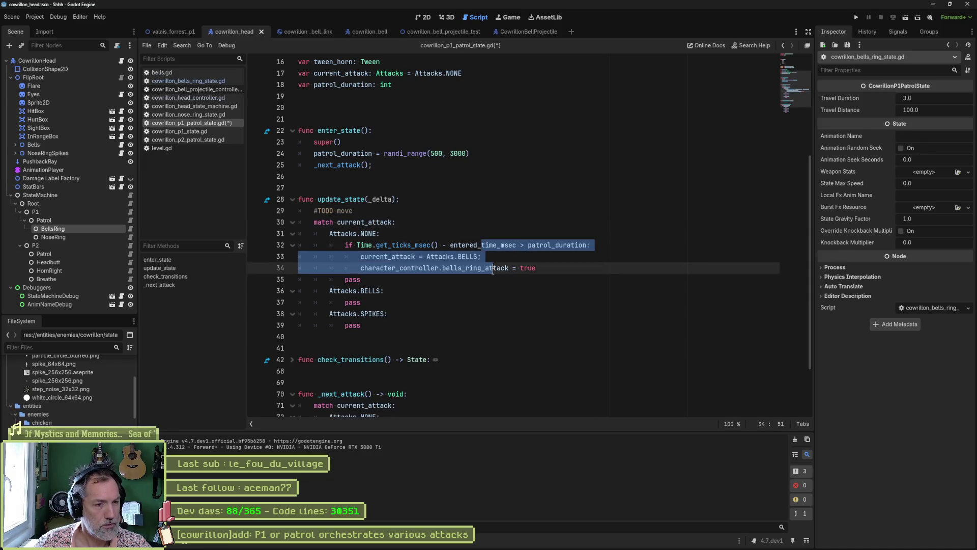
{"action": "left_click", "coordinate": [556, 261]}
{"action": "key", "text": "Left"}
{"action": "key", "text": "ctrl+d"}
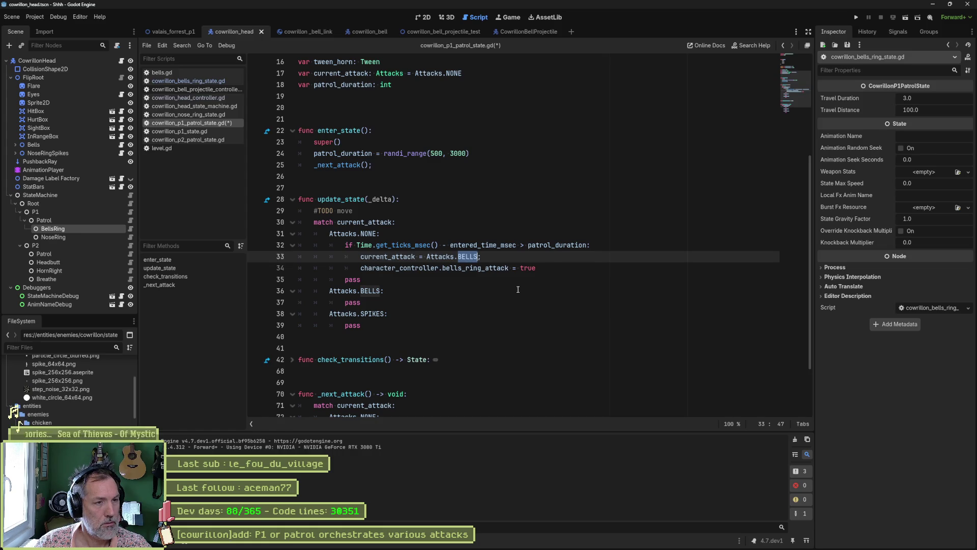
{"action": "scroll", "coordinate": [537, 320], "scroll_direction": "up", "scroll_amount": 3}
{"action": "double_click", "coordinate": [351, 176]}
{"action": "scroll", "coordinate": [449, 224], "scroll_direction": "down", "scroll_amount": 1}
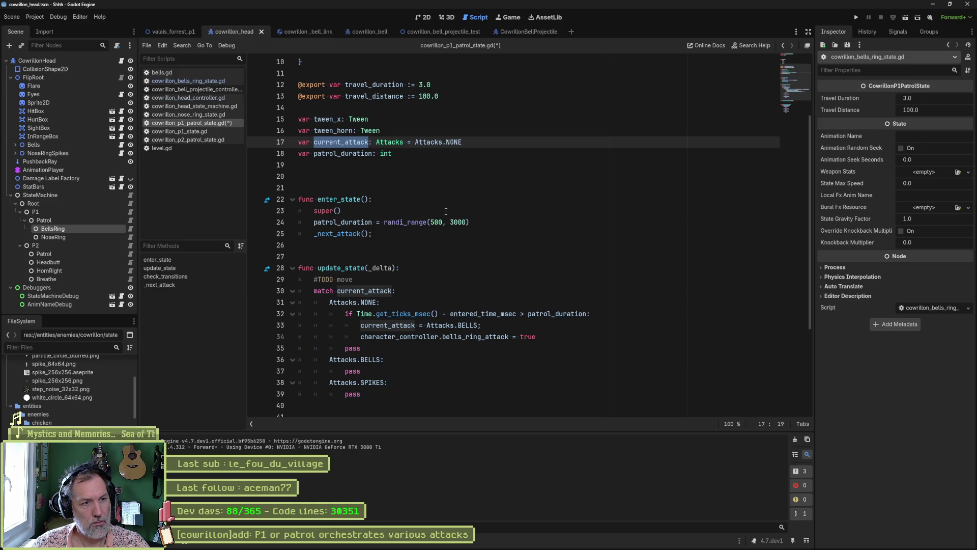
{"action": "key", "text": "End"}
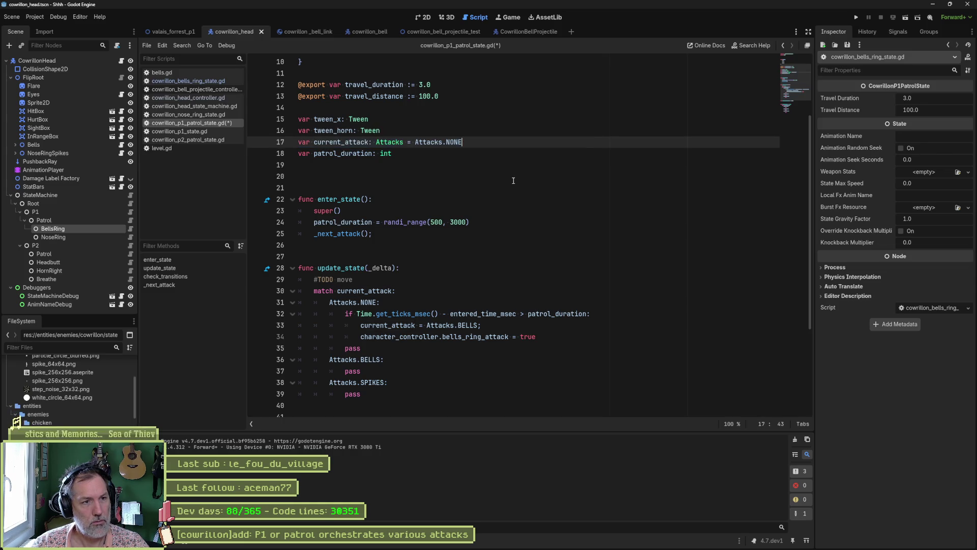
Duplicate the current_attack declaration as a new previous_attack variable.
{"action": "key", "text": "ctrl+shift+d"}
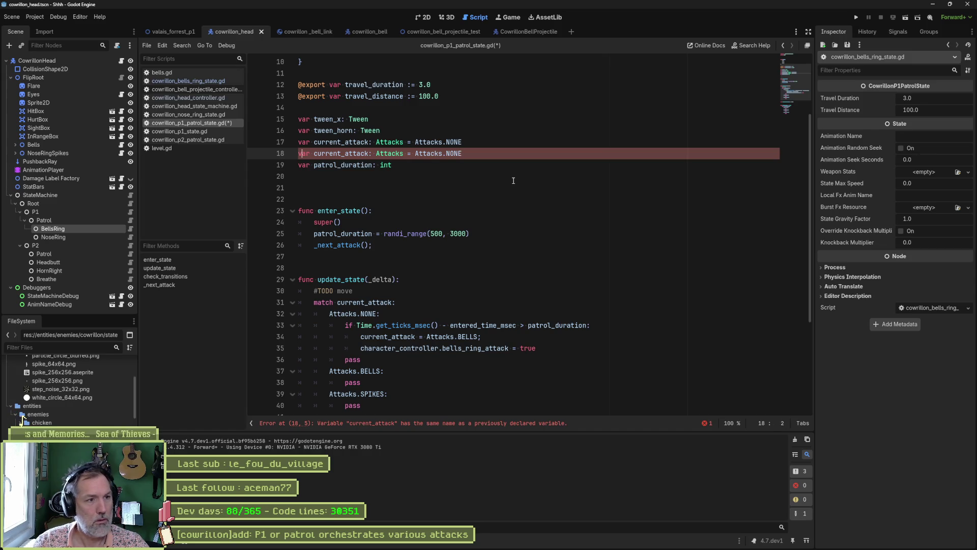
{"action": "key", "text": "Delete"}
{"action": "key", "text": "Delete"}
{"action": "key", "text": "Delete"}
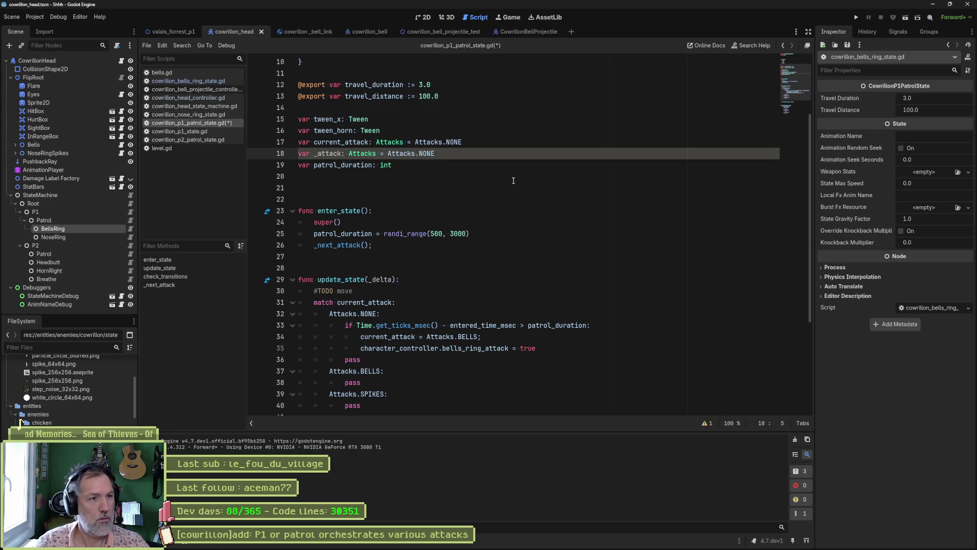
{"action": "type", "text": "orevu"}
{"action": "key", "text": "BackSpace"}
{"action": "key", "text": "BackSpace"}
{"action": "key", "text": "BackSpace"}
{"action": "type", "text": "prev"}
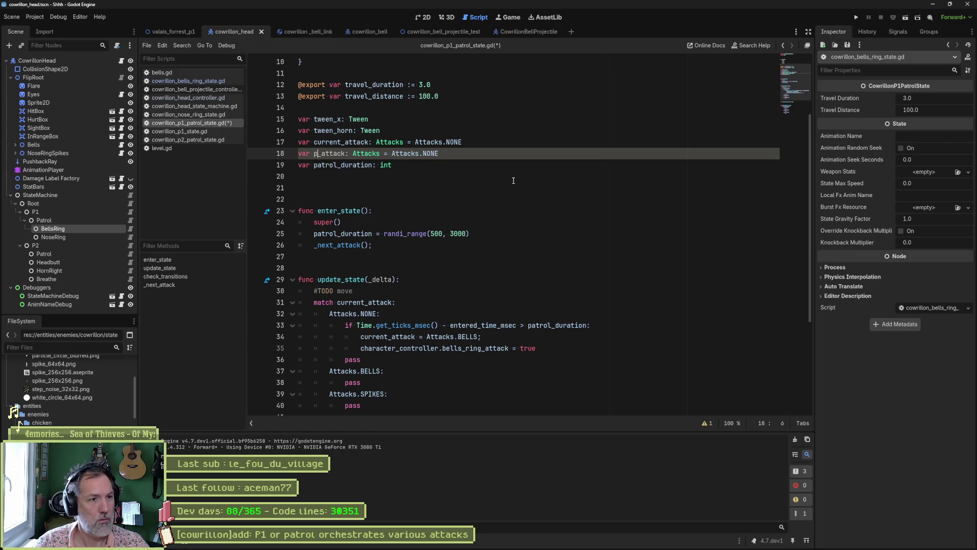
{"action": "type", "text": "ious"}
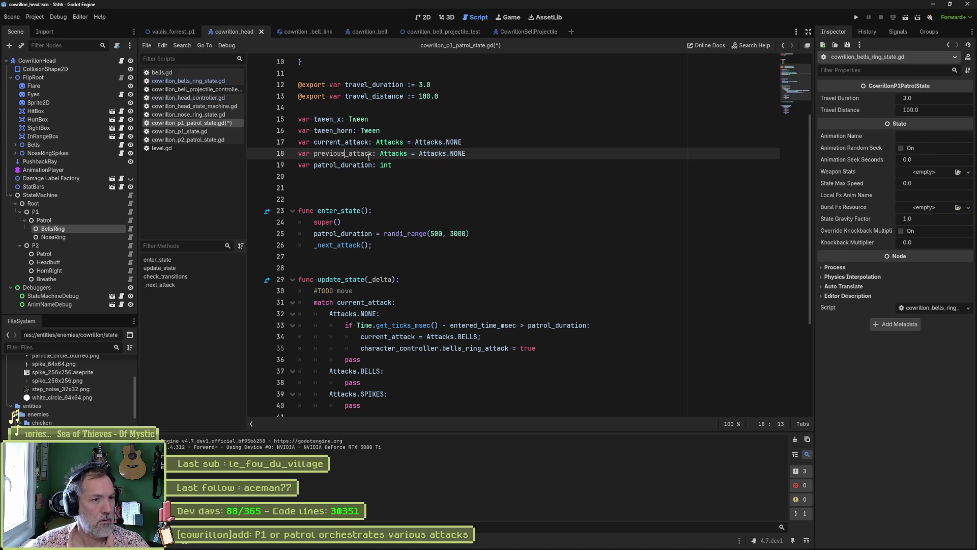
{"action": "double_click", "coordinate": [369, 157]}
{"action": "key", "text": "ctrl+c"}
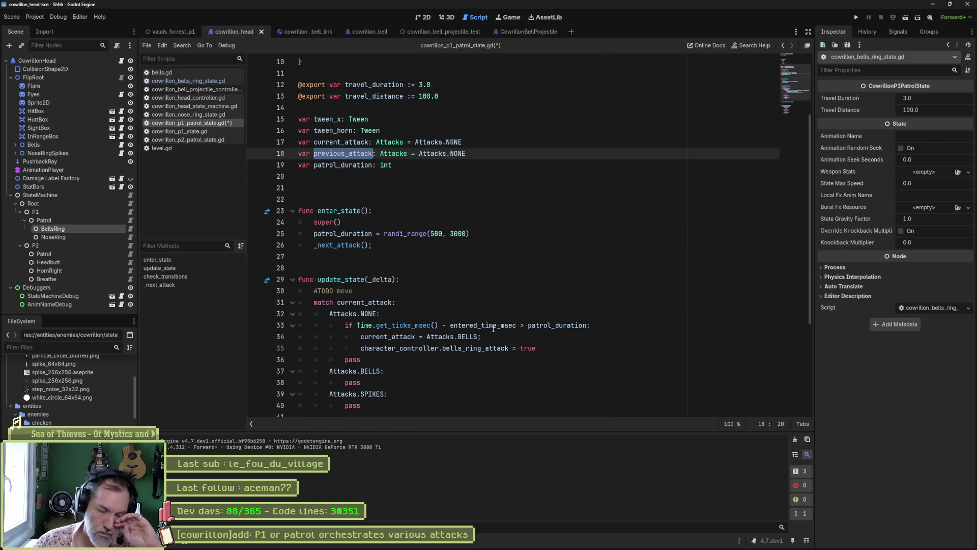
Add 'previous_attack = current_attack' in the NONE case after the duration check and save.
{"action": "left_click", "coordinate": [599, 324]}
{"action": "key", "text": "Return"}
{"action": "key", "text": "ctrl+v"}
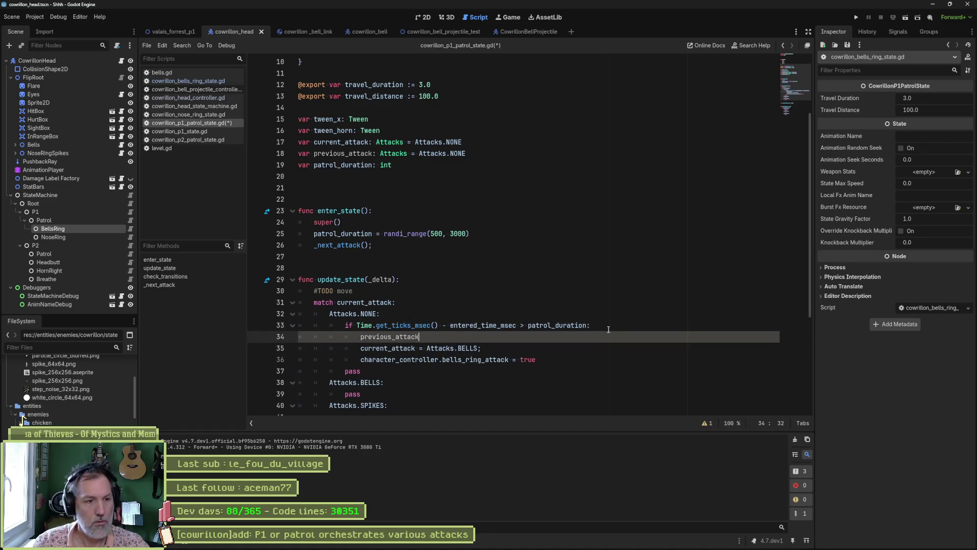
{"action": "type", "text": "= cu"}
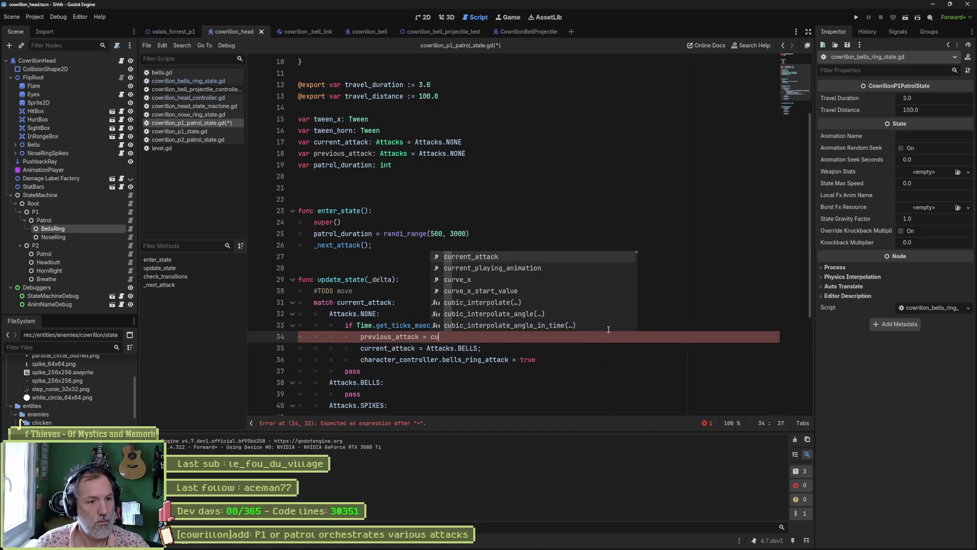
{"action": "key", "text": "Return"}
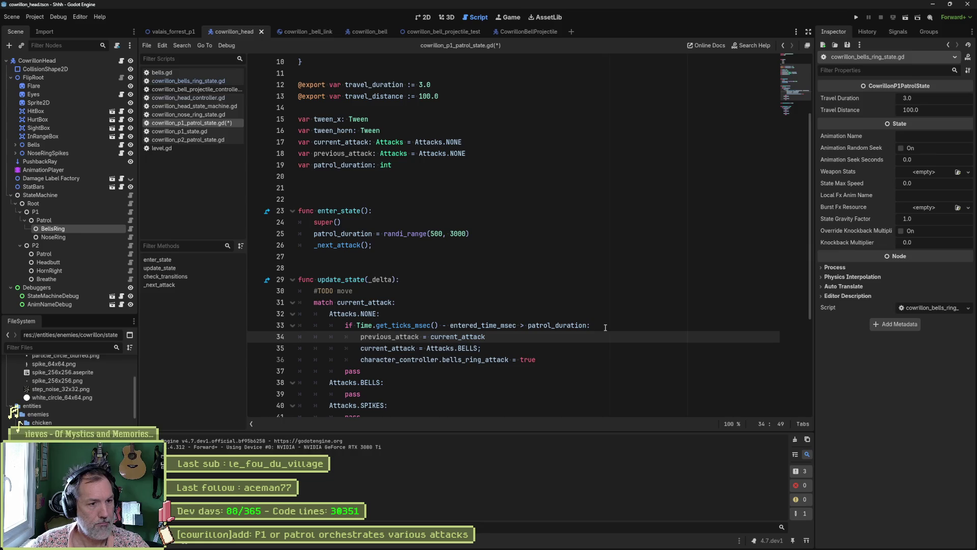
{"action": "key", "text": "ctrl+s"}
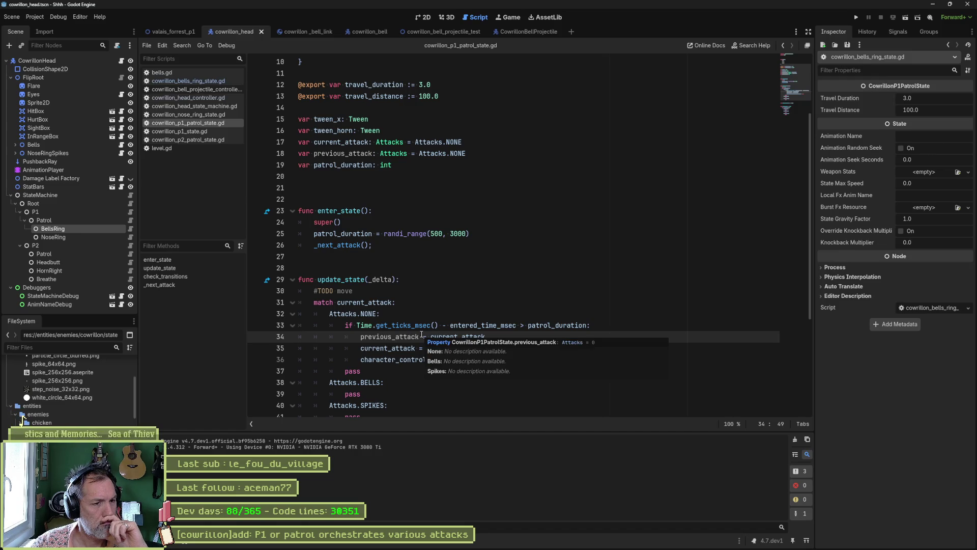
Turn line 34 into the condition 'if previous_attack == Attacks.SPIKES:'.
{"action": "left_click", "coordinate": [361, 337]}
{"action": "type", "text": "if"}
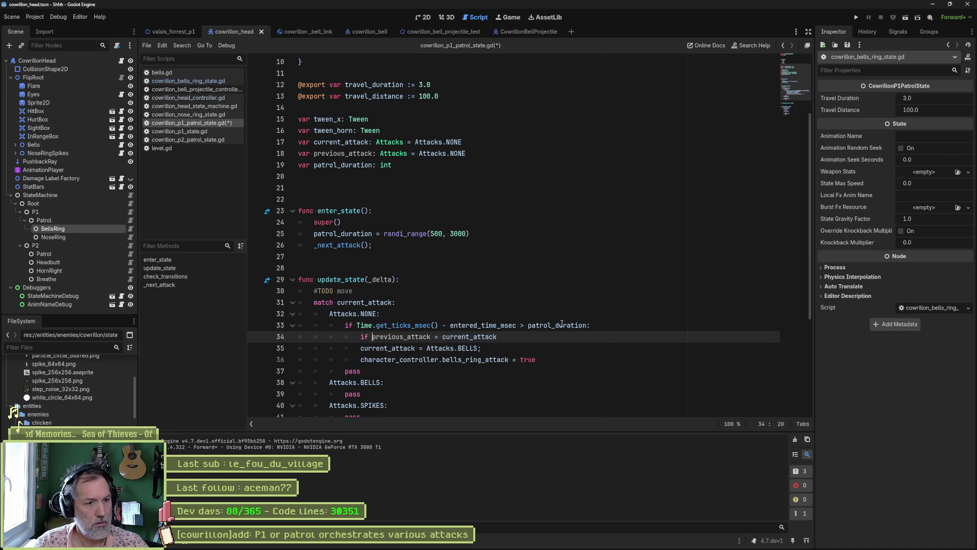
{"action": "key", "text": "shift+End"}
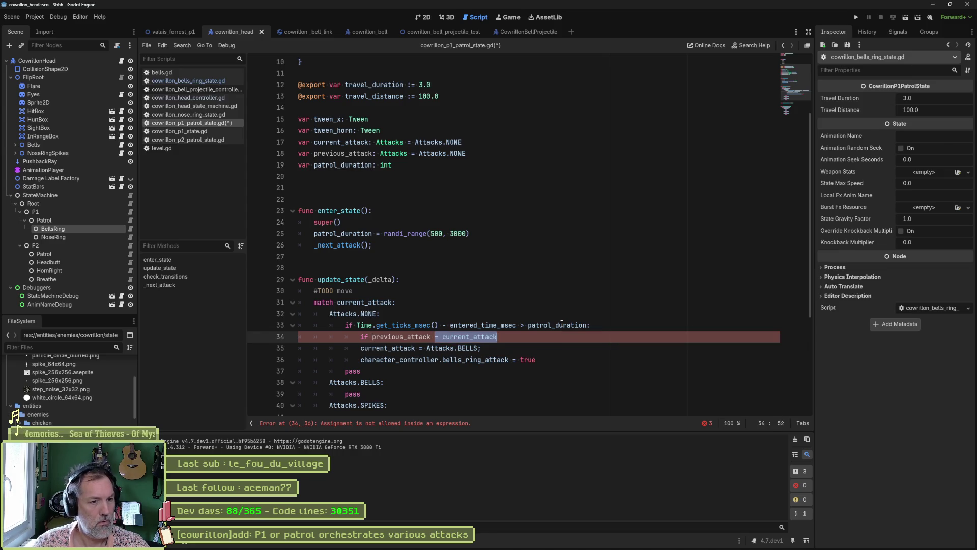
{"action": "key", "text": "BackSpace"}
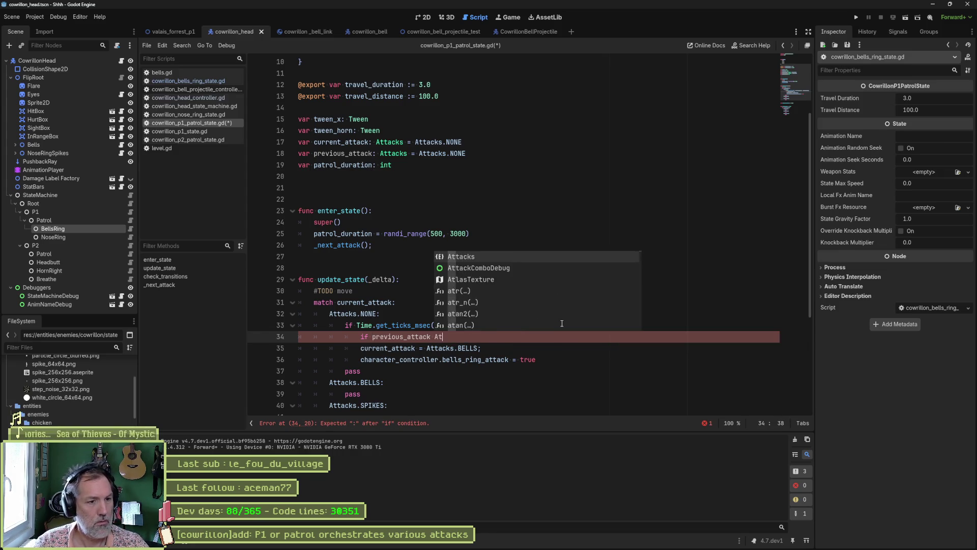
{"action": "type", "text": "= Attacks."}
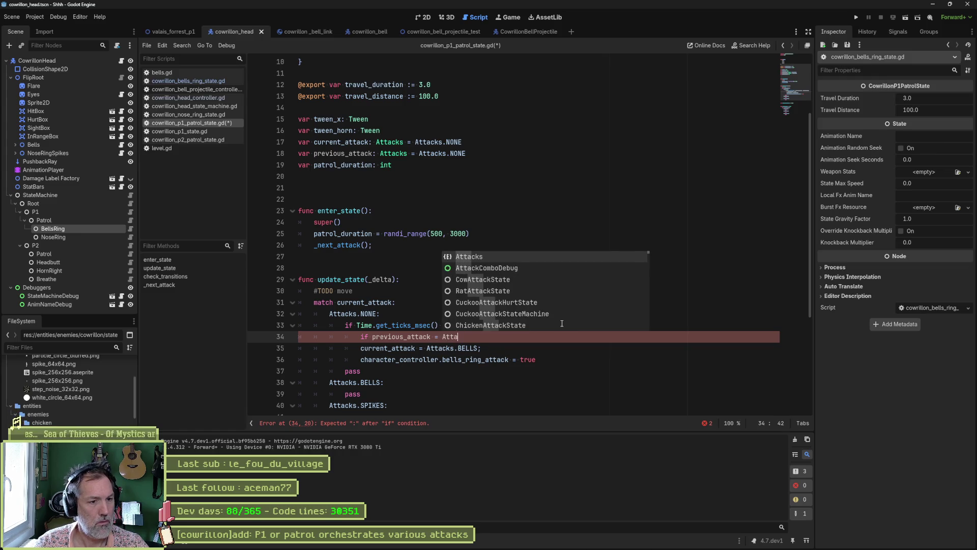
{"action": "key", "text": "Down"}
{"action": "key", "text": "Return"}
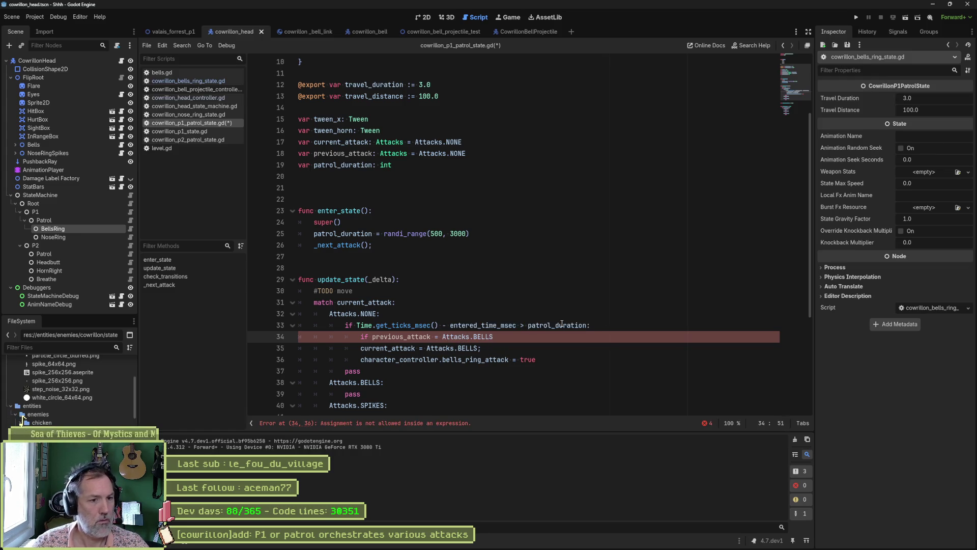
{"action": "key", "text": "BackSpace"}
{"action": "key", "text": "BackSpace"}
{"action": "key", "text": "BackSpace"}
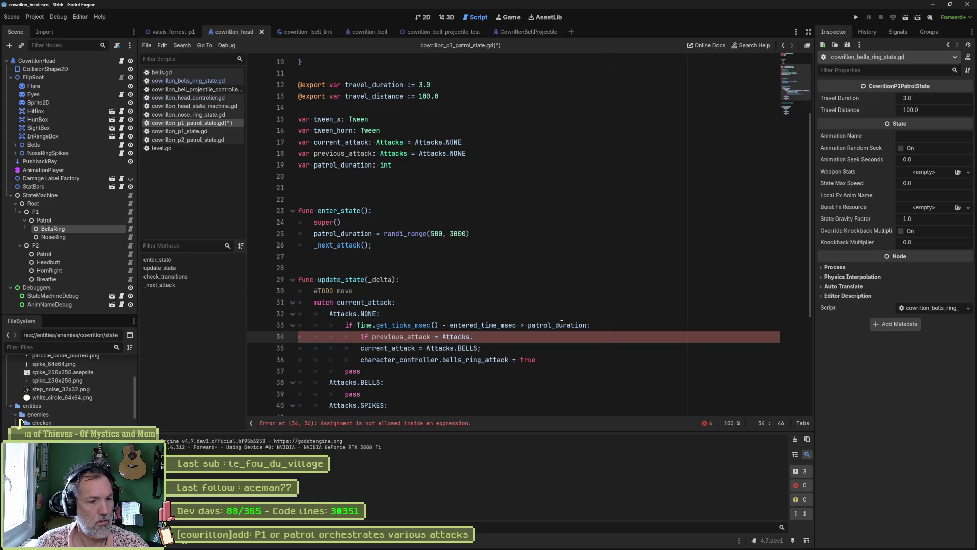
{"action": "key", "text": "Down"}
{"action": "key", "text": "Return"}
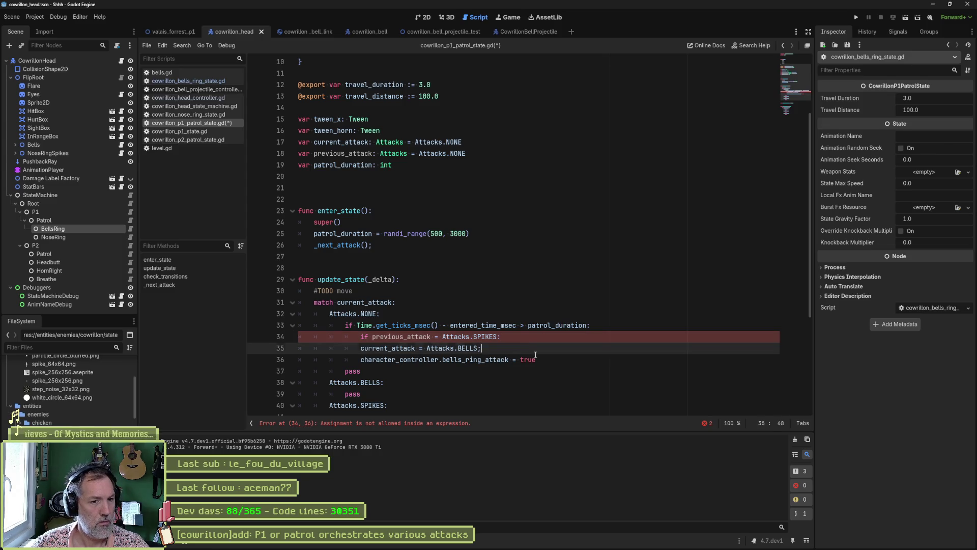
Indent the BELLS branch body under the new if and complete the == comparison.
{"action": "left_click_drag", "start_coordinate": [530, 346], "coordinate": [535, 359]}
{"action": "key", "text": "Tab"}
{"action": "left_click", "coordinate": [565, 360]}
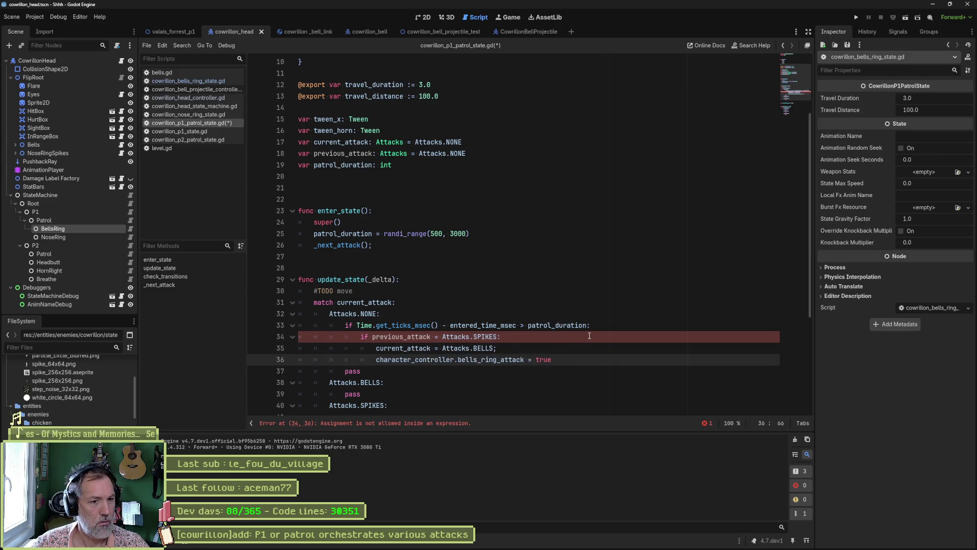
{"action": "left_click", "coordinate": [438, 337]}
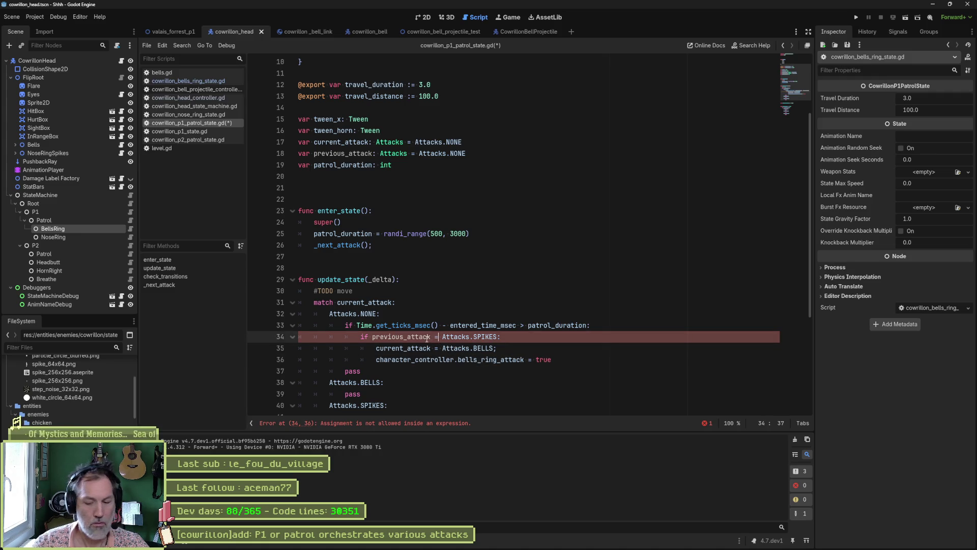
{"action": "type", "text": "="}
{"action": "key", "text": "Escape"}
{"action": "key", "text": "Up"}
{"action": "key", "text": "Up"}
{"action": "key", "text": "Up"}
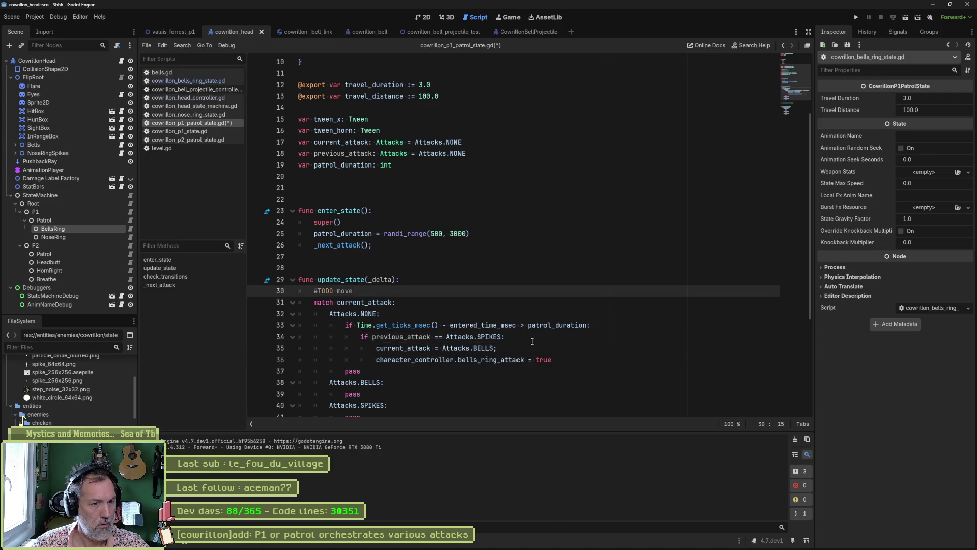
Duplicate the if block and swap BELLS and SPIKES in the copy.
{"action": "left_click_drag", "start_coordinate": [555, 359], "coordinate": [613, 329]}
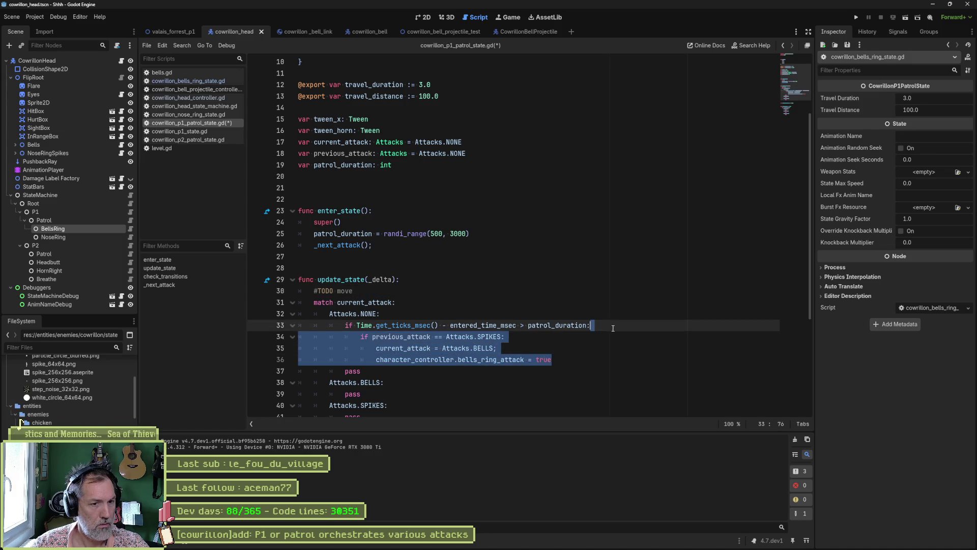
{"action": "key", "text": "ctrl+shift+d"}
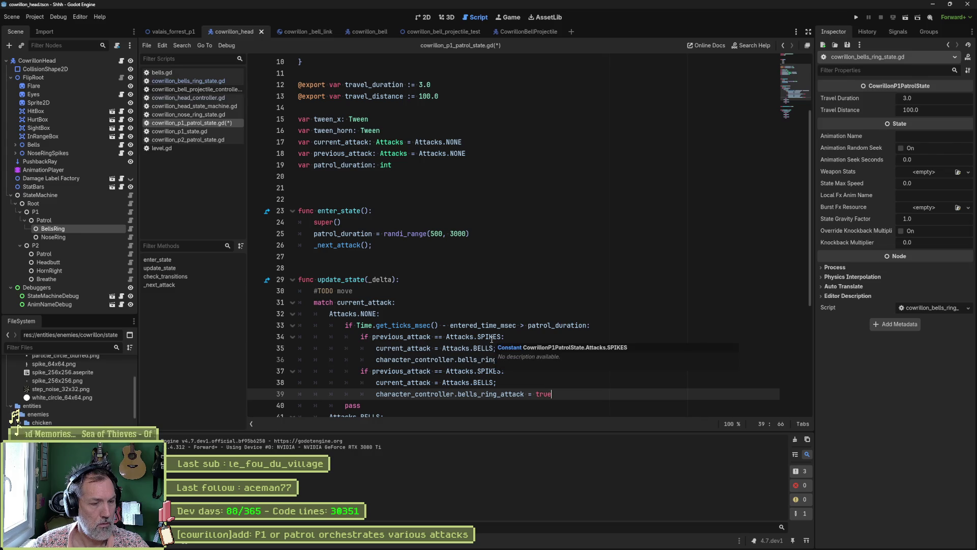
{"action": "double_click", "coordinate": [489, 349]}
{"action": "key", "text": "ctrl+c"}
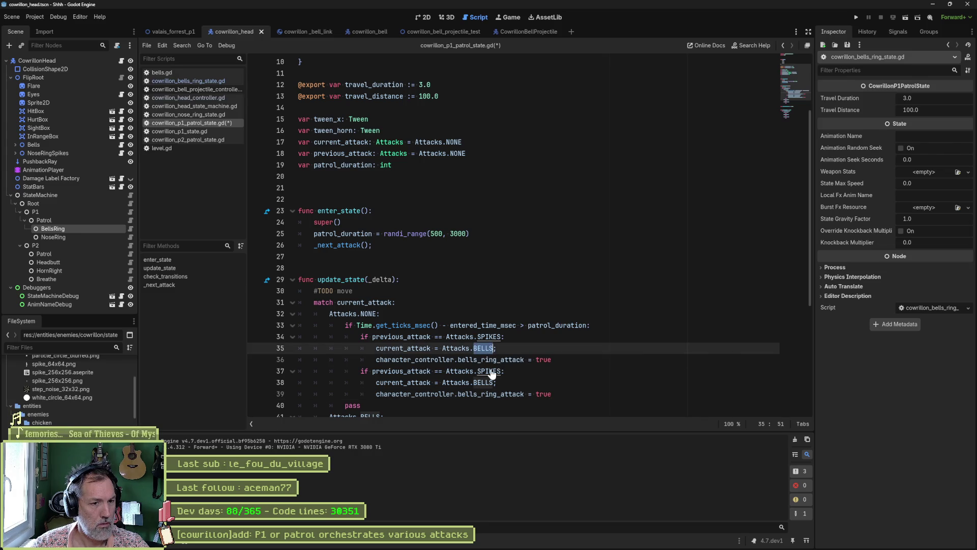
{"action": "double_click", "coordinate": [491, 371]}
{"action": "key", "text": "ctrl+v"}
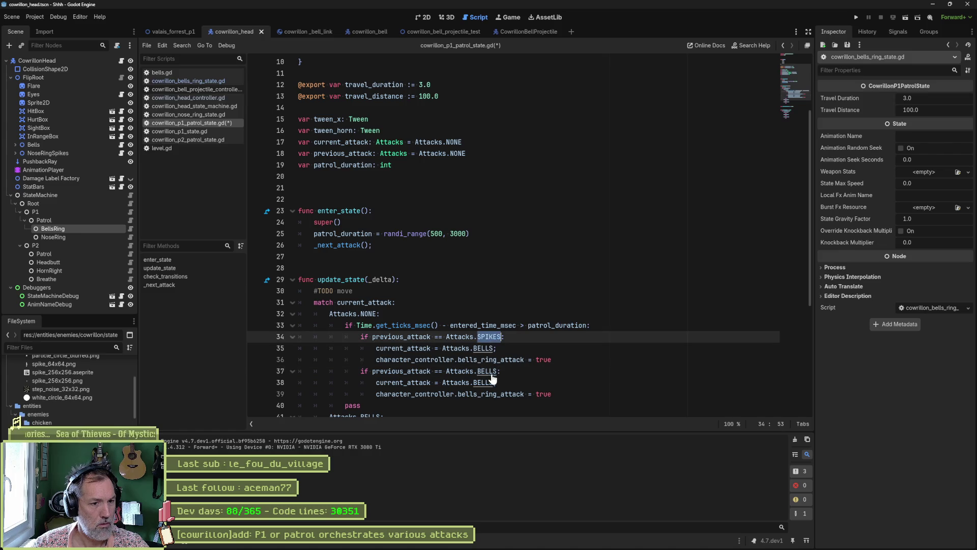
{"action": "left_click", "coordinate": [489, 382]}
{"action": "double_click", "coordinate": [489, 382]}
{"action": "type", "text": "SPIKES"}
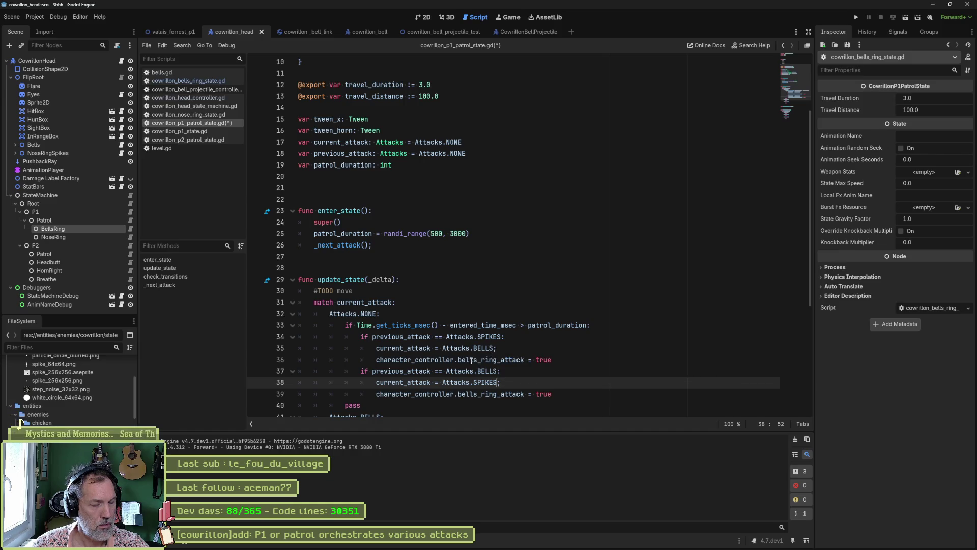
{"action": "scroll", "coordinate": [475, 359], "scroll_direction": "down", "scroll_amount": 1}
Replace bells_ring_attack on line 39 with nose_ring_attack, copied from check_transitions.
{"action": "double_click", "coordinate": [477, 361]}
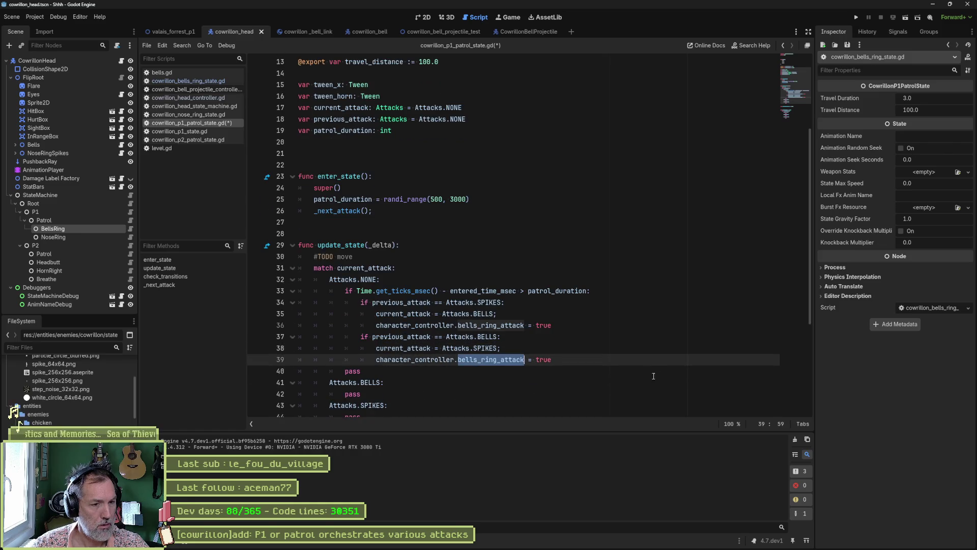
{"action": "key", "text": "BackSpace"}
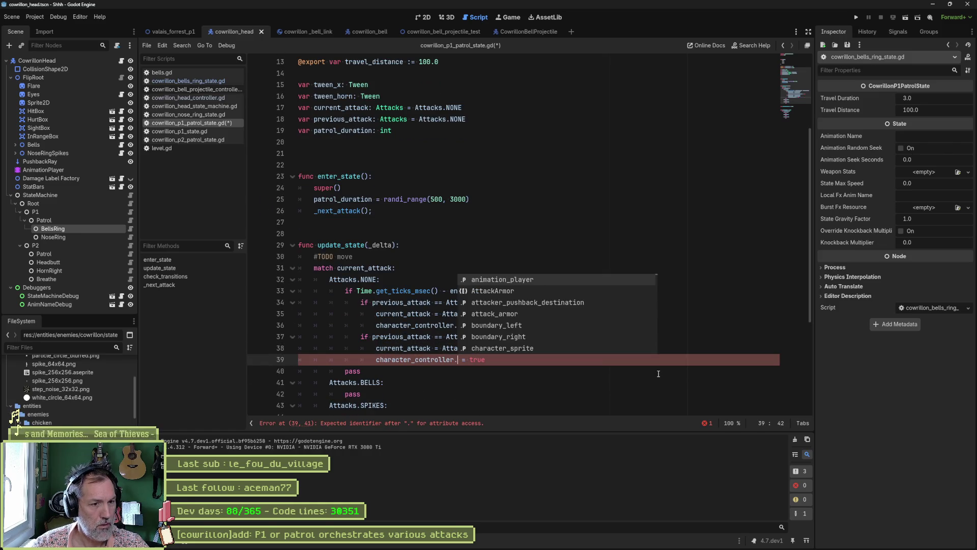
{"action": "type", "text": "nose"}
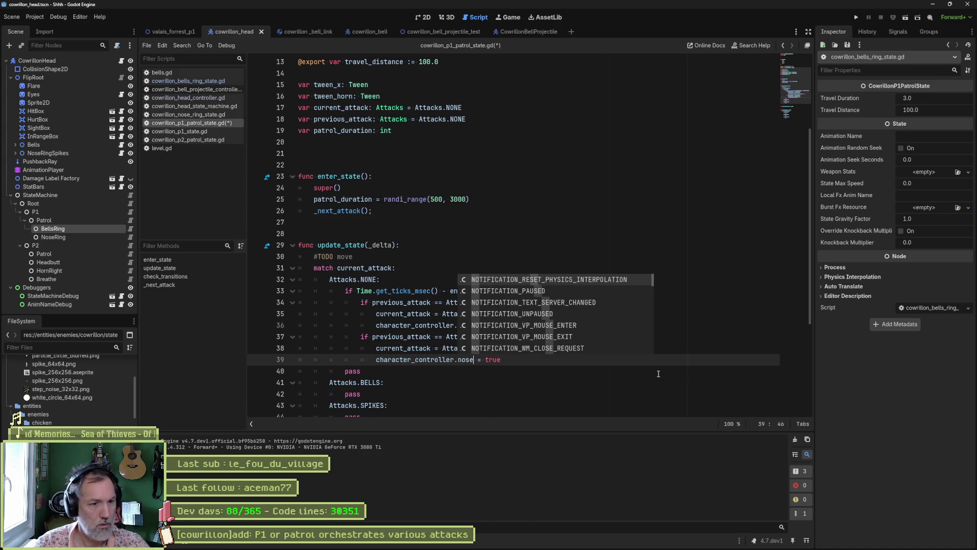
{"action": "scroll", "coordinate": [367, 299], "scroll_direction": "down", "scroll_amount": 5}
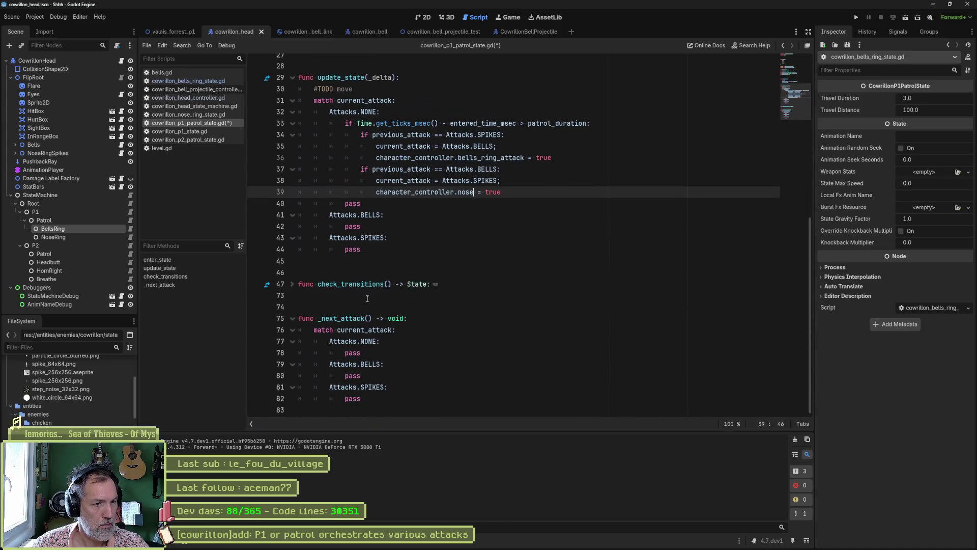
{"action": "left_click", "coordinate": [292, 284]}
{"action": "scroll", "coordinate": [479, 341], "scroll_direction": "down", "scroll_amount": 3}
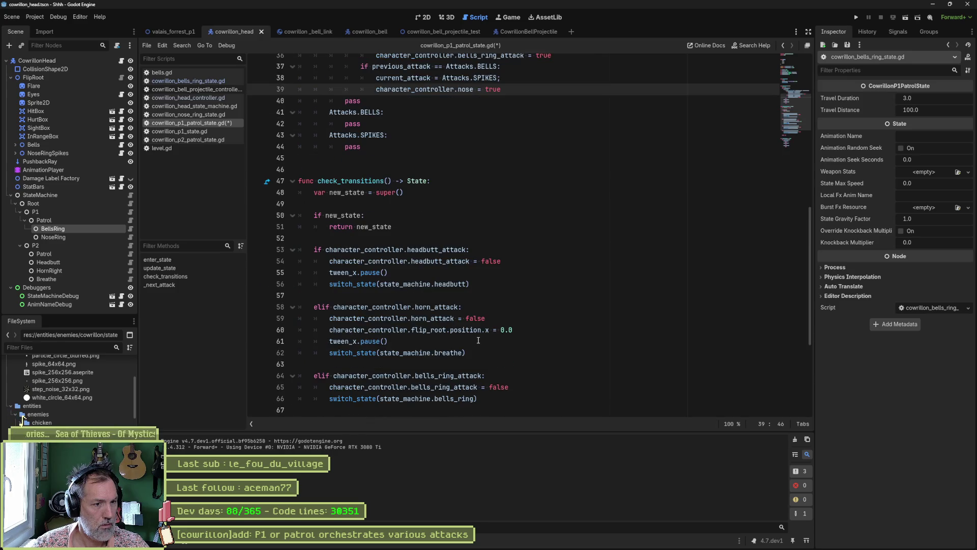
{"action": "scroll", "coordinate": [455, 369], "scroll_direction": "down", "scroll_amount": 3}
{"action": "double_click", "coordinate": [446, 316]}
{"action": "key", "text": "ctrl+c"}
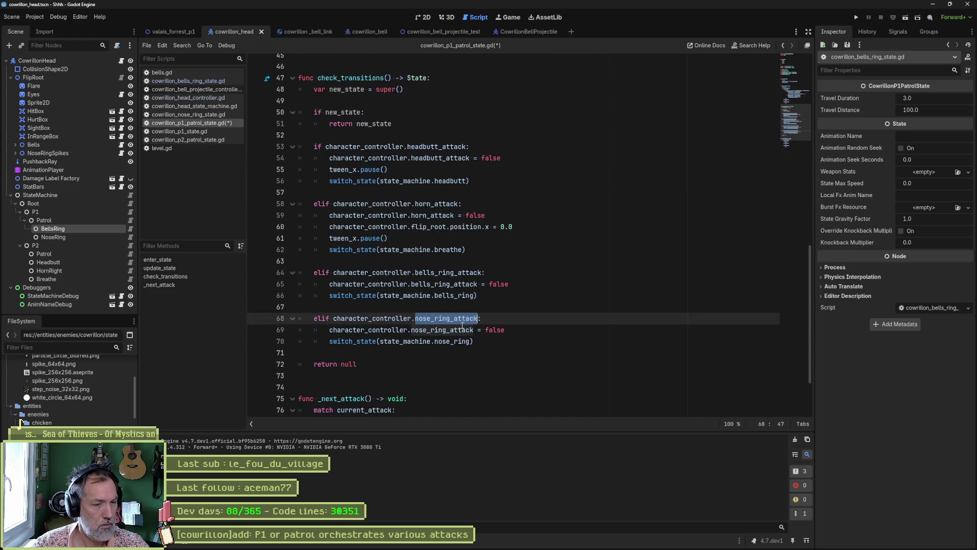
{"action": "scroll", "coordinate": [465, 328], "scroll_direction": "up", "scroll_amount": 6}
{"action": "scroll", "coordinate": [466, 327], "scroll_direction": "up", "scroll_amount": 4}
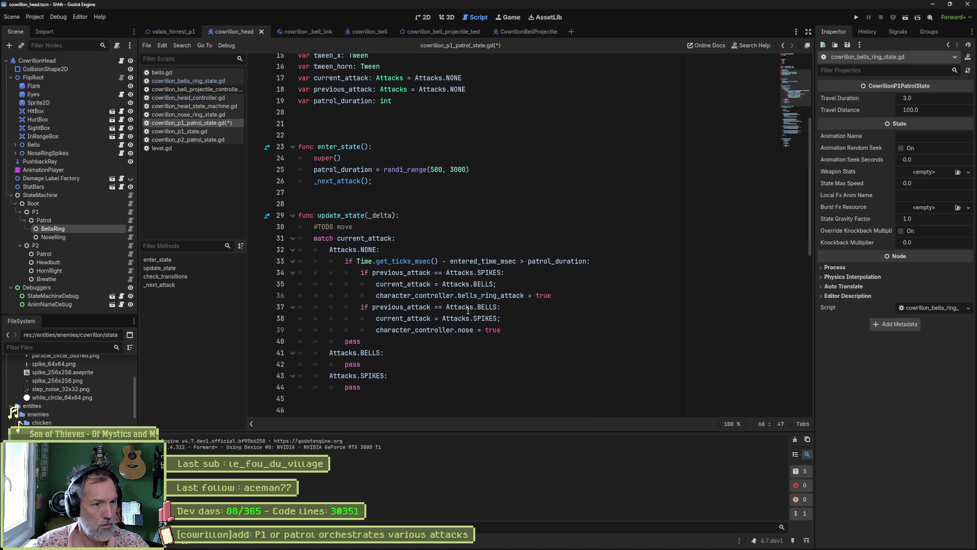
{"action": "double_click", "coordinate": [464, 329]}
{"action": "key", "text": "ctrl+v"}
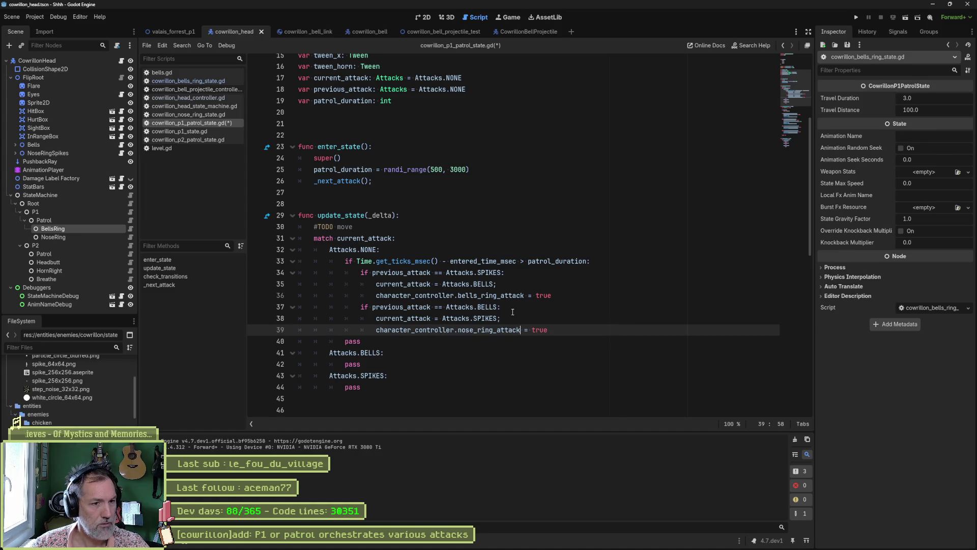
Save the patrol state script and launch the valais_forrest_p1 scene to test the boss.
{"action": "left_click", "coordinate": [501, 307]}
{"action": "left_click", "coordinate": [491, 319]}
{"action": "left_click", "coordinate": [485, 330]}
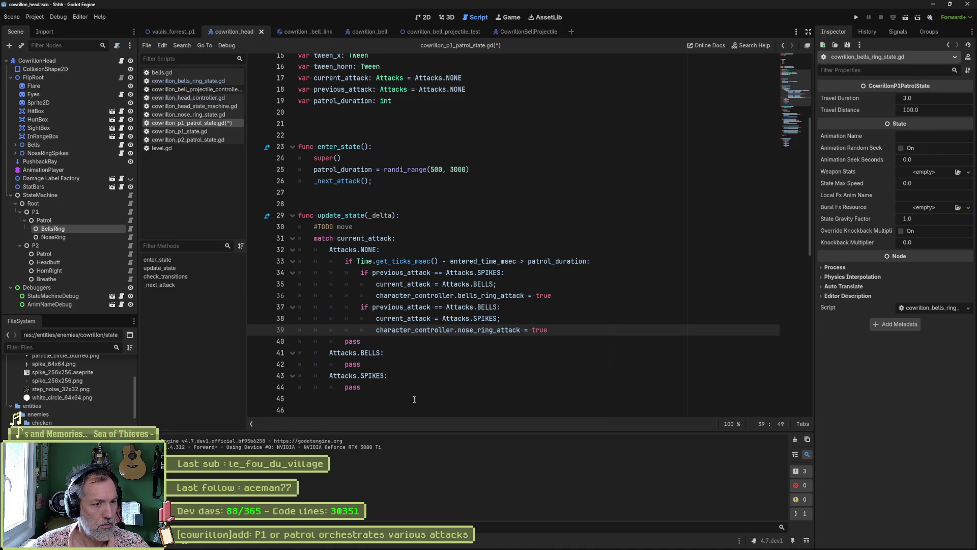
{"action": "left_click", "coordinate": [401, 387]}
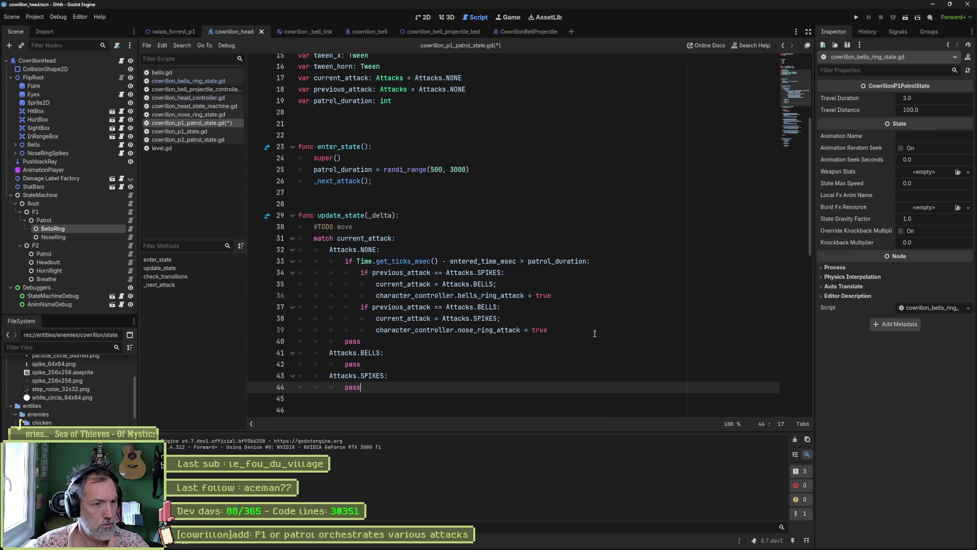
{"action": "key", "text": "ctrl+s"}
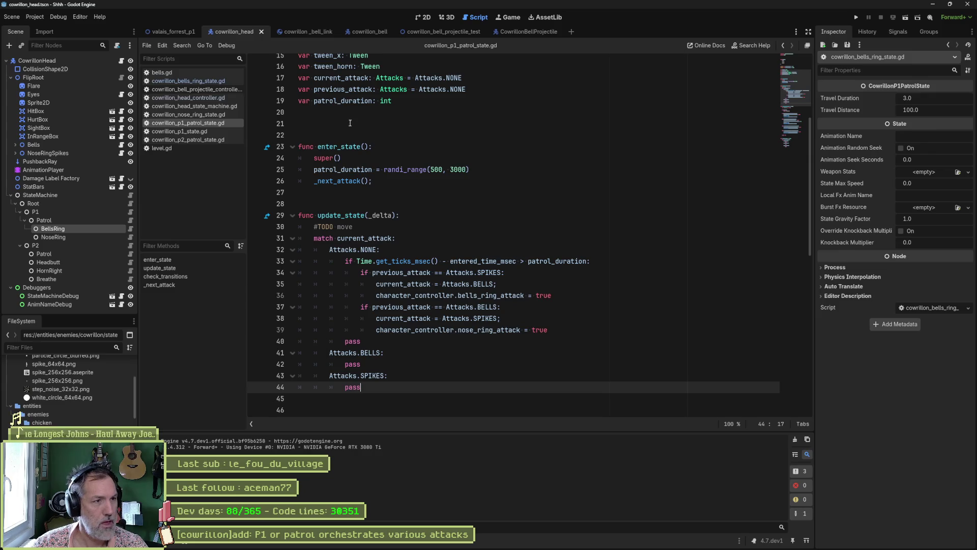
{"action": "left_click", "coordinate": [173, 33]}
{"action": "key", "text": "F6"}
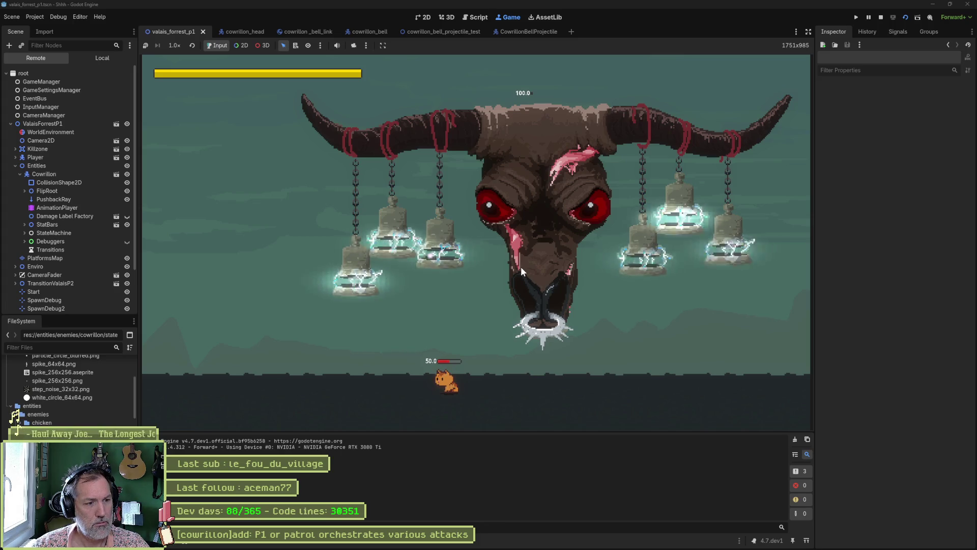
Move the player right and back left during the boss fight, then stop the game.
{"action": "key", "text": "d"}
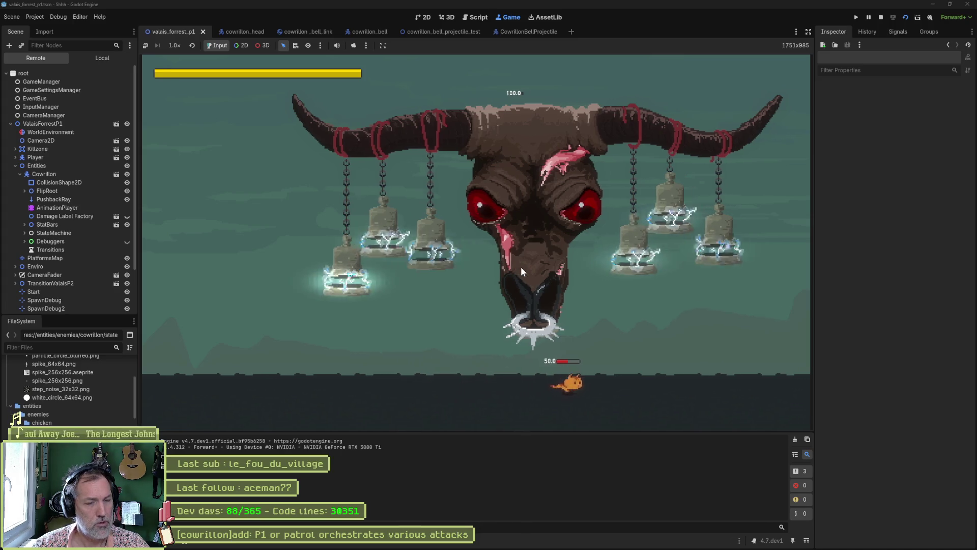
{"action": "key", "text": "a"}
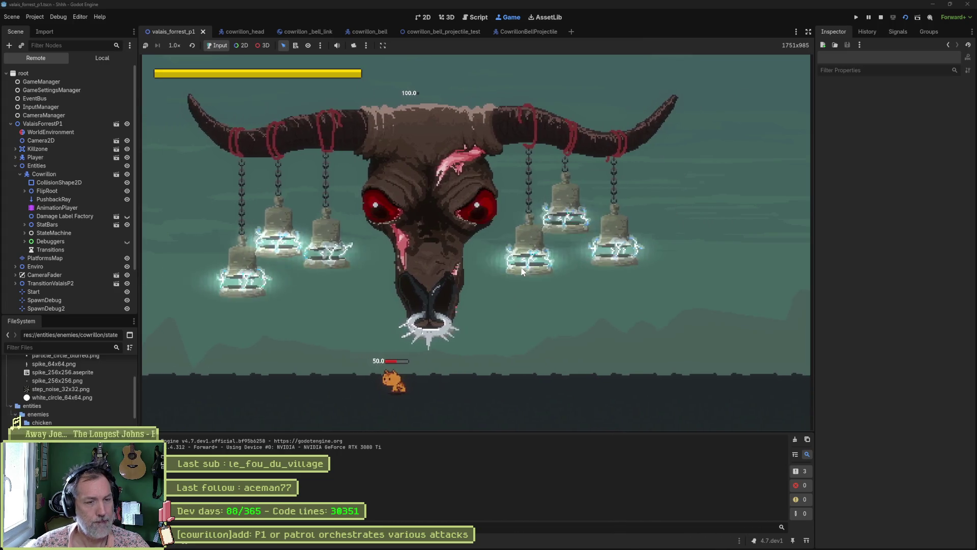
{"action": "key", "text": "F8"}
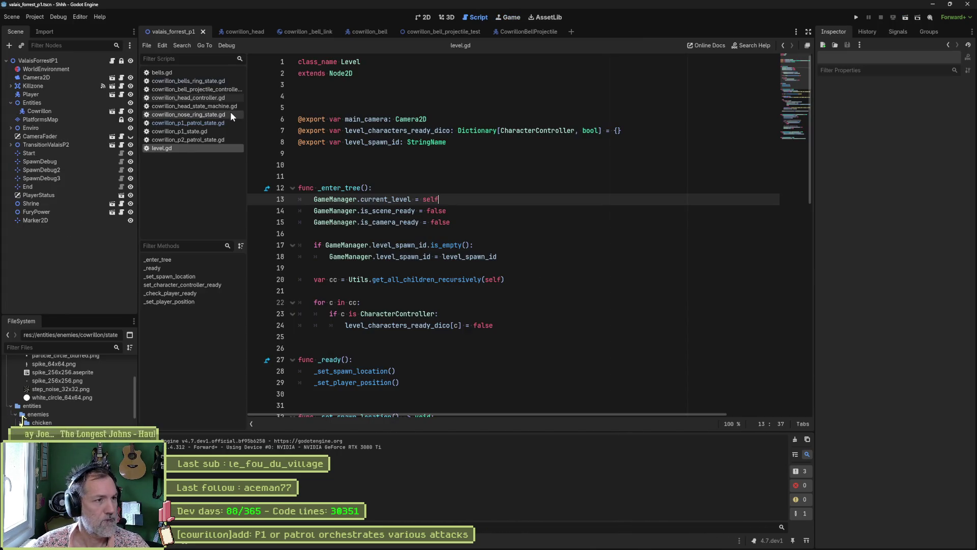
In the cowrillon_p1_patrol_state.gd script, review where current_attack and previous_attack are used.
{"action": "left_click", "coordinate": [204, 122]}
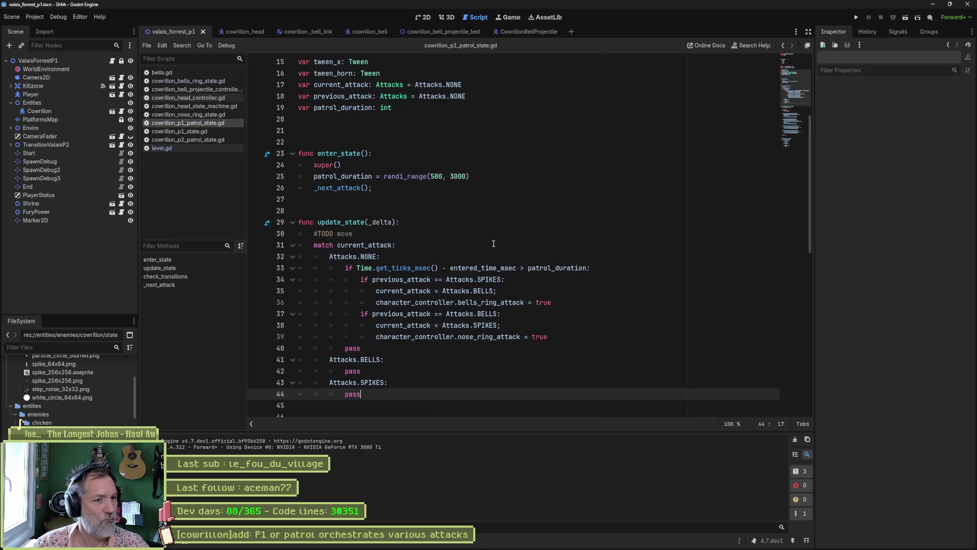
{"action": "double_click", "coordinate": [366, 244]}
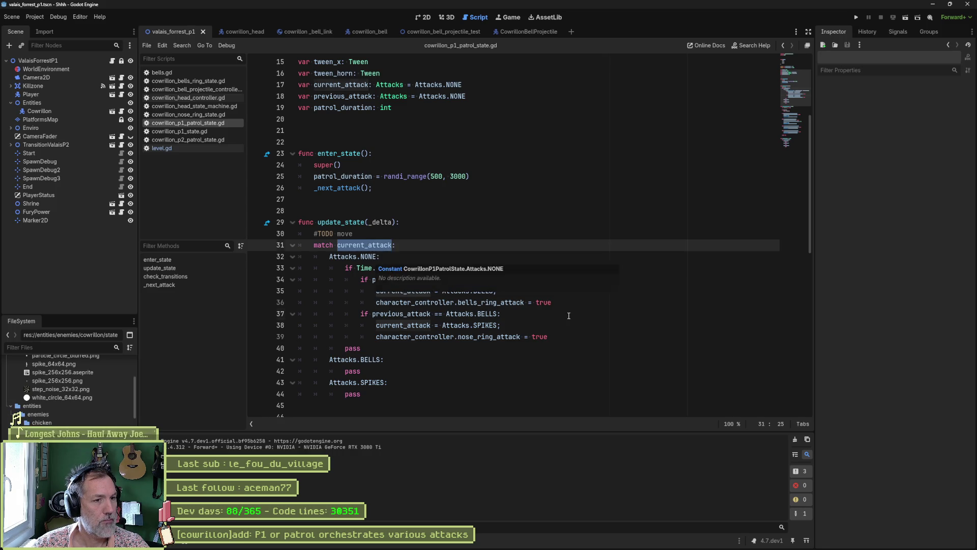
{"action": "key", "text": "Down"}
{"action": "key", "text": "Down"}
{"action": "key", "text": "Down"}
{"action": "key", "text": "End"}
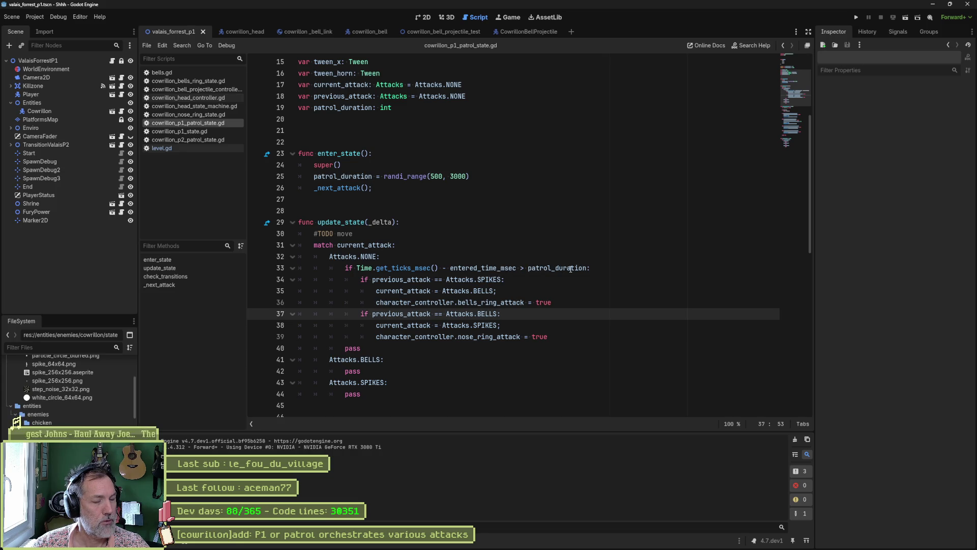
{"action": "mouse_move", "coordinate": [570, 269]}
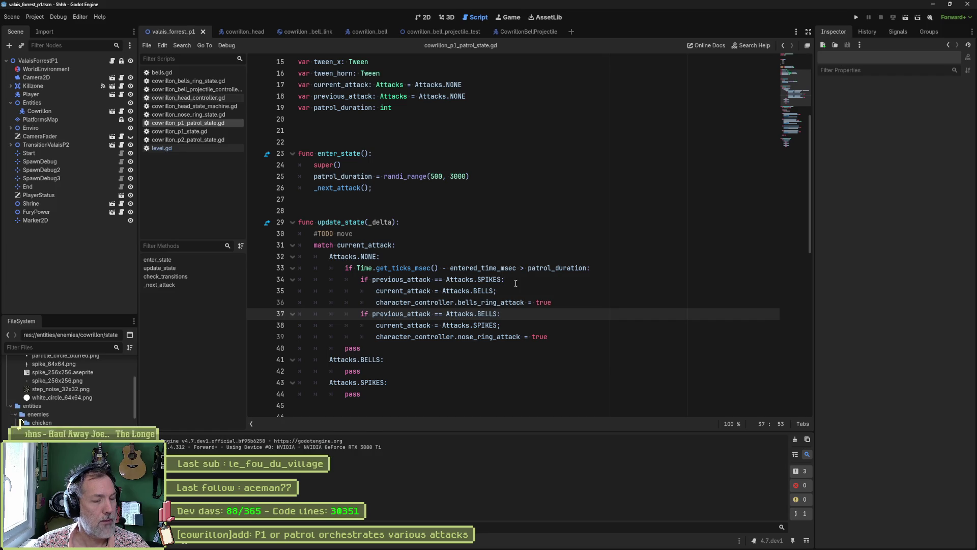
{"action": "mouse_move", "coordinate": [497, 280]}
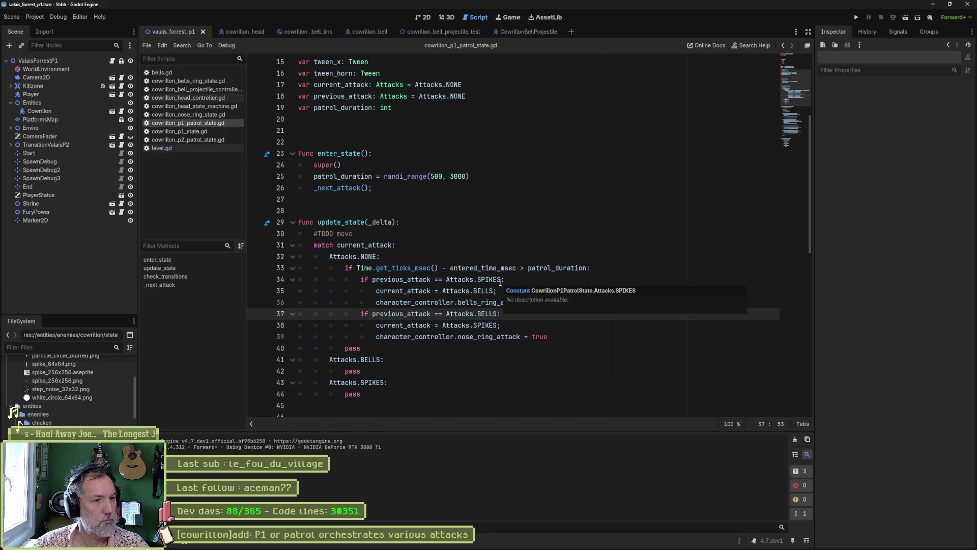
{"action": "double_click", "coordinate": [418, 277]}
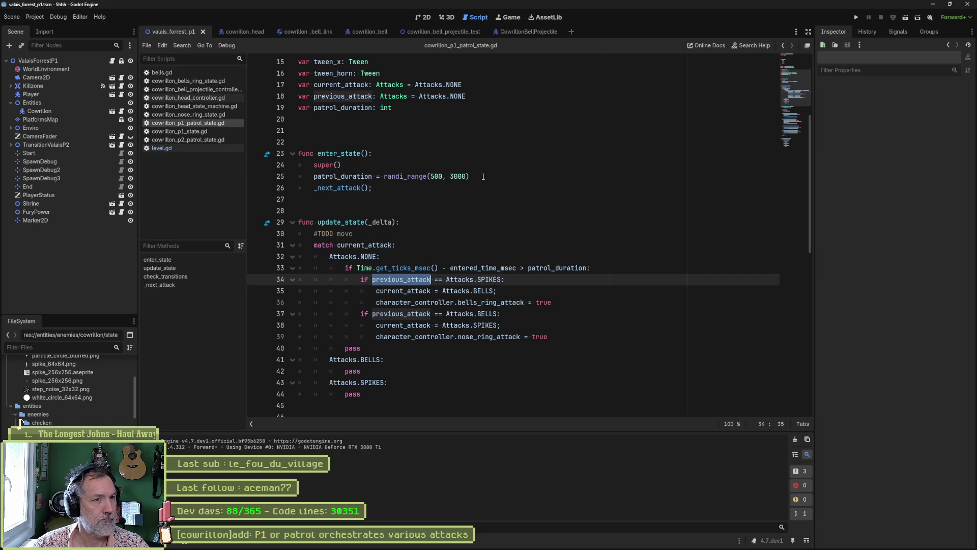
Change previous_attack's starting value from NONE to Attacks.SPIKES and launch the game.
{"action": "double_click", "coordinate": [462, 96]}
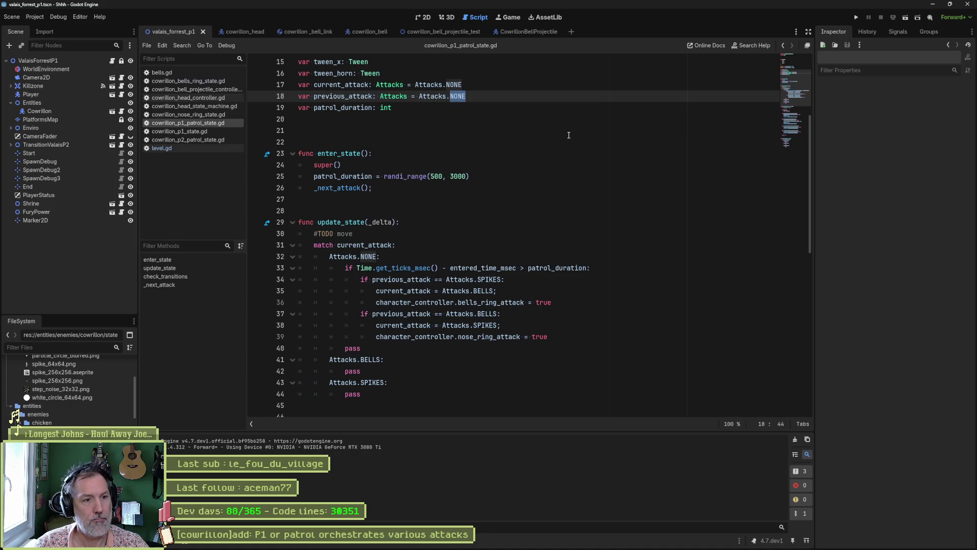
{"action": "type", "text": "SPIKES"}
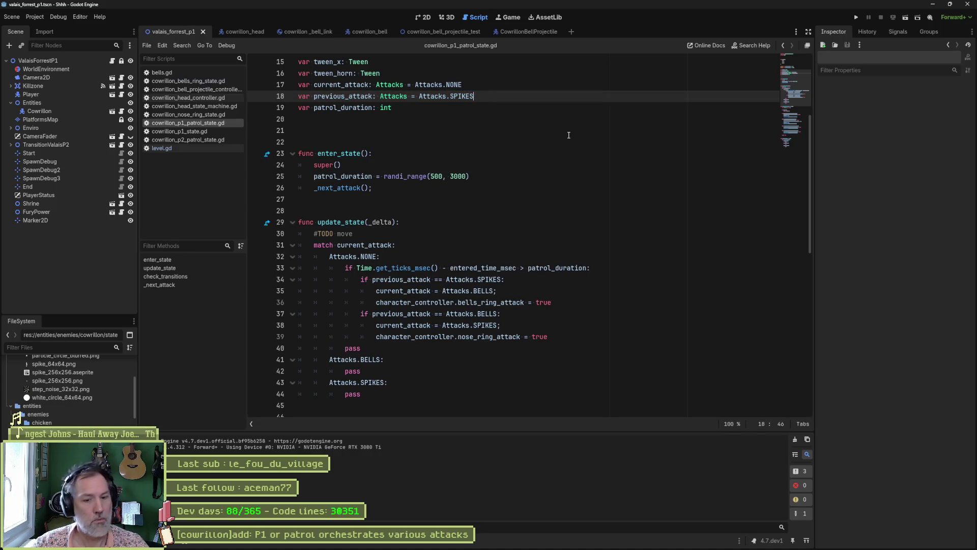
{"action": "key", "text": "F6"}
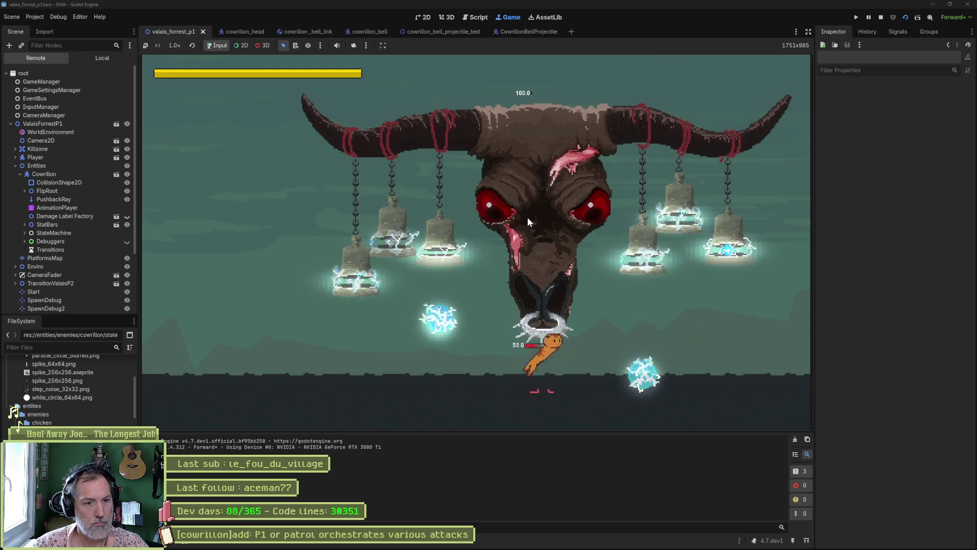
Dash the player right under the boss, move back left to dodge, then stop the game.
{"action": "key", "text": "Right"}
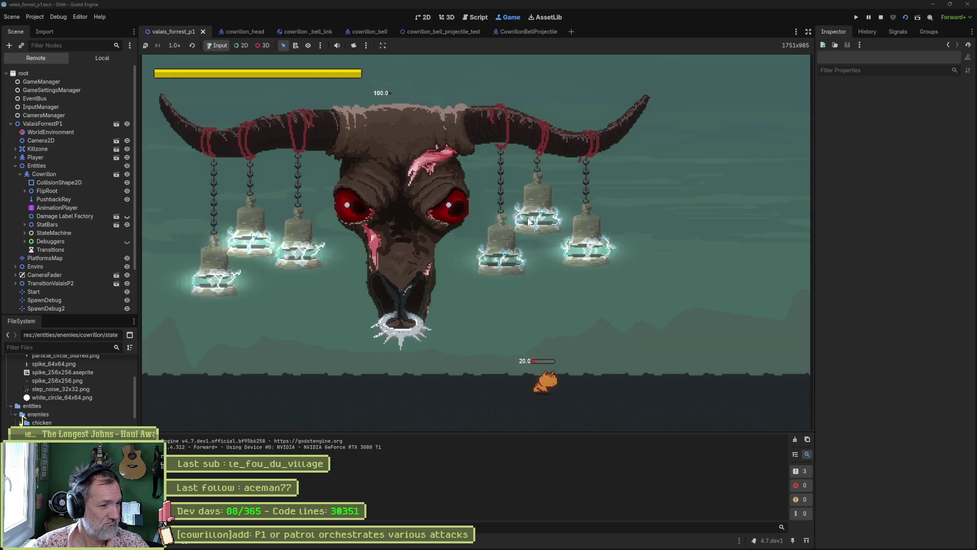
{"action": "key", "text": "Left"}
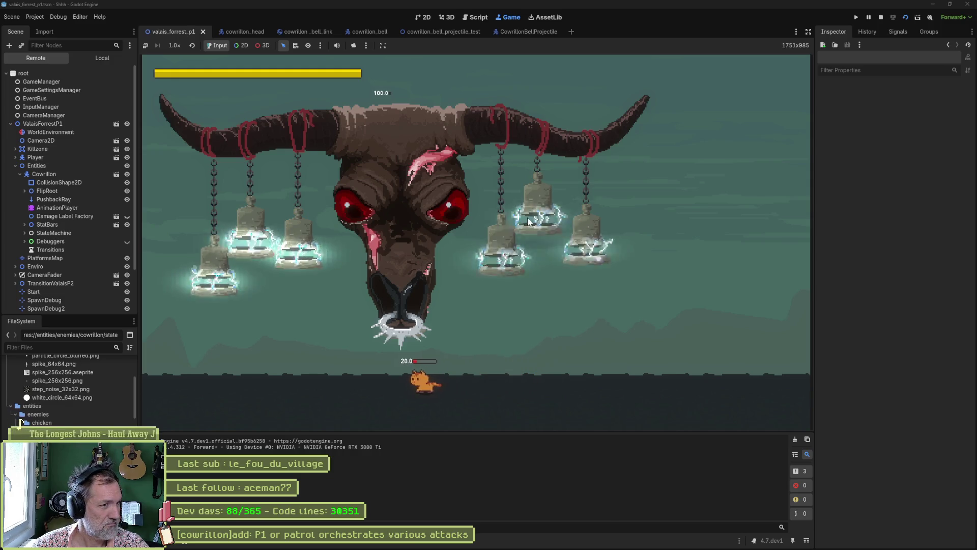
{"action": "key", "text": "Left"}
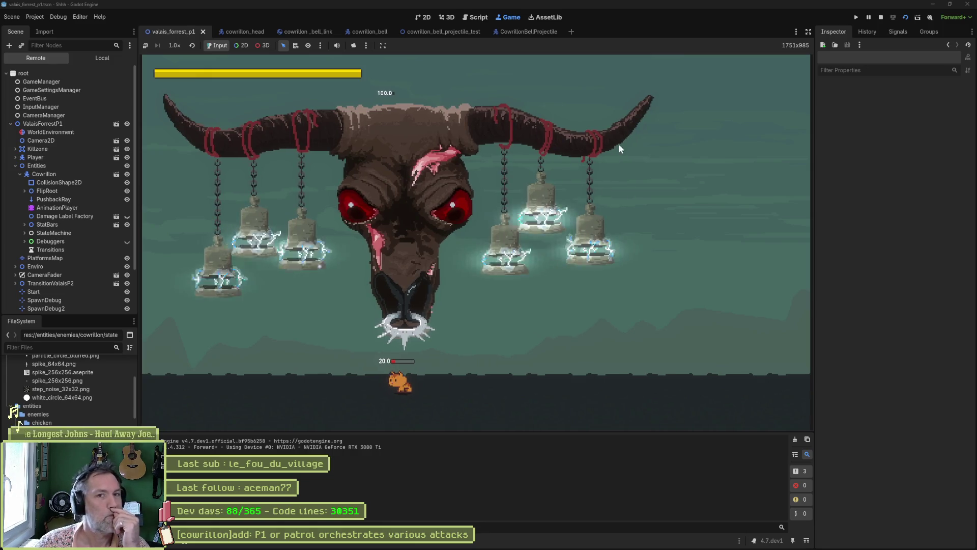
{"action": "key", "text": "F8"}
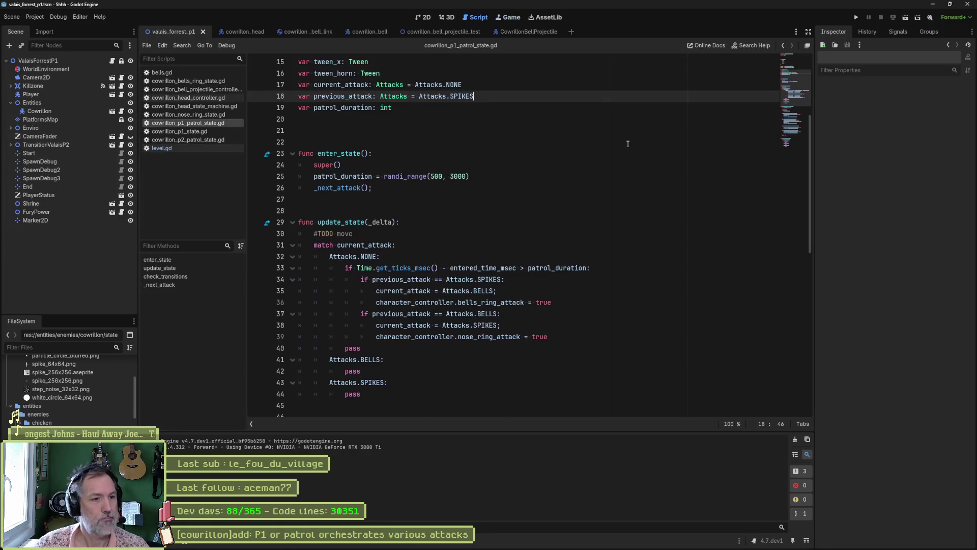
Remove the _next_attack() call line from enter_state.
{"action": "left_click", "coordinate": [488, 175]}
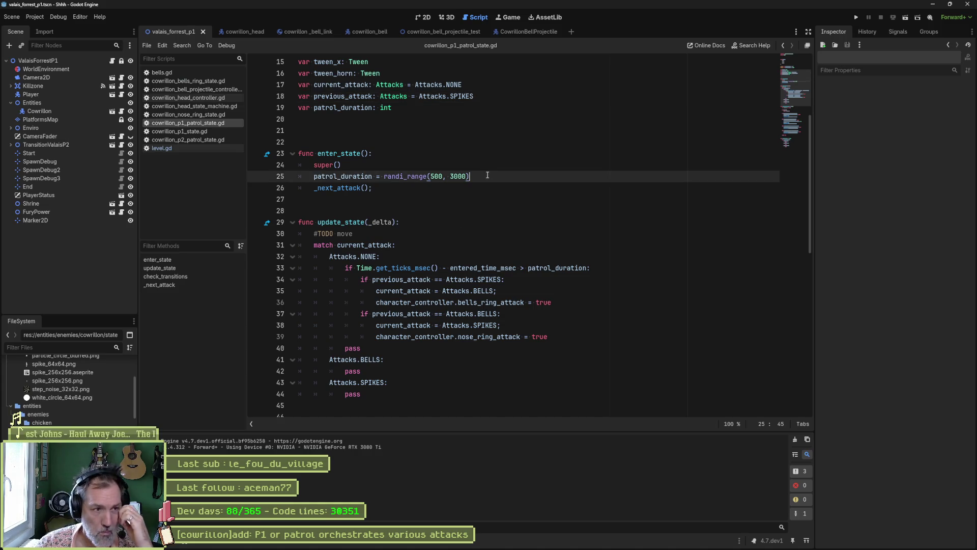
{"action": "left_click", "coordinate": [385, 188]}
{"action": "double_click", "coordinate": [349, 188]}
{"action": "scroll", "coordinate": [418, 208], "scroll_direction": "down", "scroll_amount": 10}
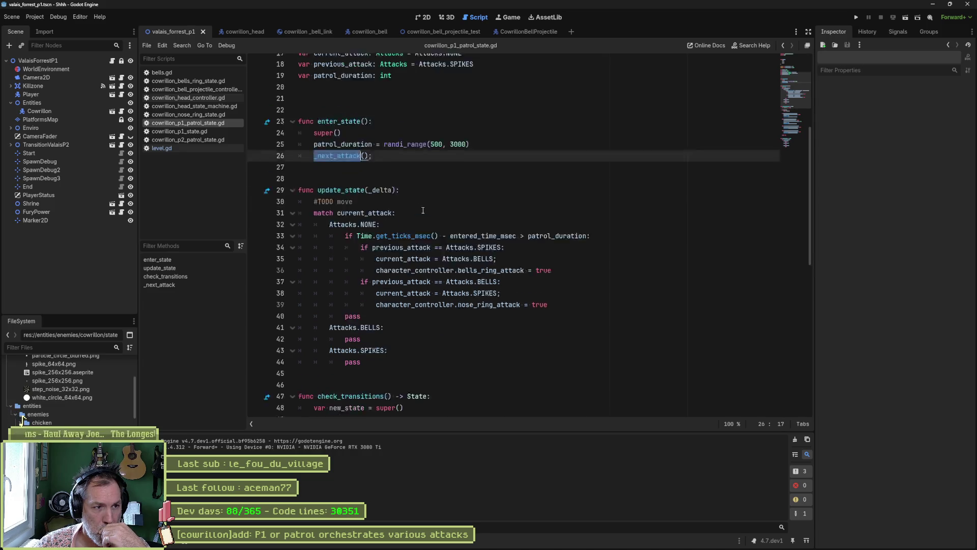
{"action": "scroll", "coordinate": [437, 229], "scroll_direction": "down", "scroll_amount": 3}
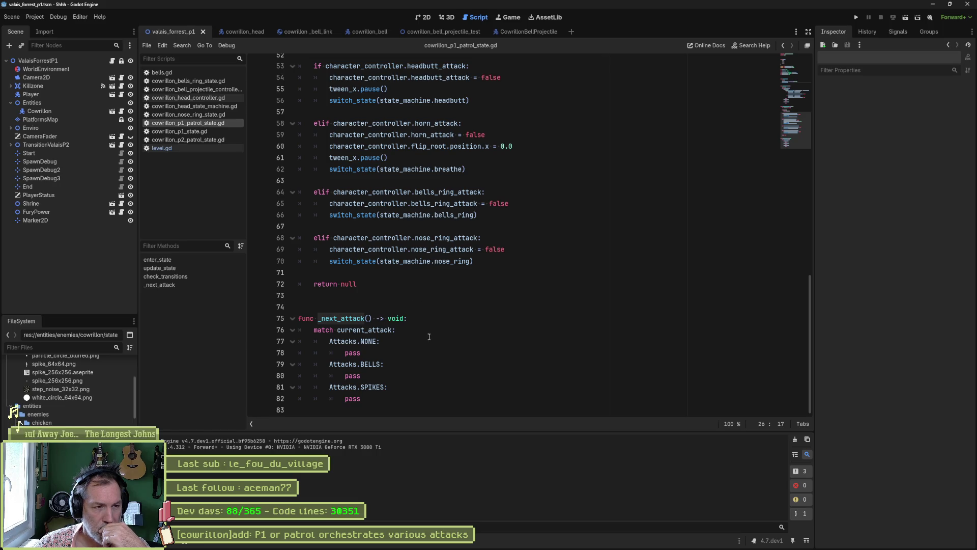
{"action": "scroll", "coordinate": [514, 275], "scroll_direction": "up", "scroll_amount": 7}
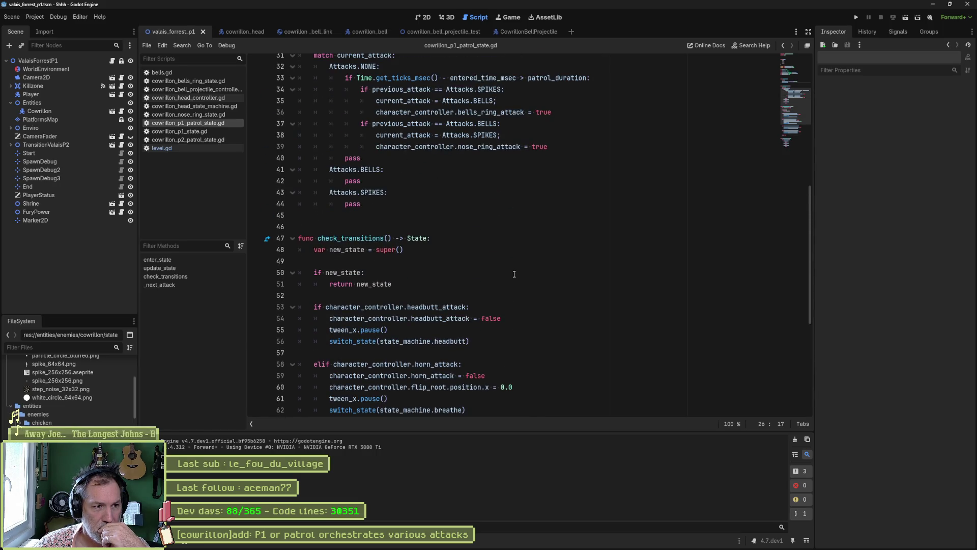
{"action": "scroll", "coordinate": [514, 274], "scroll_direction": "down", "scroll_amount": 3}
{"action": "scroll", "coordinate": [513, 274], "scroll_direction": "up", "scroll_amount": 8}
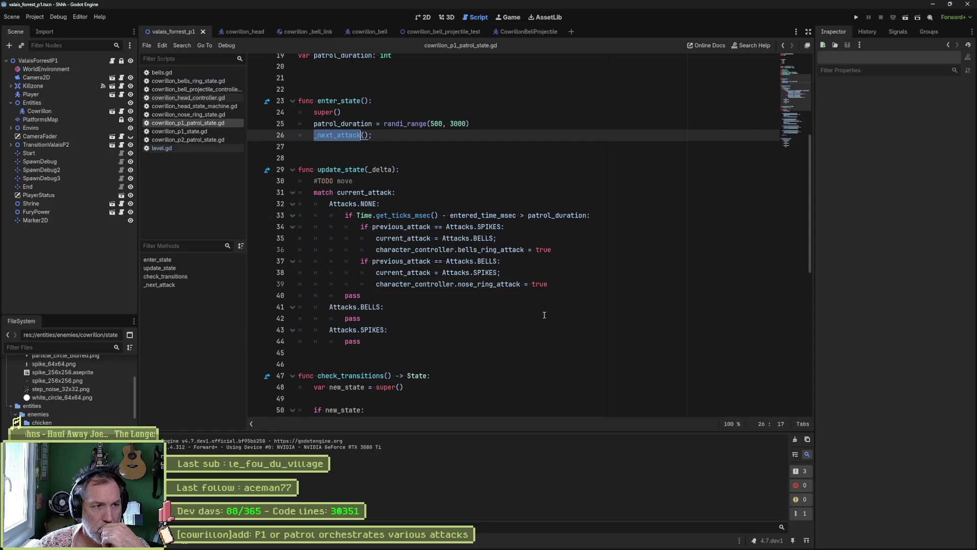
{"action": "key", "text": "End"}
{"action": "key", "text": "ctrl+x"}
Delete the whole _next_attack function at the bottom and save the script.
{"action": "scroll", "coordinate": [416, 389], "scroll_direction": "down", "scroll_amount": 10}
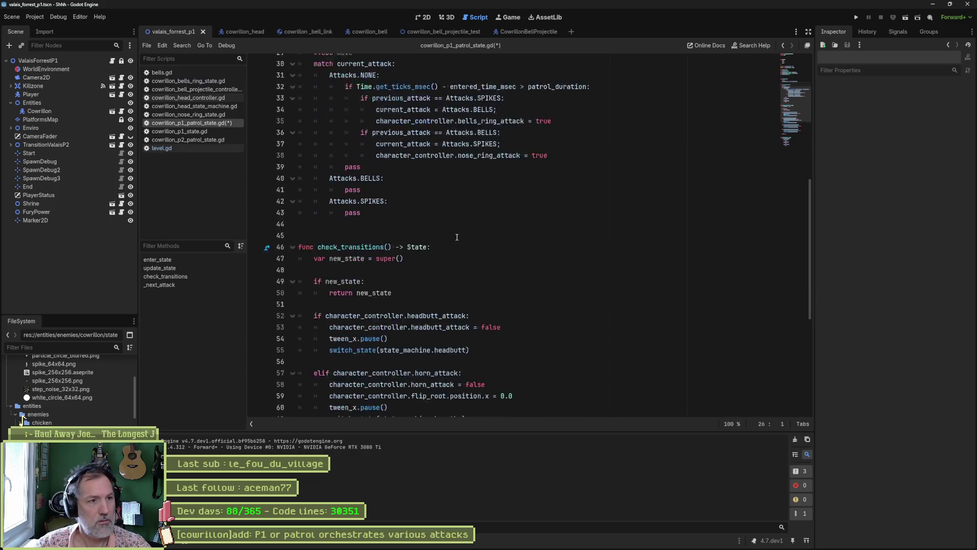
{"action": "left_click_drag", "start_coordinate": [416, 410], "coordinate": [418, 286]}
{"action": "key", "text": "Delete"}
{"action": "scroll", "coordinate": [535, 257], "scroll_direction": "up", "scroll_amount": 8}
{"action": "key", "text": "ctrl+s"}
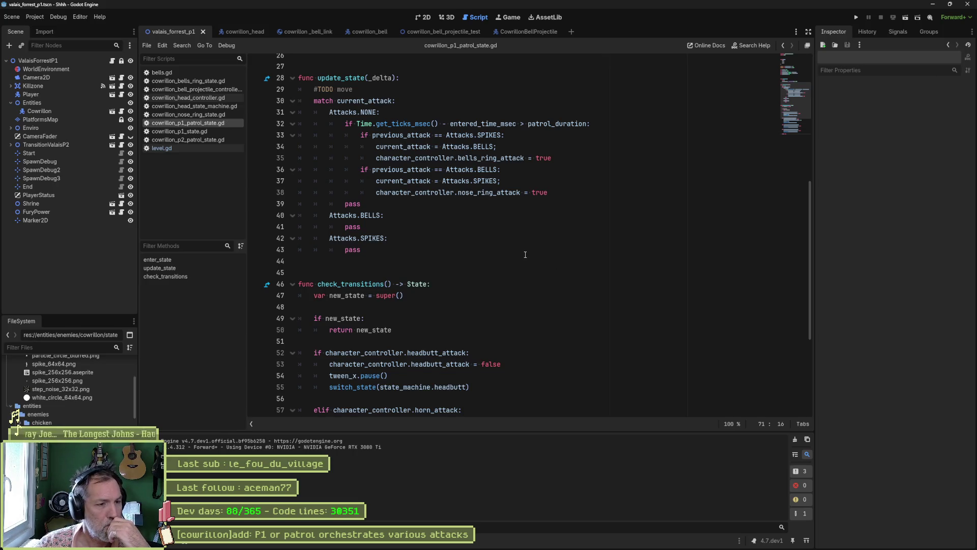
{"action": "scroll", "coordinate": [537, 254], "scroll_direction": "up", "scroll_amount": 2}
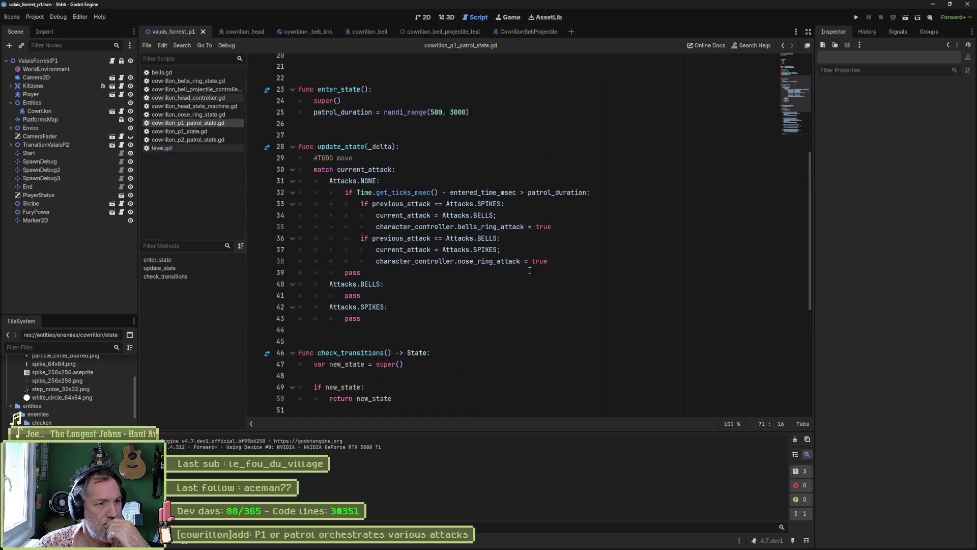
Copy the patrol_duration = randi_range(500, 3000) line from enter_state and paste it under Attacks.BELLS.
{"action": "double_click", "coordinate": [376, 183]}
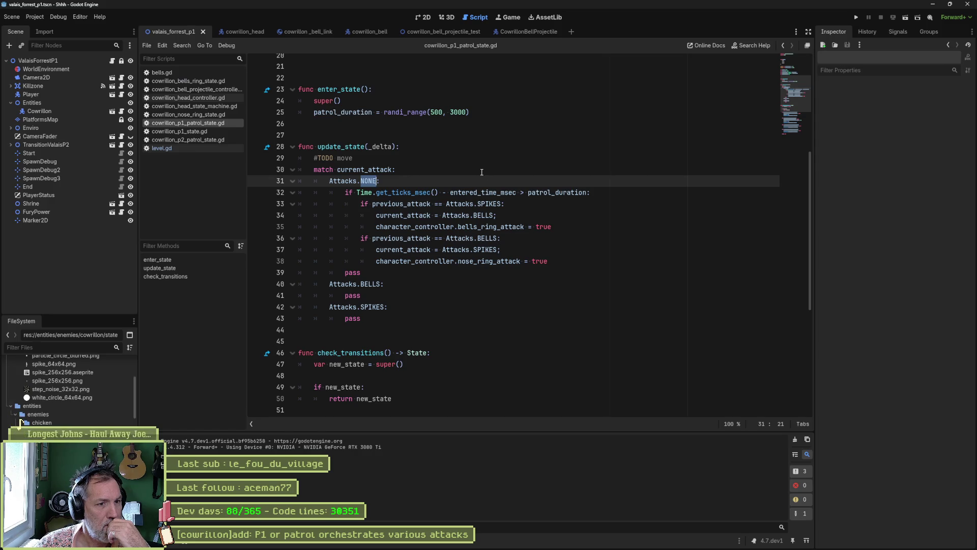
{"action": "left_click", "coordinate": [550, 251]}
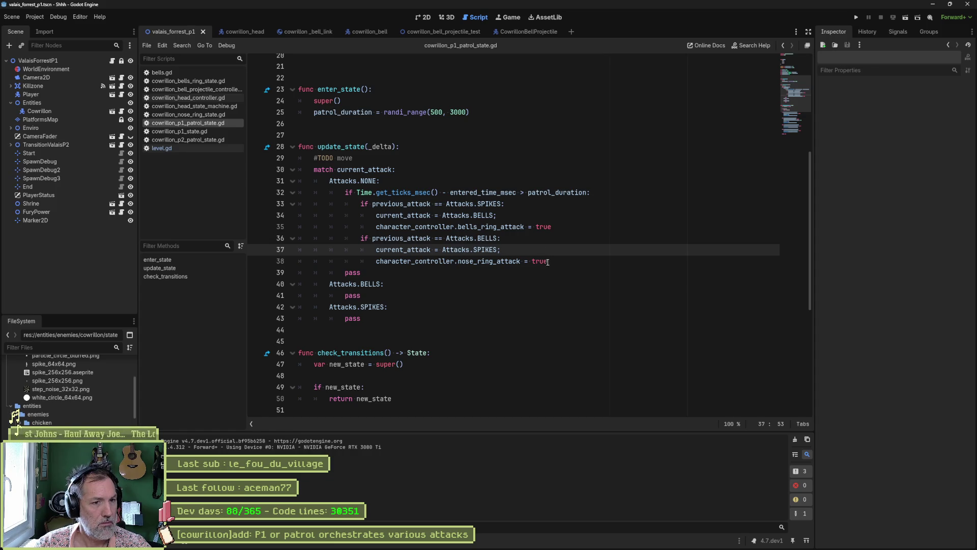
{"action": "mouse_move", "coordinate": [560, 261]}
{"action": "left_mouse_down"}
{"action": "mouse_move", "coordinate": [570, 189]}
{"action": "mouse_move", "coordinate": [559, 182]}
{"action": "left_mouse_up"}
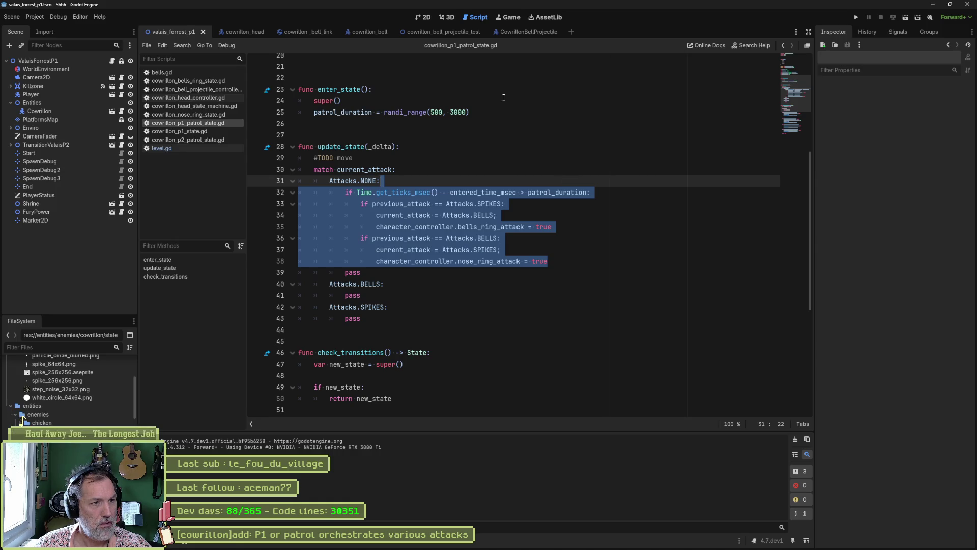
{"action": "left_click_drag", "start_coordinate": [497, 112], "coordinate": [497, 102]}
{"action": "key", "text": "ctrl+c"}
{"action": "left_click", "coordinate": [397, 281]}
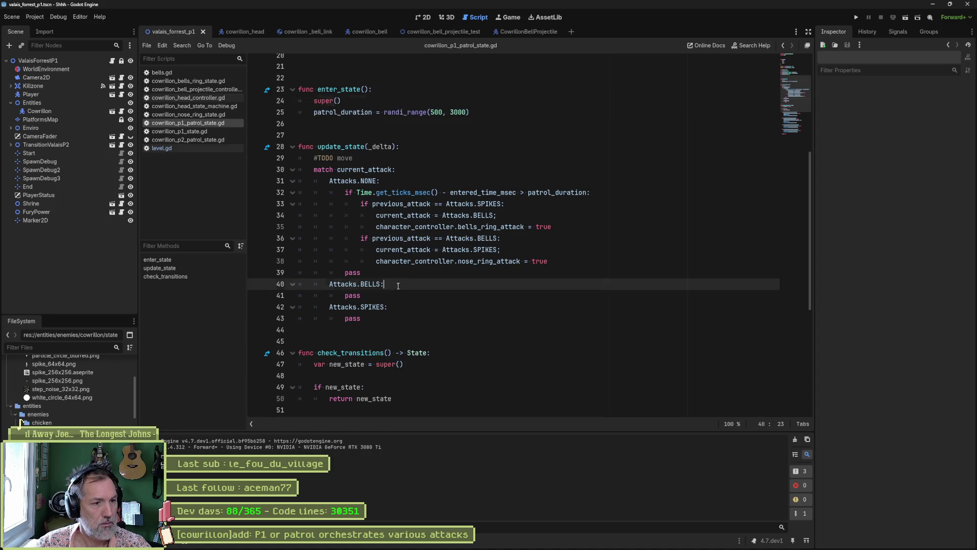
{"action": "key", "text": "Return"}
{"action": "key", "text": "ctrl+v"}
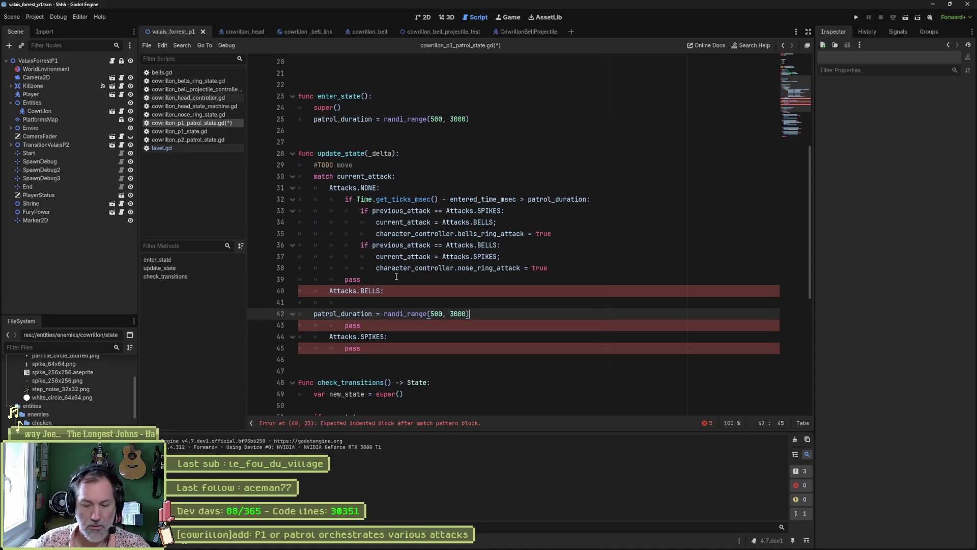
Indent the pasted patrol_duration line under the Attacks.BELLS case.
{"action": "key", "text": "Home"}
{"action": "key", "text": "Tab"}
{"action": "key", "text": "Tab"}
{"action": "key", "text": "Up"}
{"action": "key", "text": "ctrl+shift+k"}
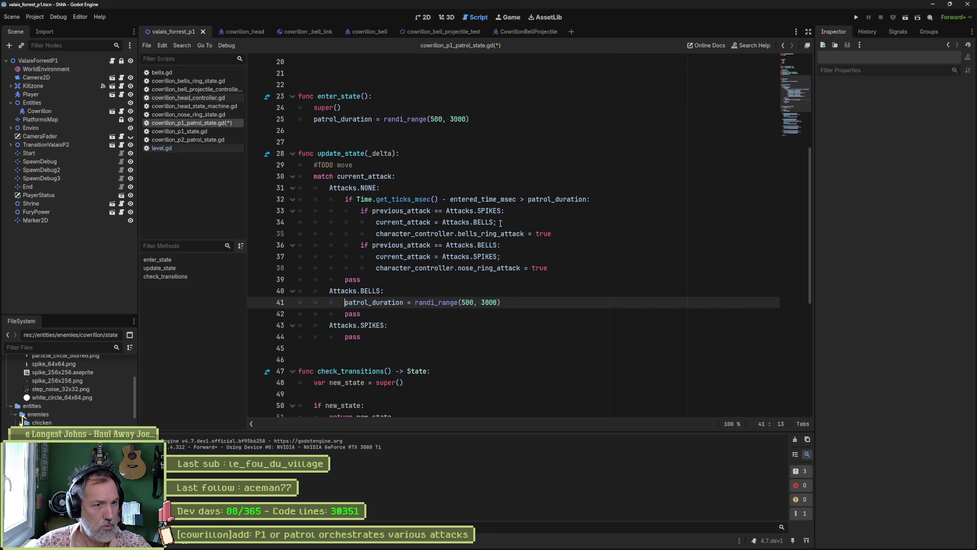
Add a copy of the current_attack assignment below patrol_duration in the BELLS branch.
{"action": "left_click_drag", "start_coordinate": [501, 223], "coordinate": [505, 213]}
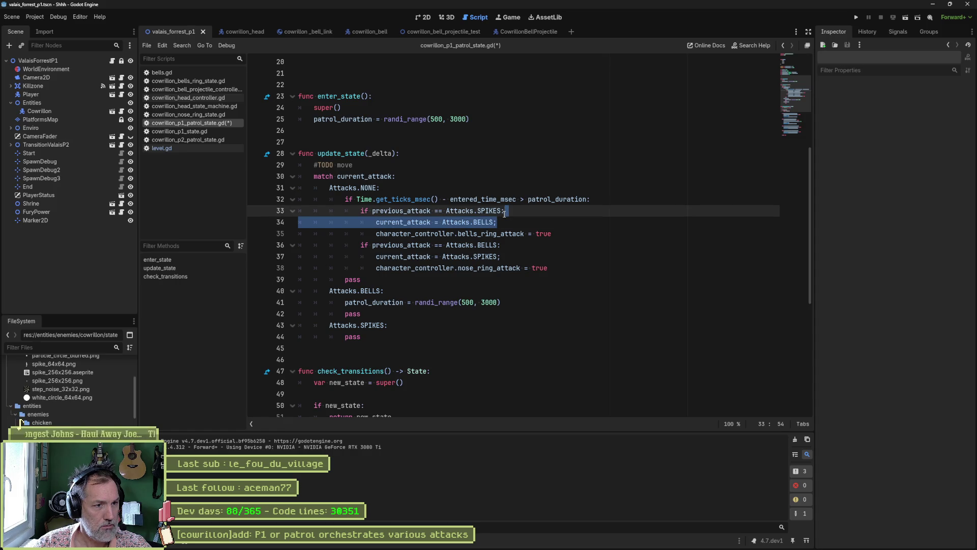
{"action": "left_click", "coordinate": [505, 303]}
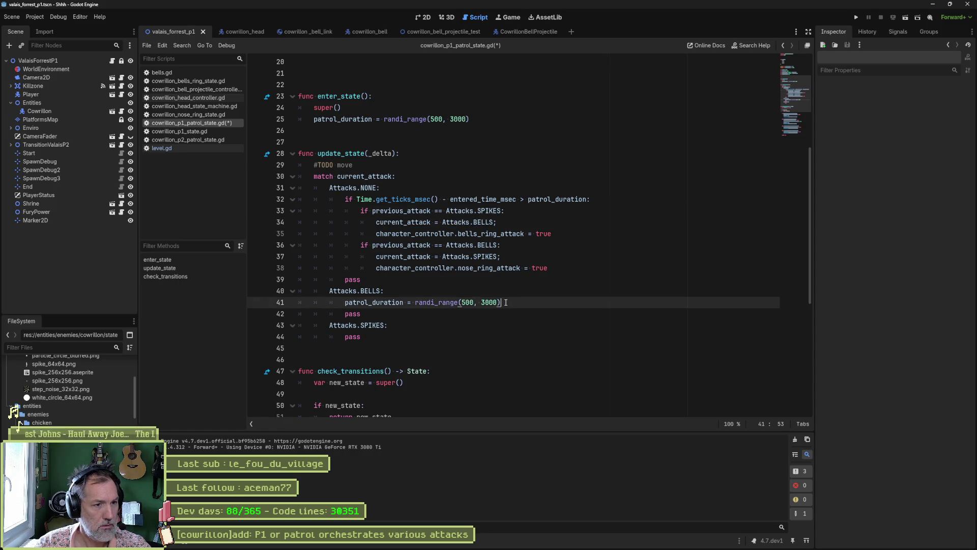
{"action": "key", "text": "Return"}
{"action": "key", "text": "ctrl+v"}
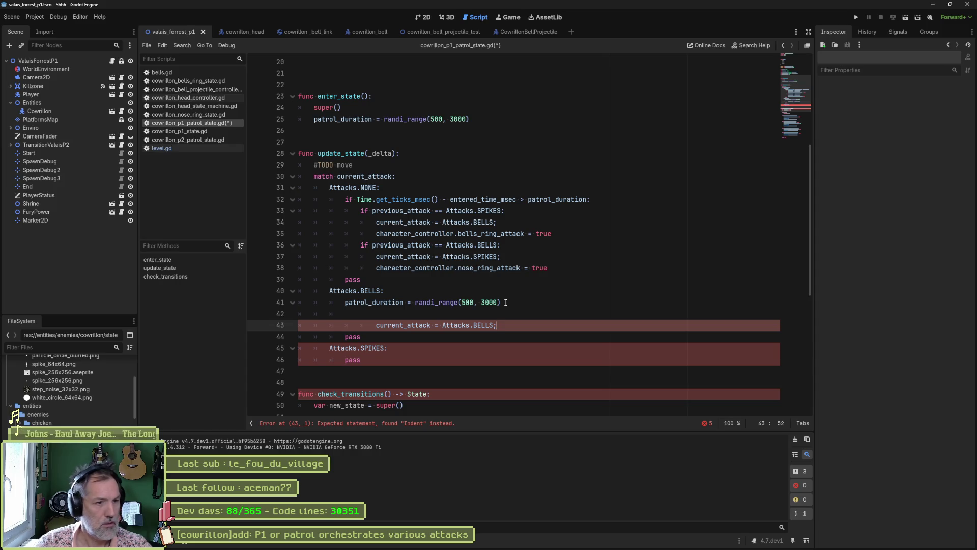
{"action": "key", "text": "Home"}
{"action": "key", "text": "BackSpace"}
{"action": "key", "text": "BackSpace"}
{"action": "key", "text": "BackSpace"}
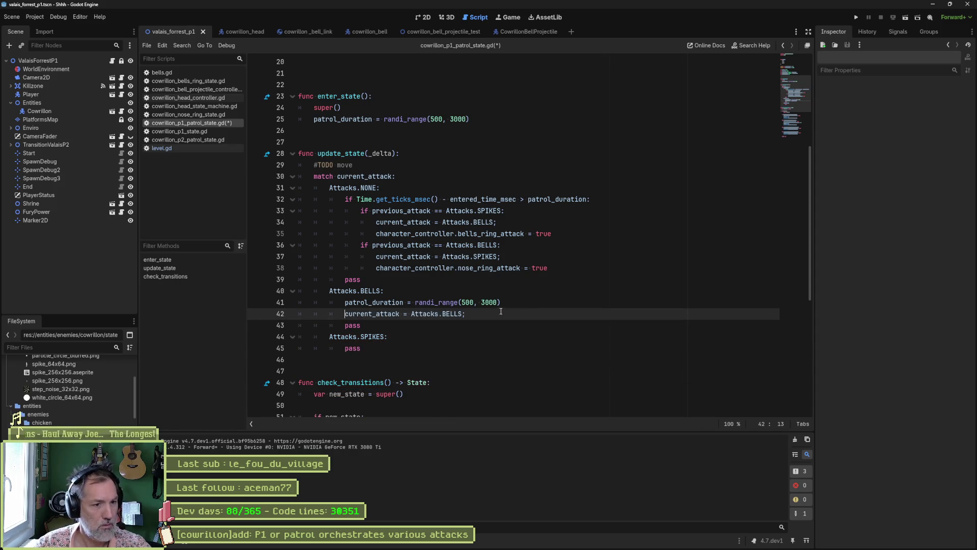
Copy both BELLS lines under the Attacks.SPIKES case and save the script.
{"action": "left_click_drag", "start_coordinate": [500, 312], "coordinate": [505, 294]}
{"action": "left_click", "coordinate": [494, 333]}
{"action": "key", "text": "ctrl+v"}
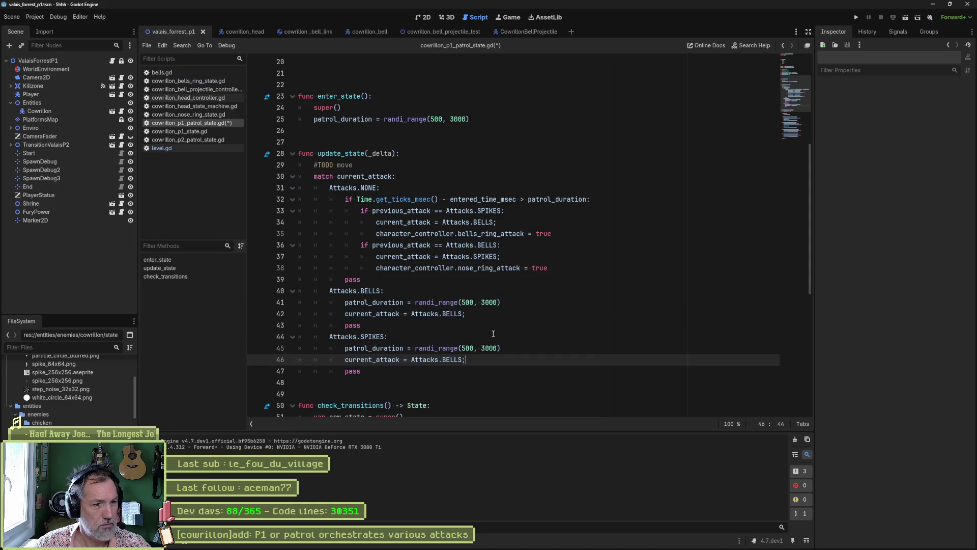
{"action": "key", "text": "ctrl+s"}
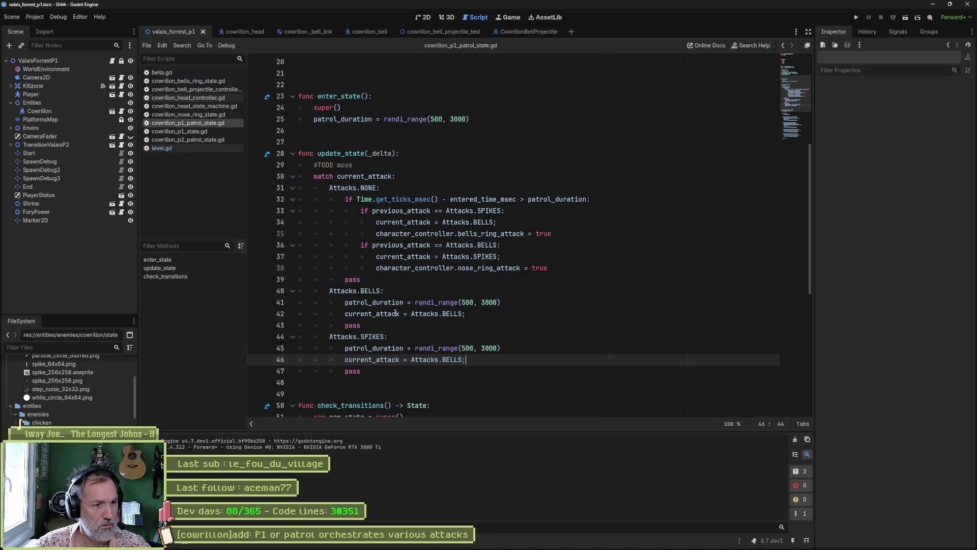
Make both branches reset current_attack to Attacks.NONE, then run the game.
{"action": "left_click", "coordinate": [372, 188]}
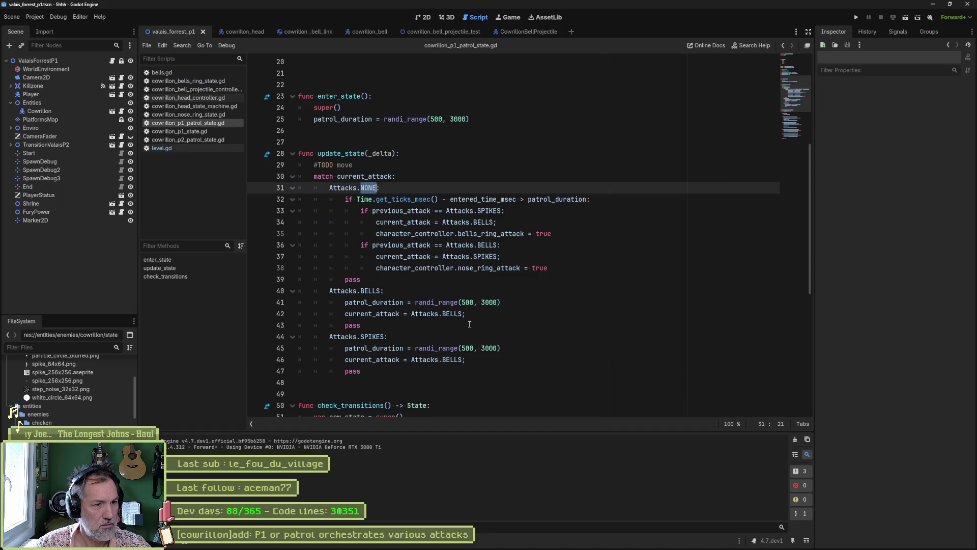
{"action": "left_click", "coordinate": [450, 314]}
{"action": "double_click", "coordinate": [450, 314]}
{"action": "key", "text": "ctrl+v"}
{"action": "double_click", "coordinate": [453, 360]}
{"action": "key", "text": "ctrl+v"}
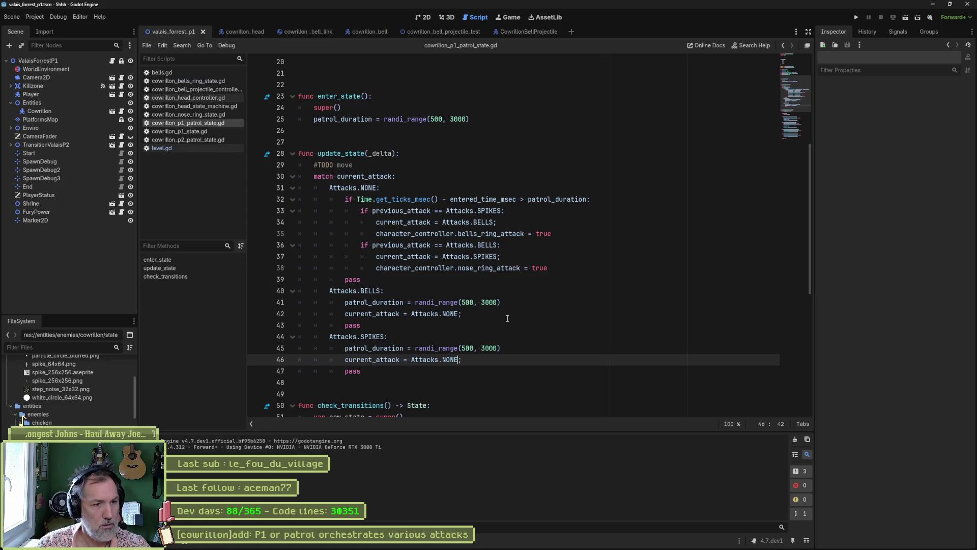
{"action": "key", "text": "F5"}
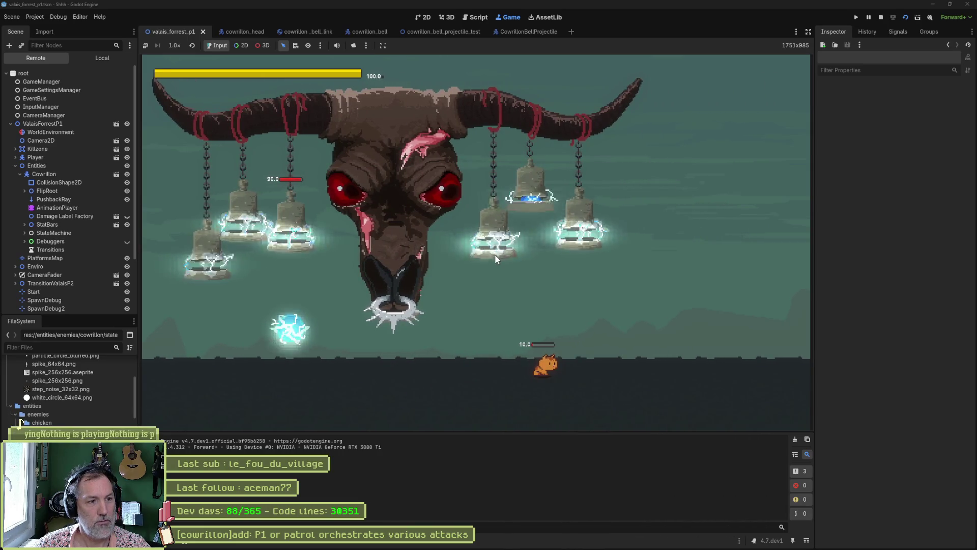
Watch the bells and nose-ring spike attacks play out, then stop the game.
{"action": "key", "text": "F8"}
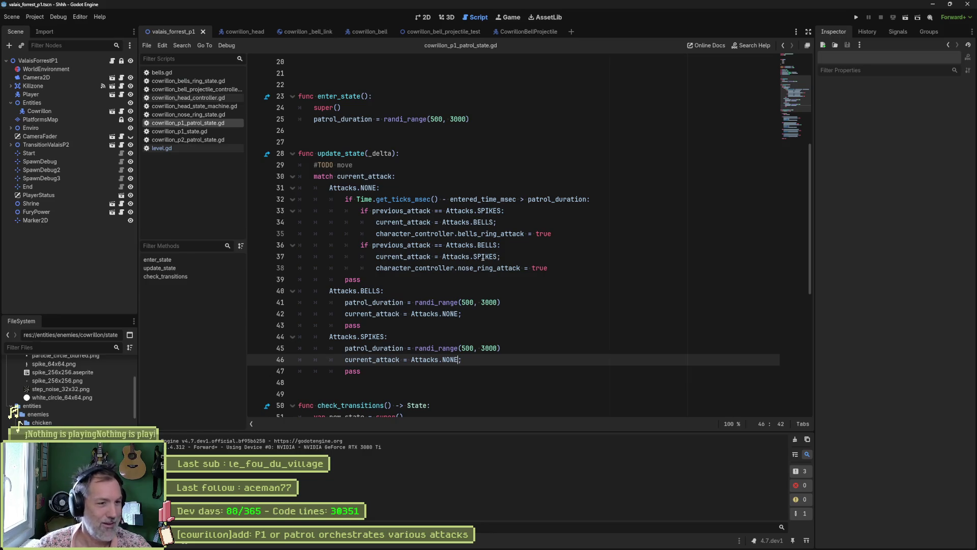
{"action": "left_click", "coordinate": [372, 188]}
{"action": "scroll", "coordinate": [402, 208], "scroll_direction": "up", "scroll_amount": 5}
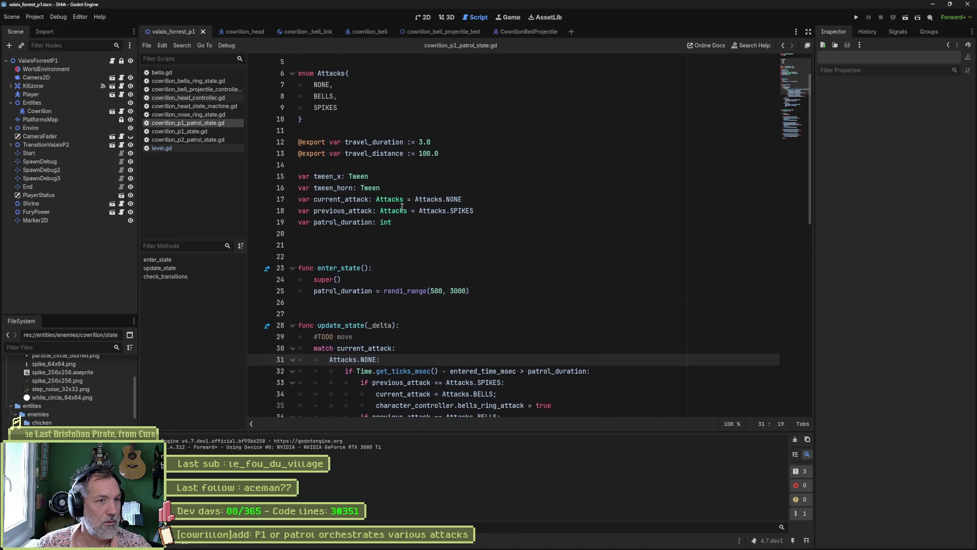
{"action": "left_click", "coordinate": [477, 202]}
{"action": "key", "text": "ctrl+shift+Left"}
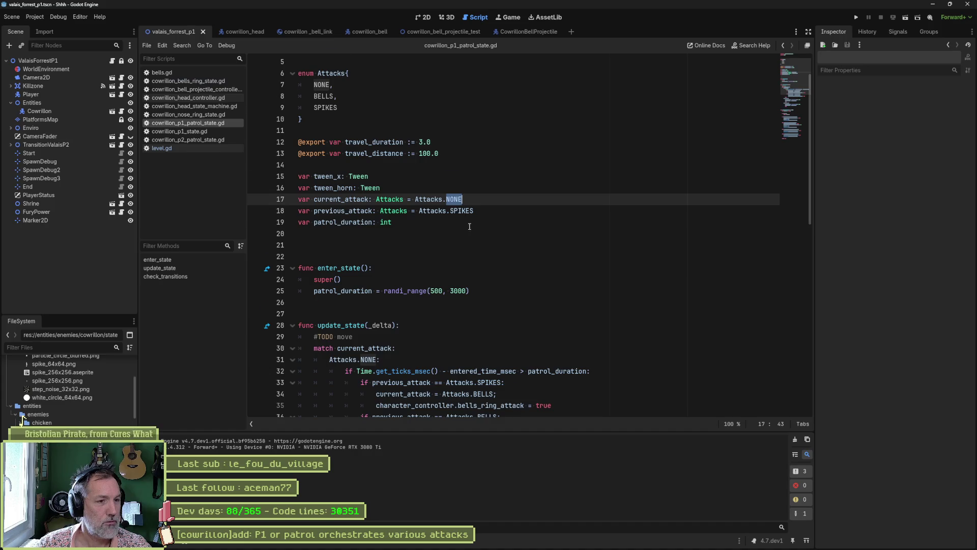
{"action": "scroll", "coordinate": [469, 226], "scroll_direction": "down", "scroll_amount": 3}
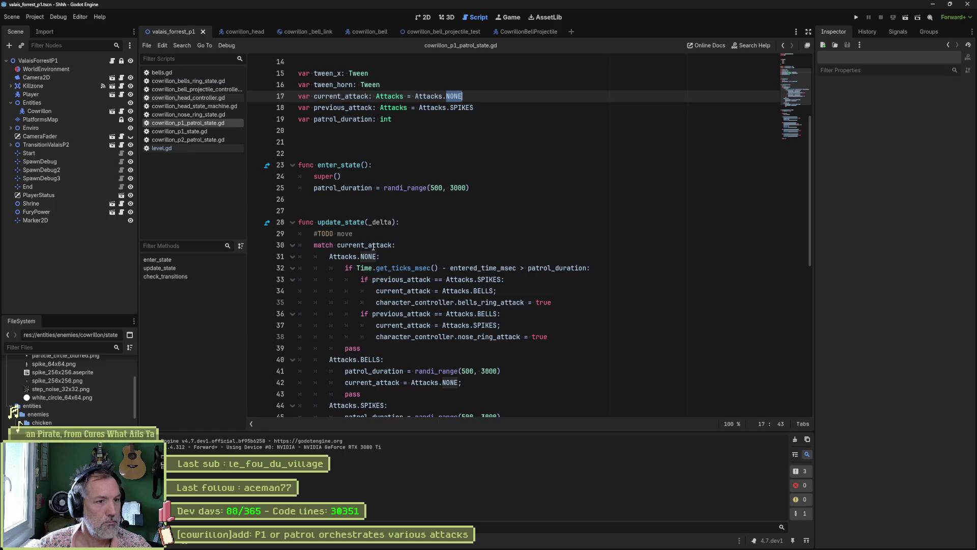
{"action": "double_click", "coordinate": [369, 256]}
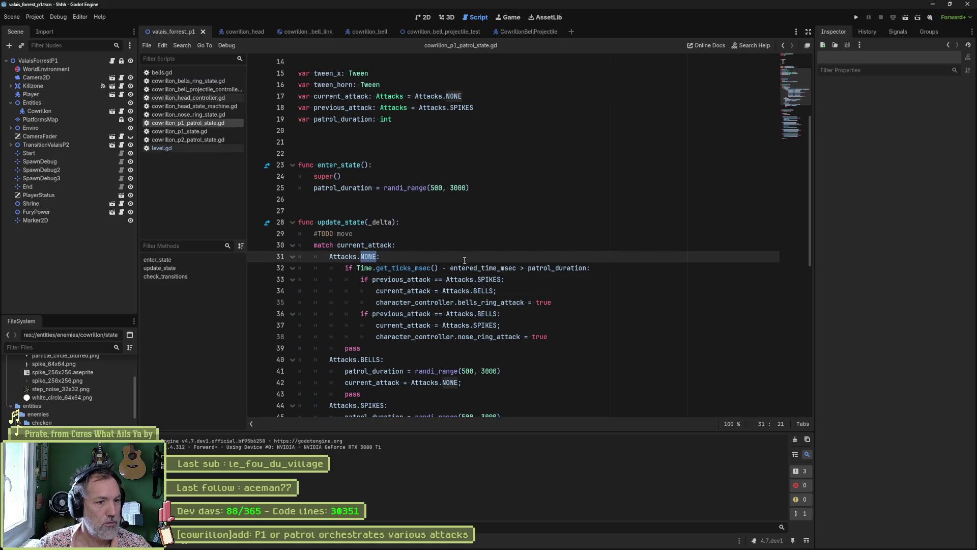
{"action": "left_click_drag", "start_coordinate": [450, 268], "coordinate": [588, 268]}
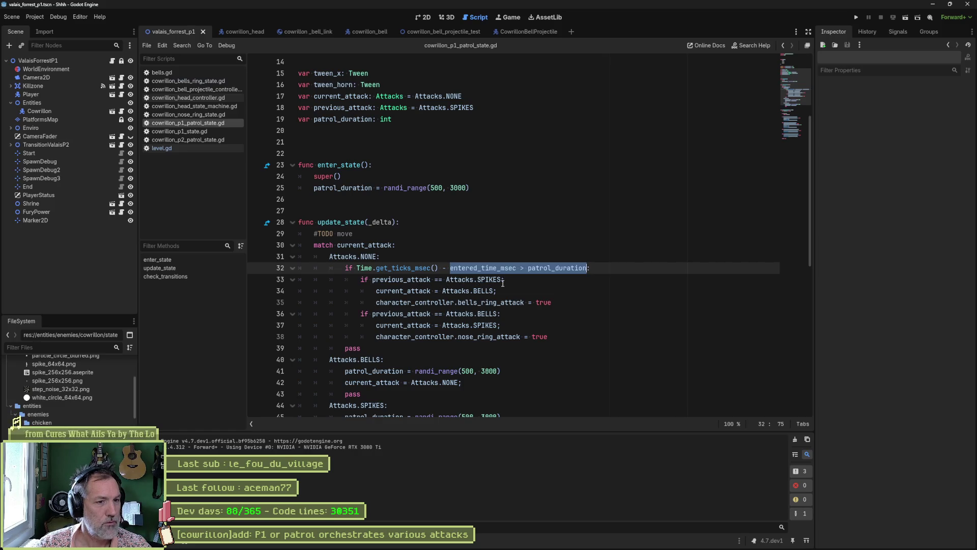
{"action": "left_click", "coordinate": [503, 281]}
{"action": "left_click_drag", "start_coordinate": [474, 302], "coordinate": [552, 302]}
{"action": "scroll", "coordinate": [395, 364], "scroll_direction": "down", "scroll_amount": 7}
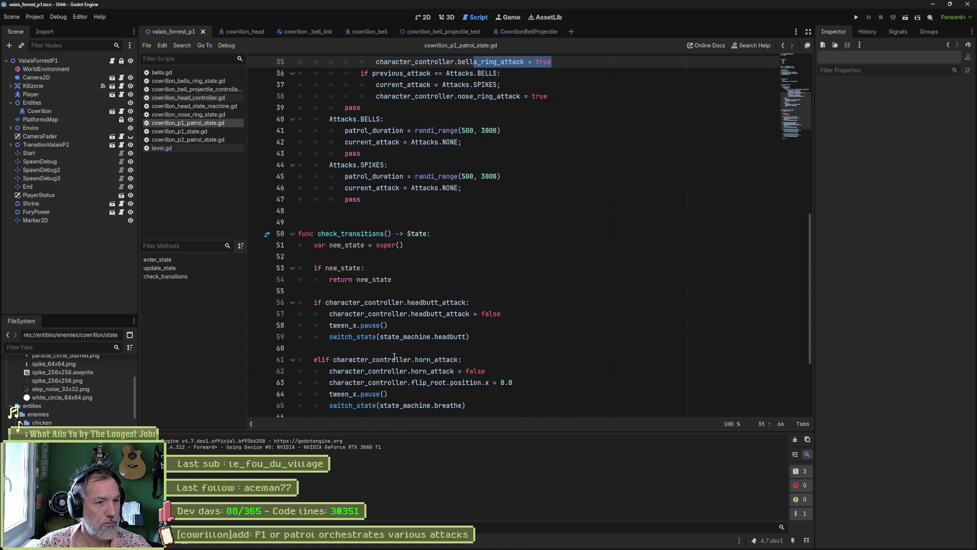
{"action": "scroll", "coordinate": [384, 314], "scroll_direction": "down", "scroll_amount": 3}
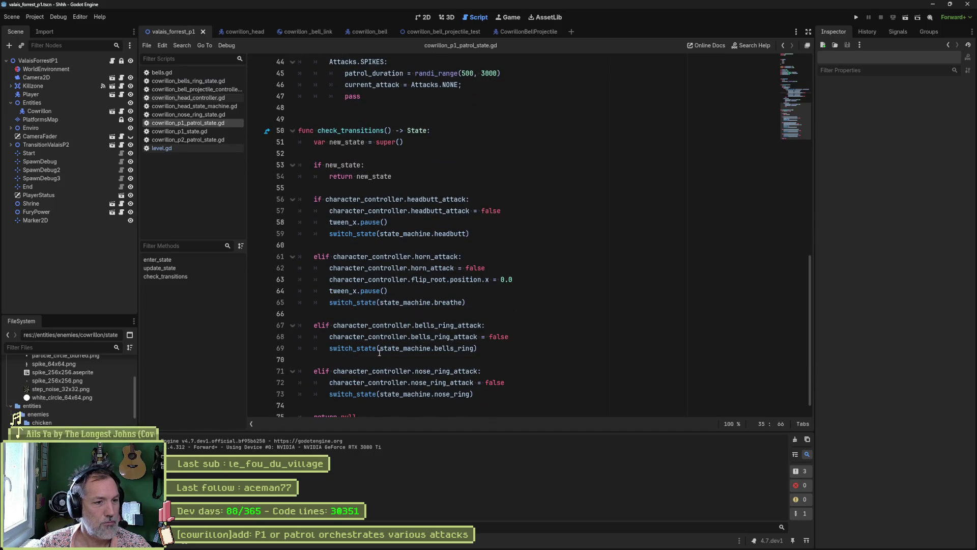
{"action": "scroll", "coordinate": [472, 341], "scroll_direction": "up", "scroll_amount": 5}
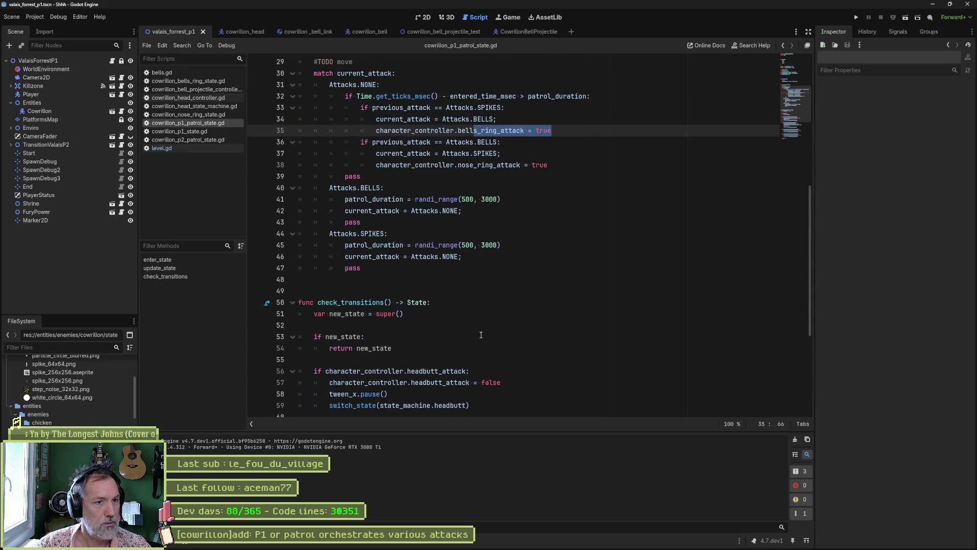
{"action": "scroll", "coordinate": [507, 232], "scroll_direction": "up", "scroll_amount": 2}
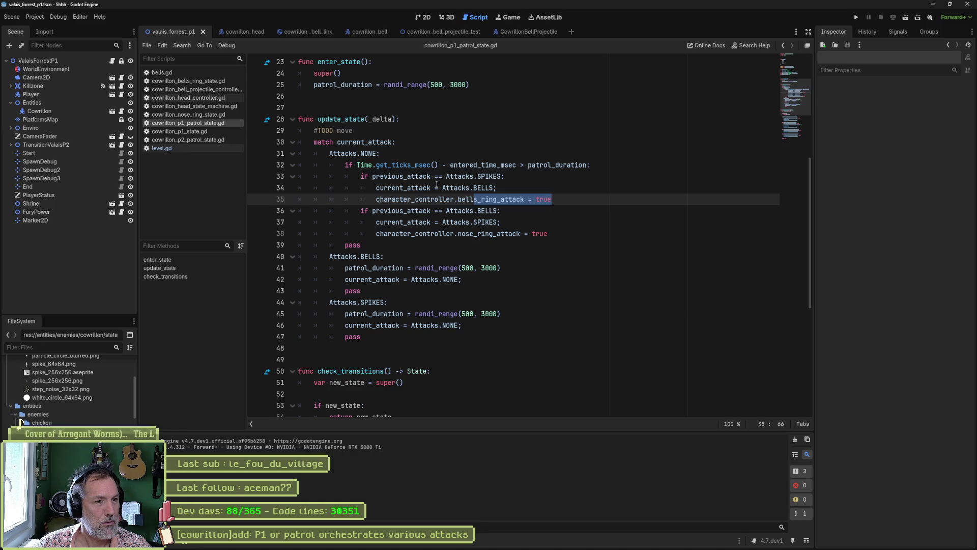
{"action": "scroll", "coordinate": [461, 190], "scroll_direction": "up", "scroll_amount": 1}
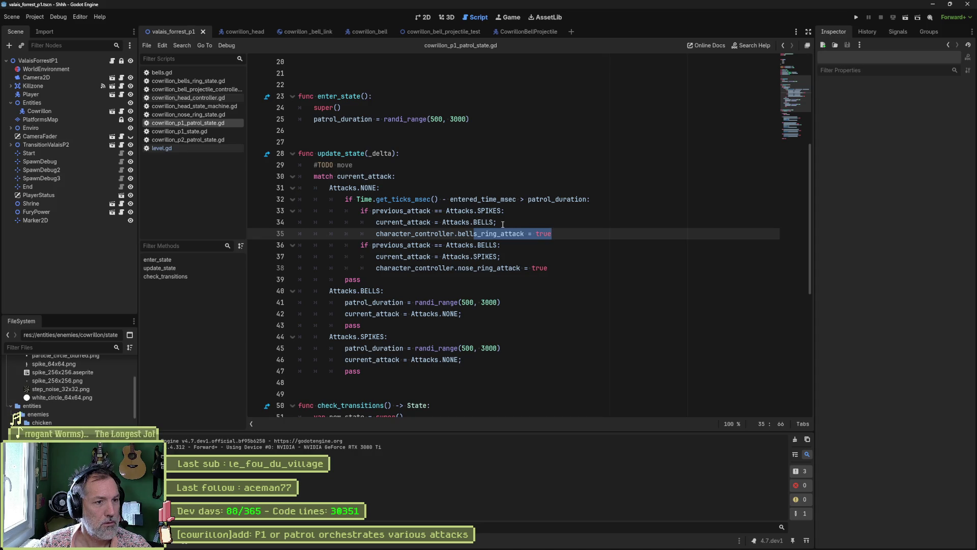
{"action": "left_click", "coordinate": [550, 265]}
Add previous_attack = Attacks.NONE after the nose_ring_attack check, save, and run the boss scene.
{"action": "key", "text": "Return"}
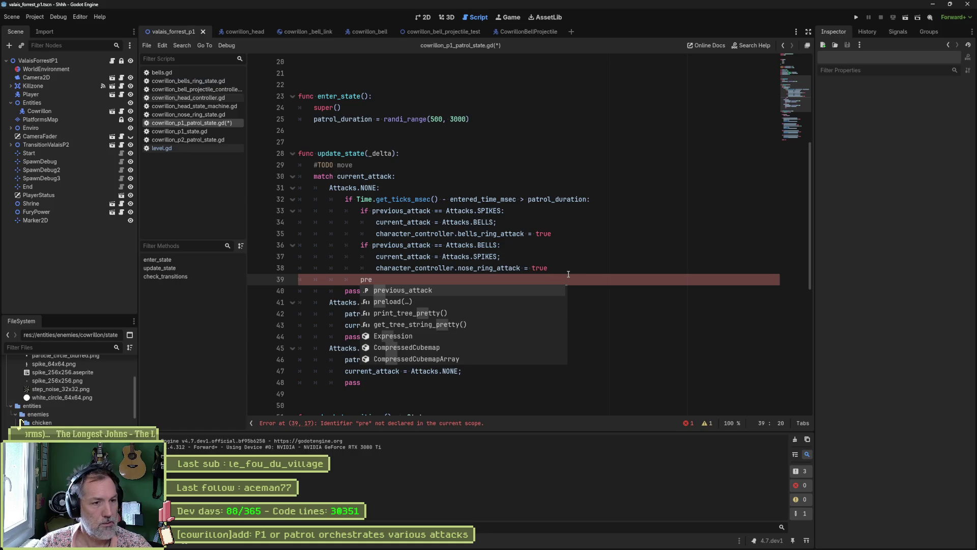
{"action": "key", "text": "Return"}
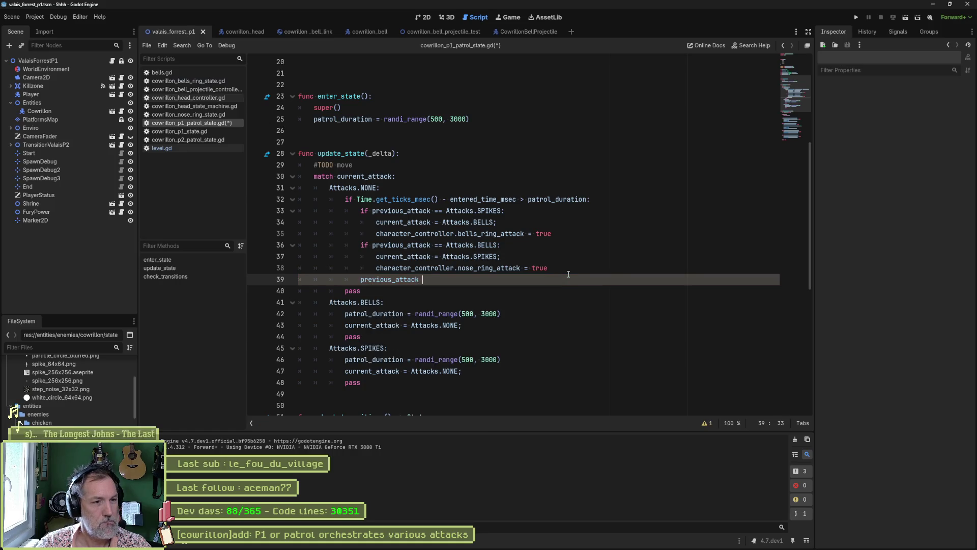
{"action": "type", "text": "= Attacks.NONE;"}
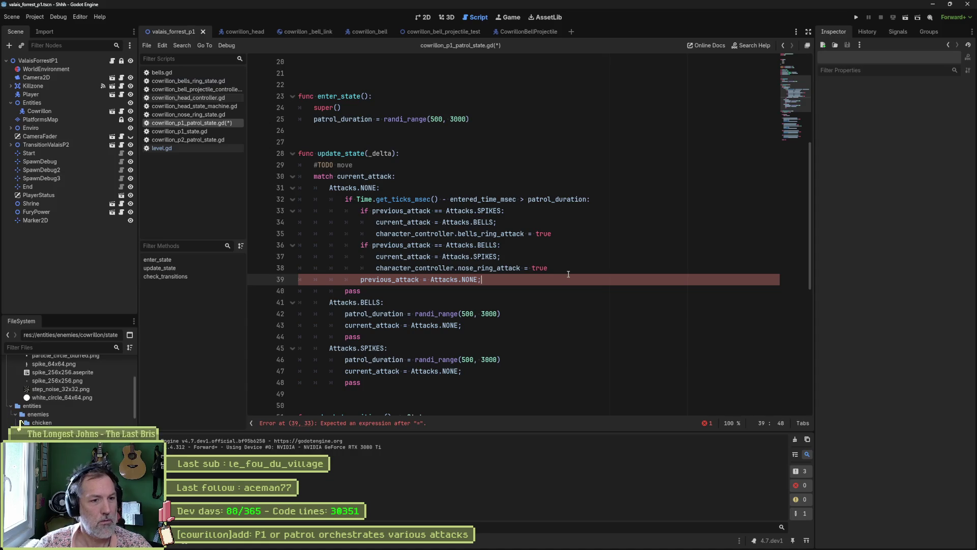
{"action": "key", "text": "ctrl+shift+Return"}
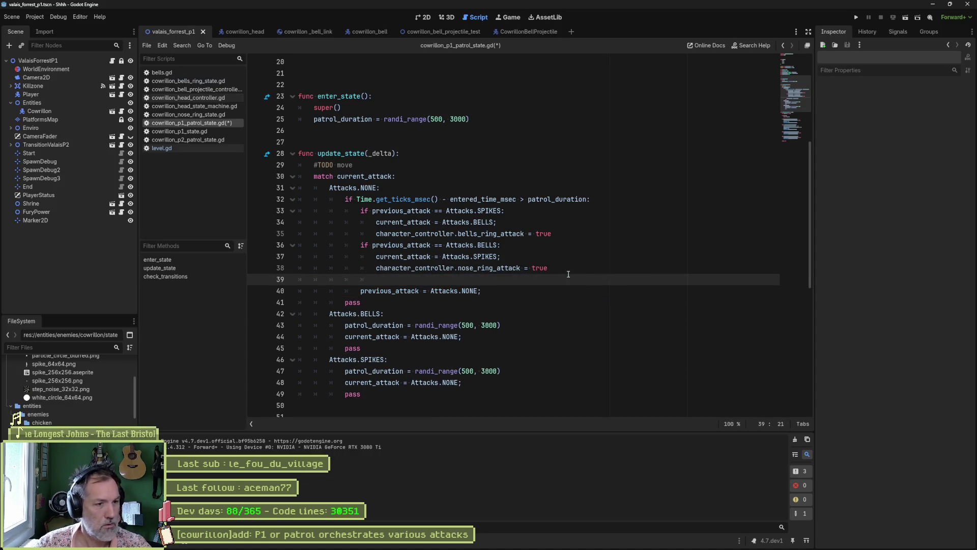
{"action": "key", "text": "ctrl+s"}
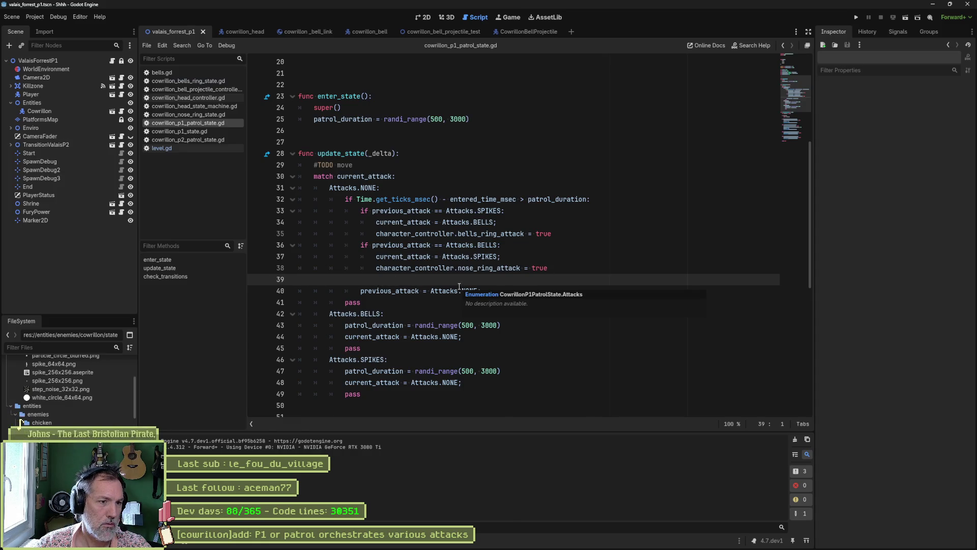
{"action": "key", "text": "F6"}
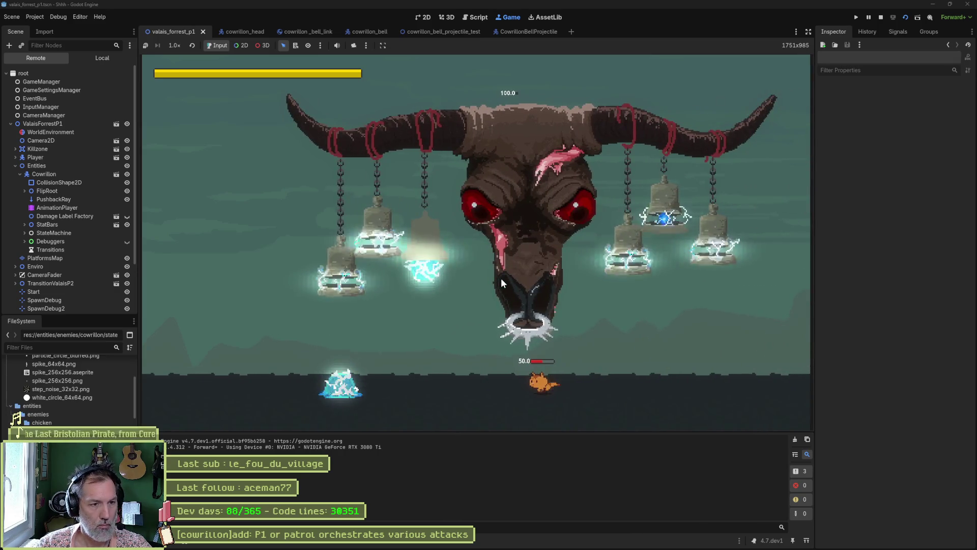
Run the cat right under the boss, then turn left and crouch.
{"action": "key", "text": "Right"}
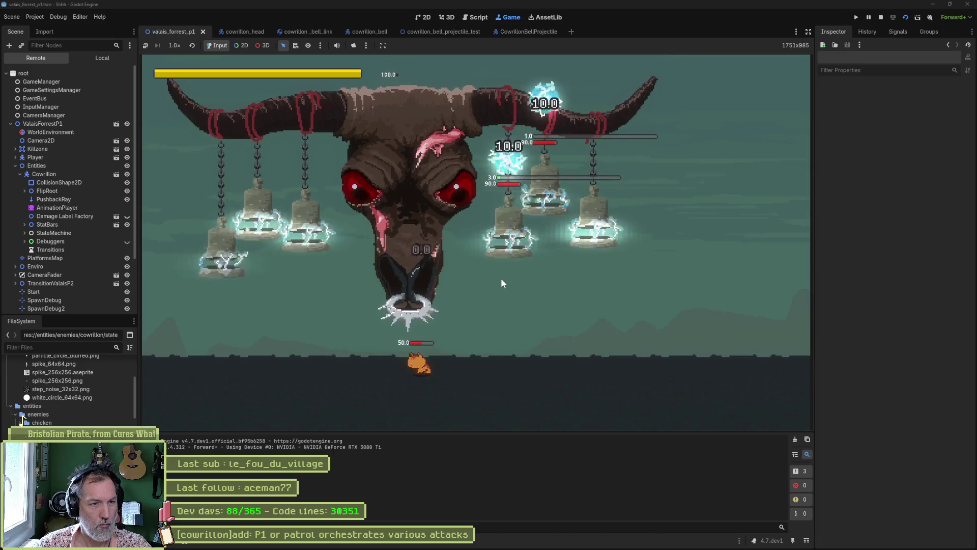
{"action": "key", "text": "Right"}
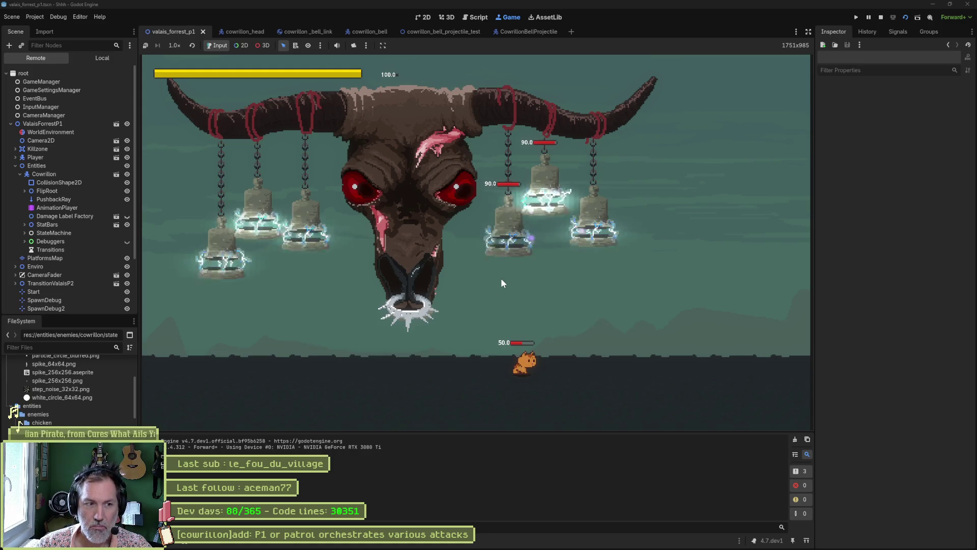
{"action": "key", "text": "Left"}
{"action": "key", "text": "Left"}
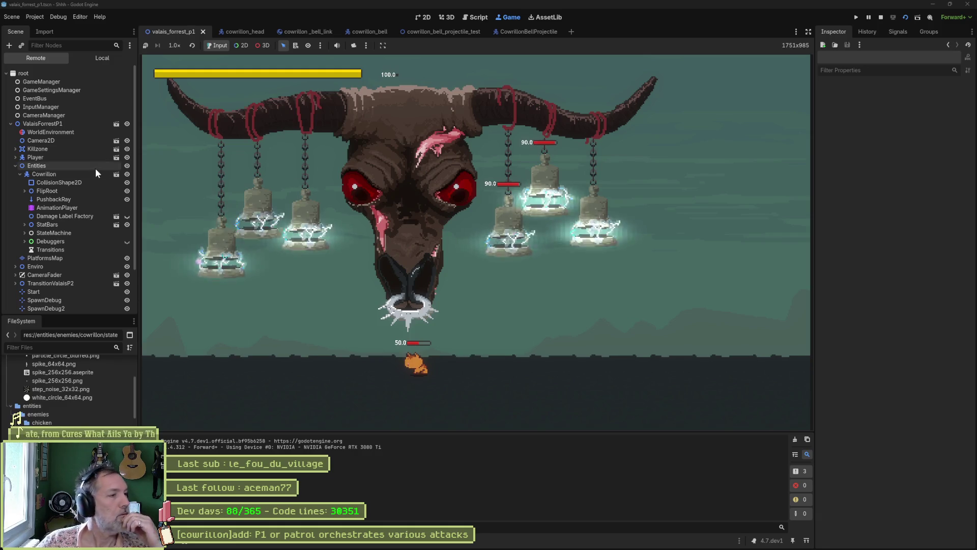
Inspect the live Cowrillon node and its StatBars children in the Remote tree.
{"action": "left_click", "coordinate": [61, 177]}
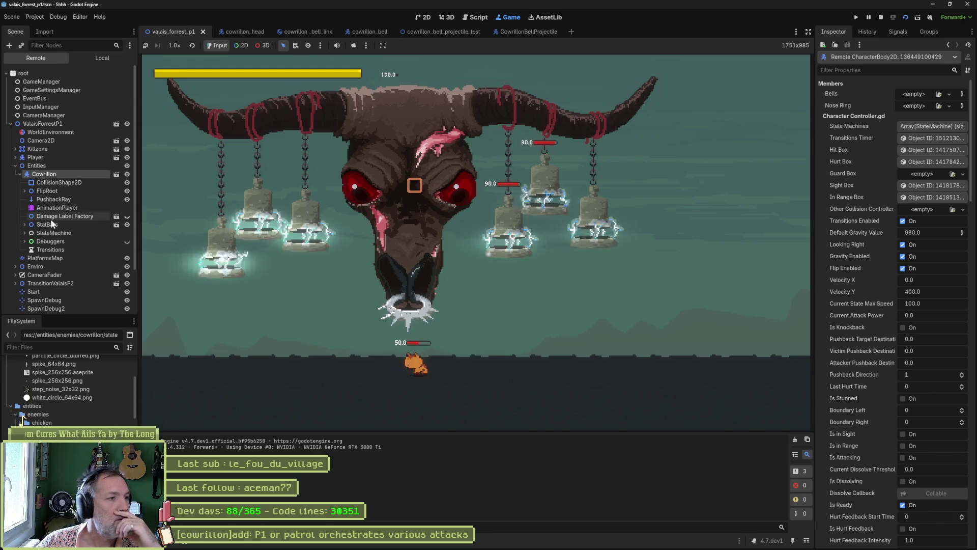
{"action": "left_click", "coordinate": [25, 225]}
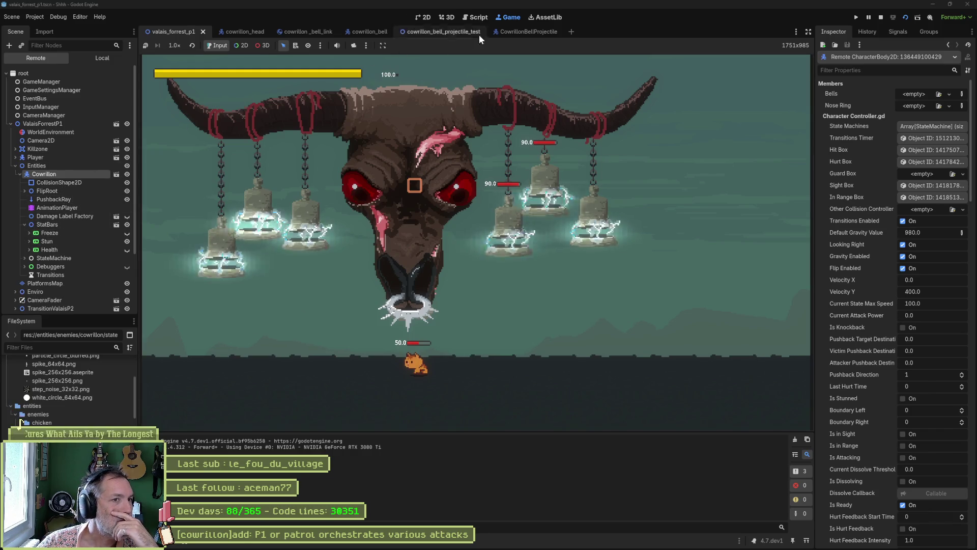
{"action": "left_click", "coordinate": [470, 17]}
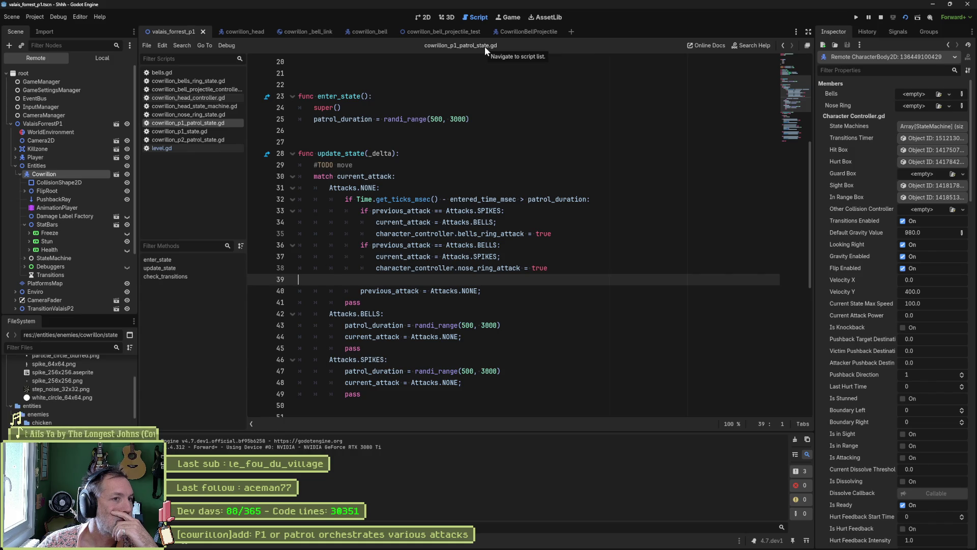
{"action": "left_click", "coordinate": [497, 18]}
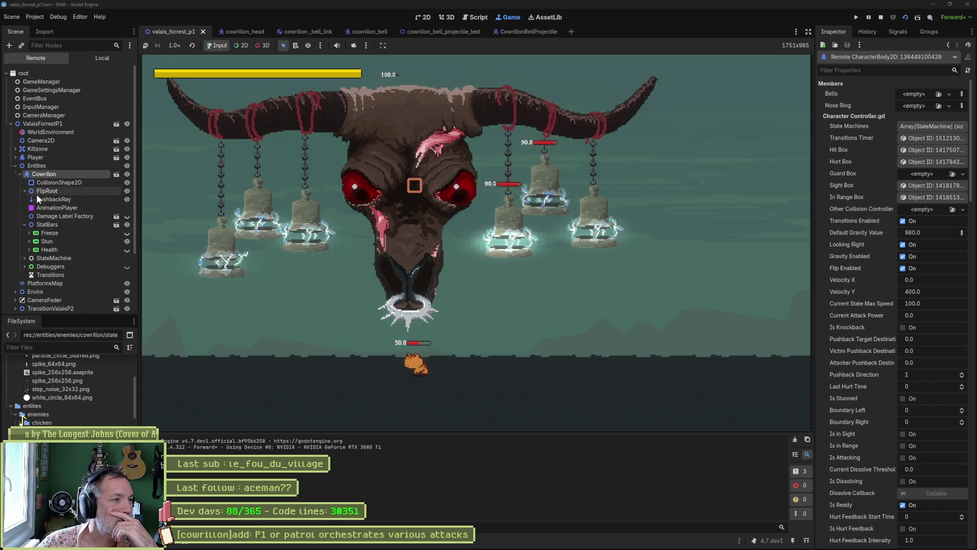
Inspect the live Patrol state, showing current and previous attack both None, then stop the game.
{"action": "left_click", "coordinate": [24, 258]}
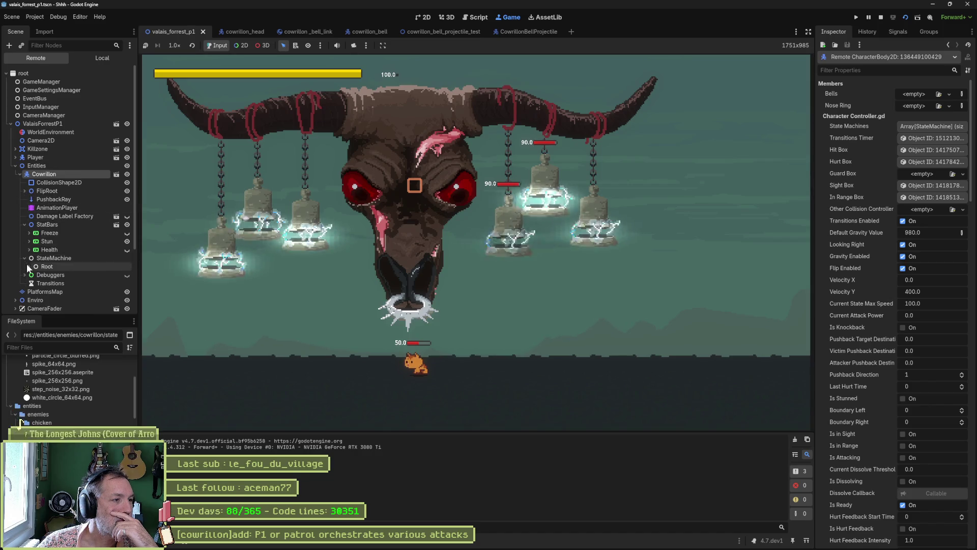
{"action": "left_click", "coordinate": [44, 283]}
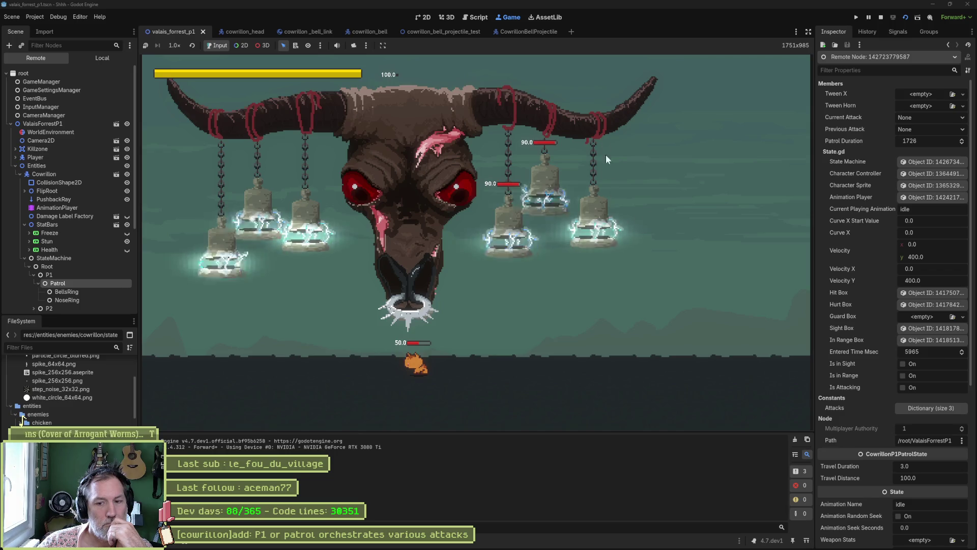
{"action": "left_click", "coordinate": [881, 17]}
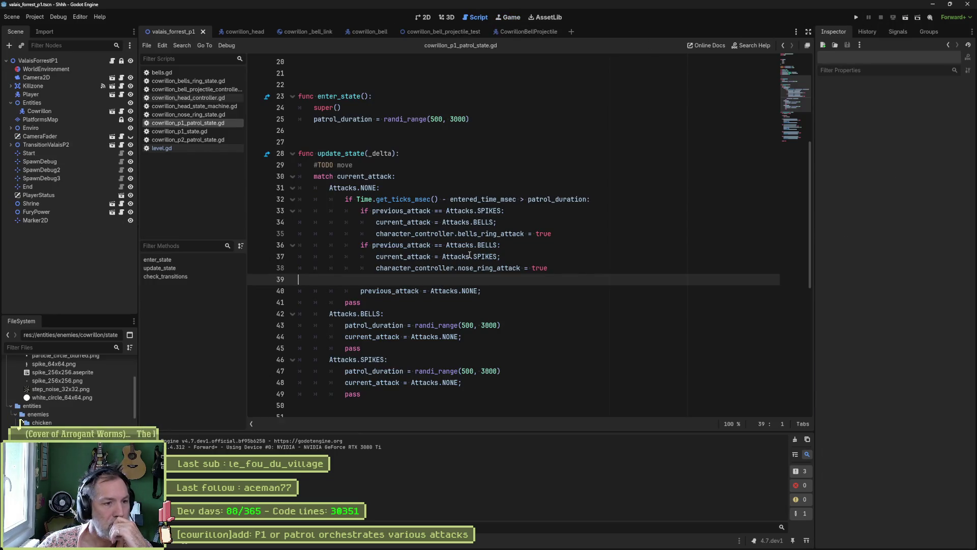
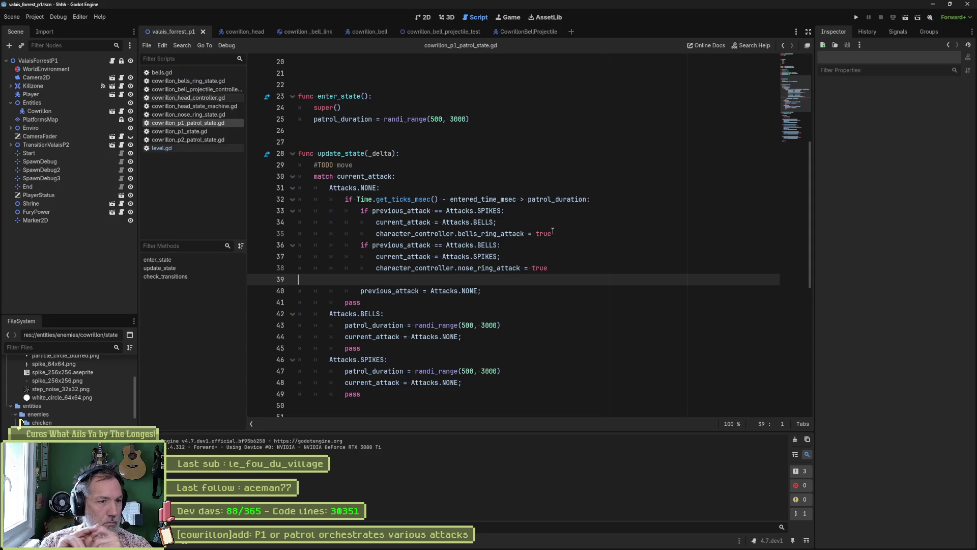
Turn the line 36 BELLS check into an elif, add a blank line after line 35, and save.
{"action": "left_click", "coordinate": [361, 245]}
{"action": "type", "text": "el"}
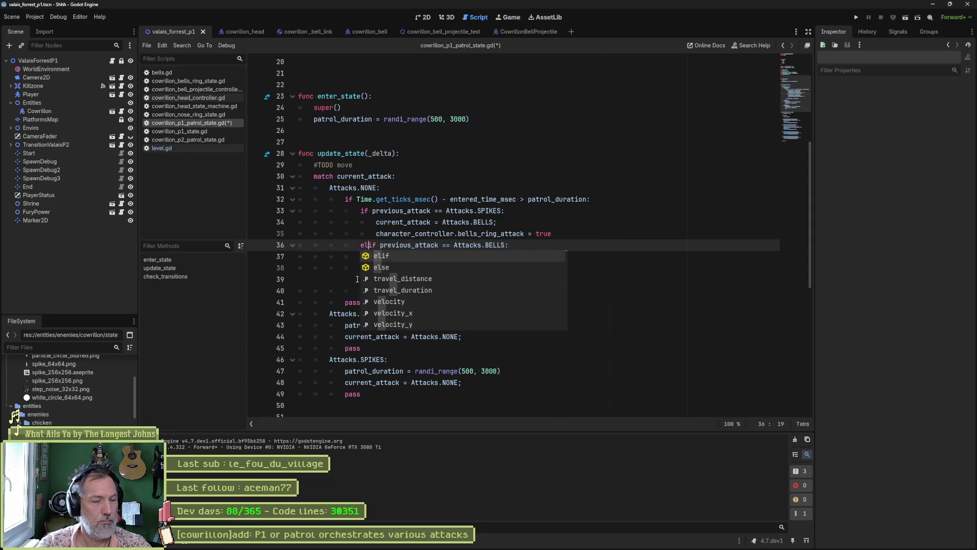
{"action": "left_click", "coordinate": [602, 230]}
{"action": "key", "text": "Return"}
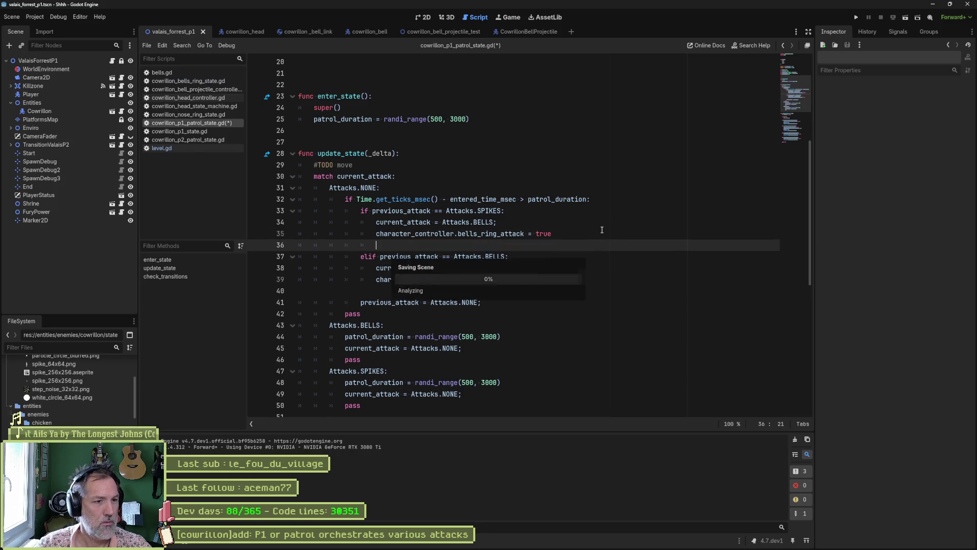
{"action": "key", "text": "ctrl+s"}
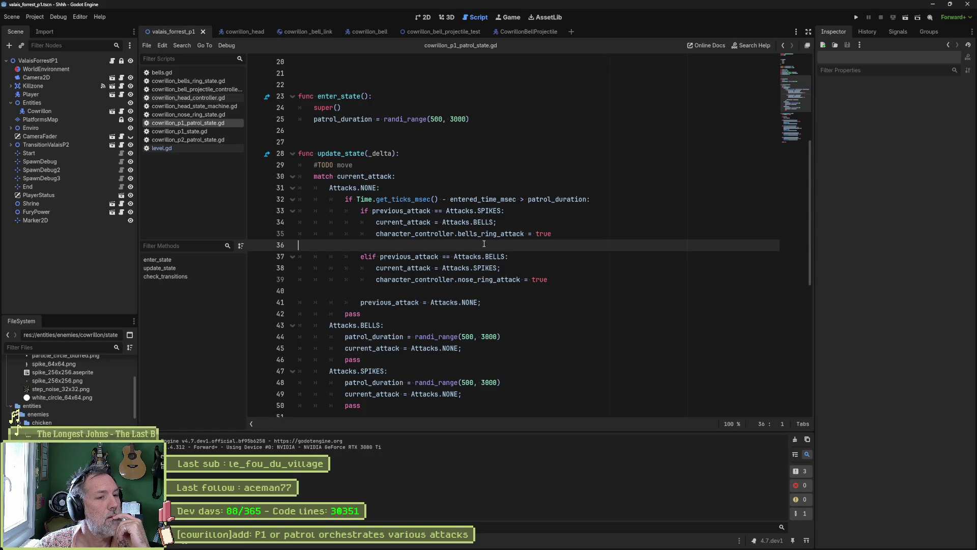
Make super(_delta) the first line of update_state, save, and run the game.
{"action": "scroll", "coordinate": [484, 244], "scroll_direction": "up", "scroll_amount": 2}
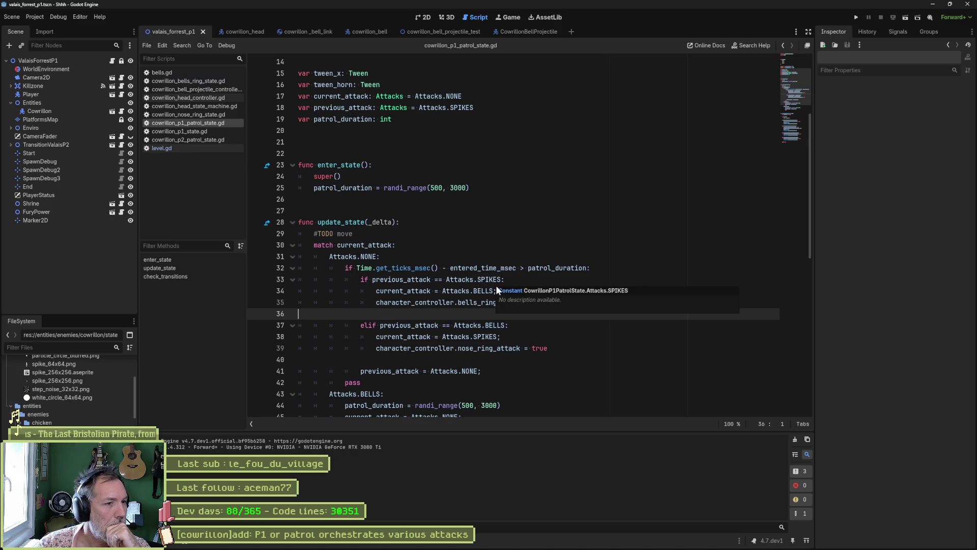
{"action": "left_click", "coordinate": [424, 223]}
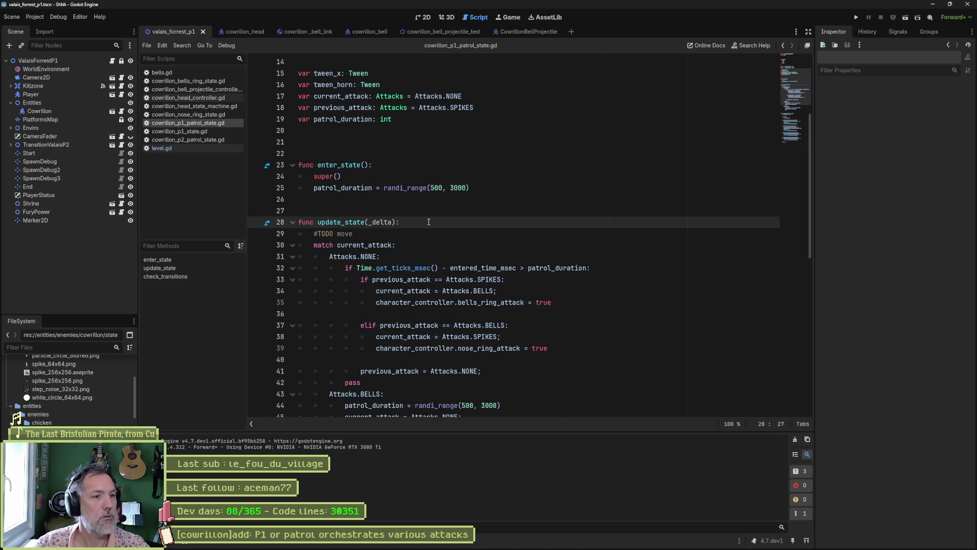
{"action": "key", "text": "Return"}
{"action": "type", "text": "super(_delta"}
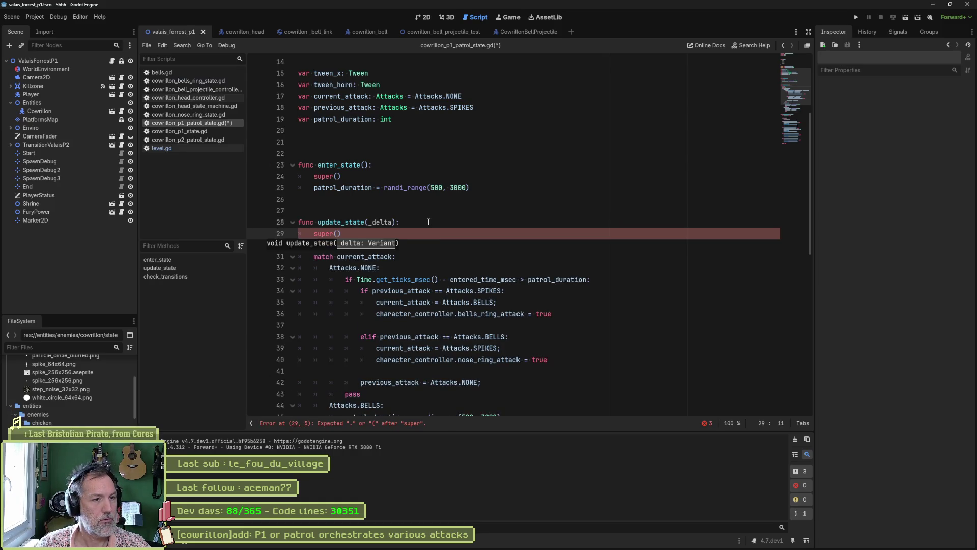
{"action": "key", "text": "ctrl+s"}
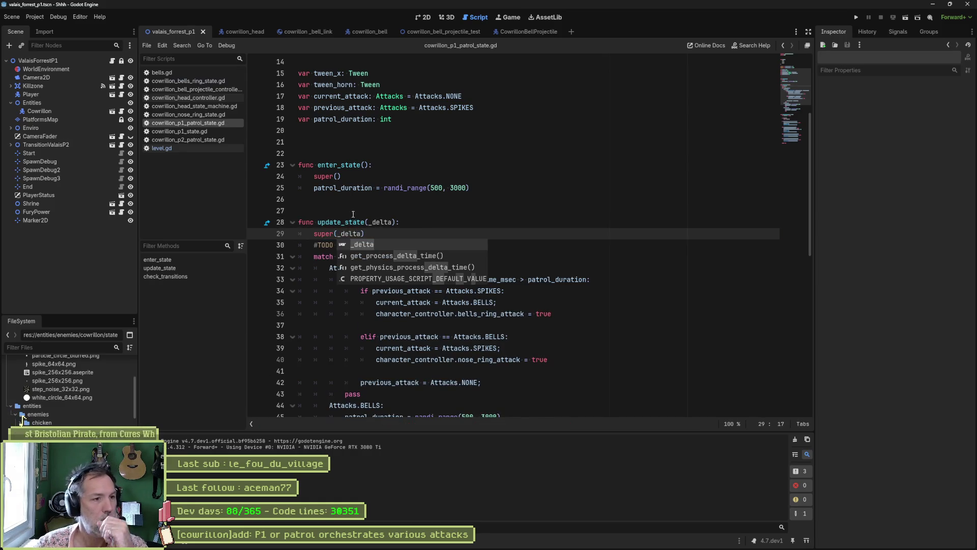
{"action": "left_click", "coordinate": [445, 216]}
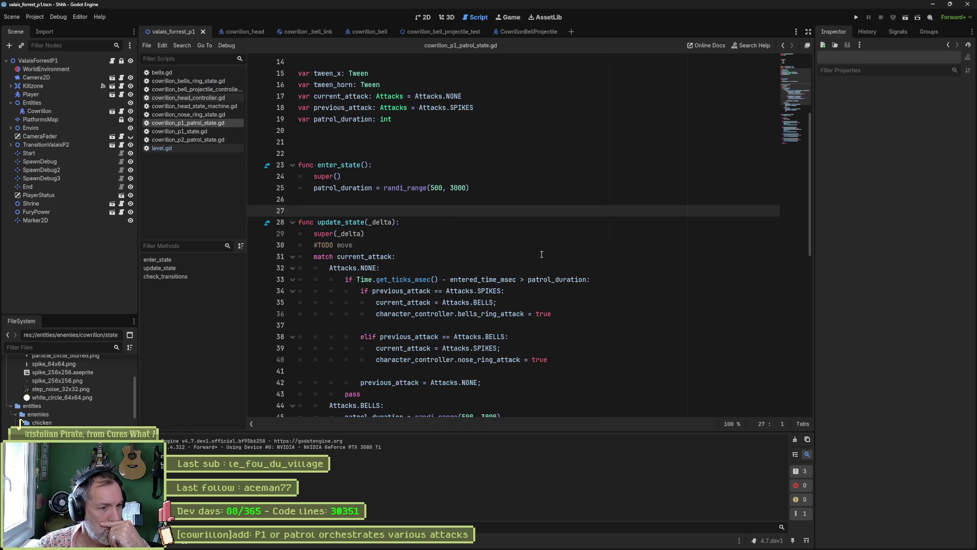
{"action": "scroll", "coordinate": [568, 289], "scroll_direction": "down", "scroll_amount": 2}
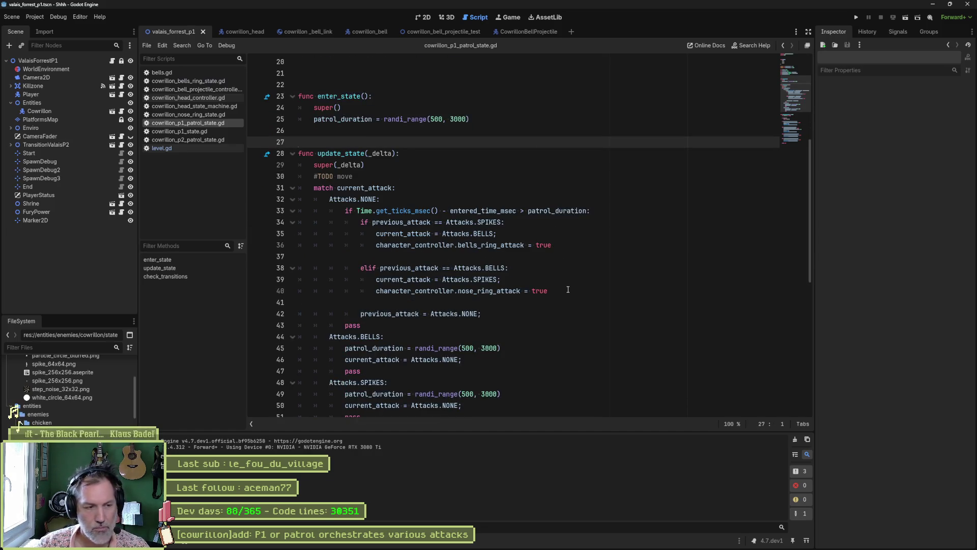
{"action": "key", "text": "F5"}
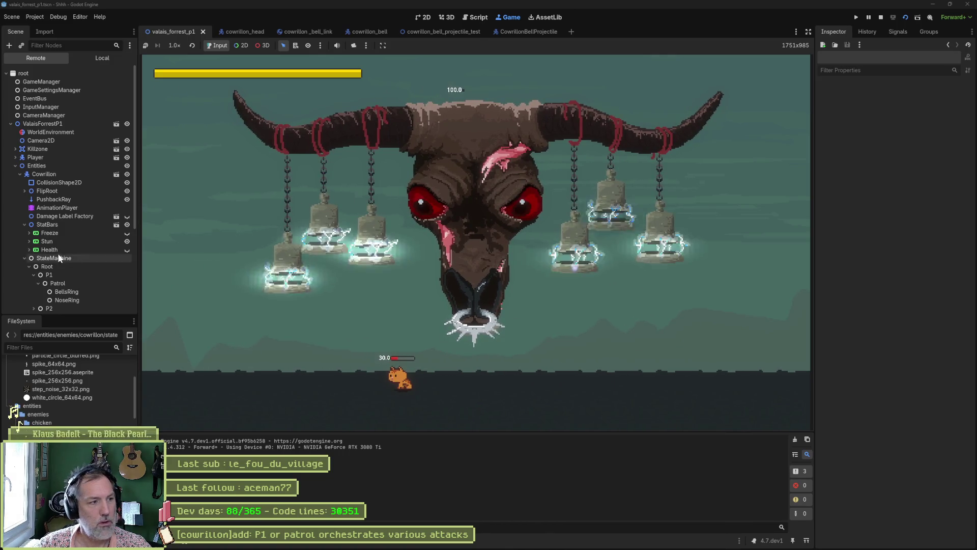
{"action": "left_click", "coordinate": [57, 283]}
{"action": "key", "text": "ctrl+F3"}
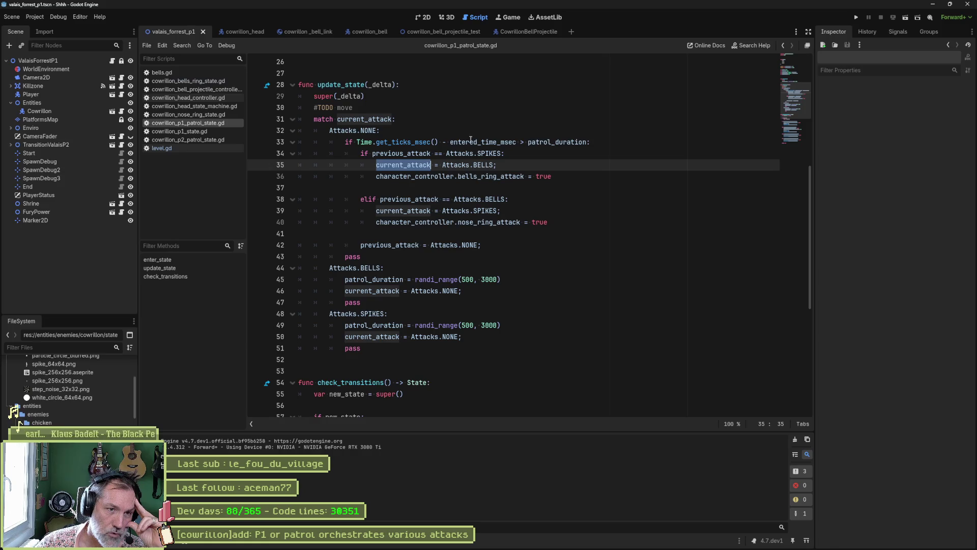
Copy the previous_attack = Attacks.NONE reset line to the end of the BELLS branch.
{"action": "mouse_move", "coordinate": [584, 143]}
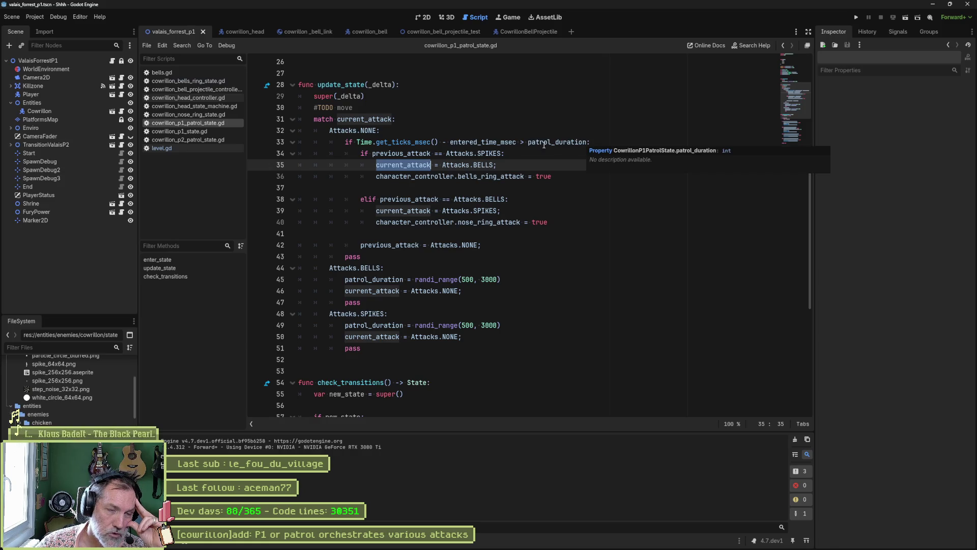
{"action": "mouse_move", "coordinate": [479, 158]}
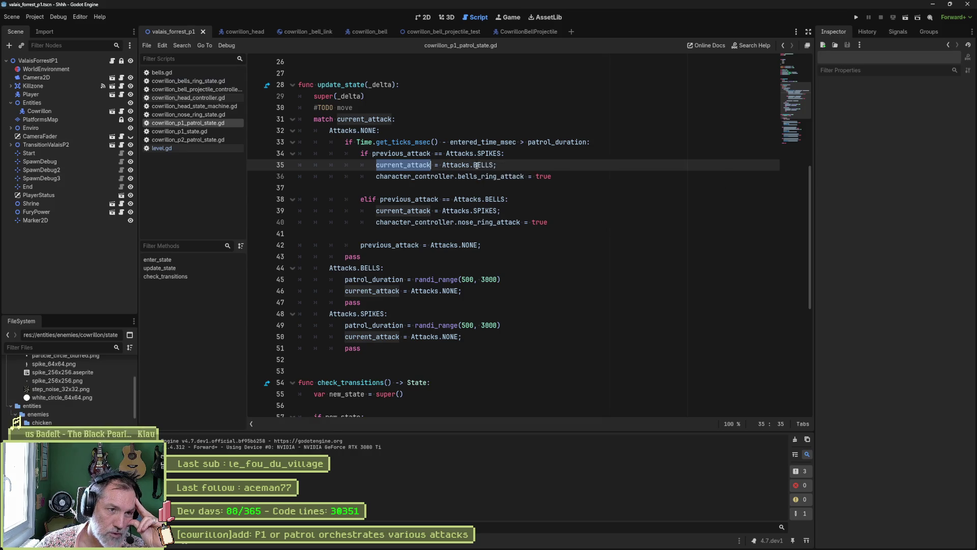
{"action": "left_click", "coordinate": [487, 166]}
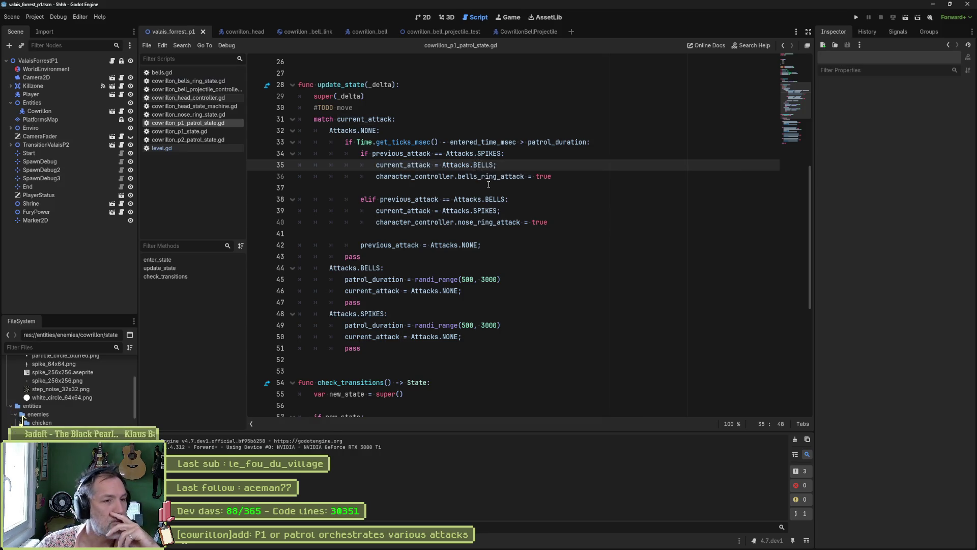
{"action": "left_click_drag", "start_coordinate": [555, 177], "coordinate": [377, 177]}
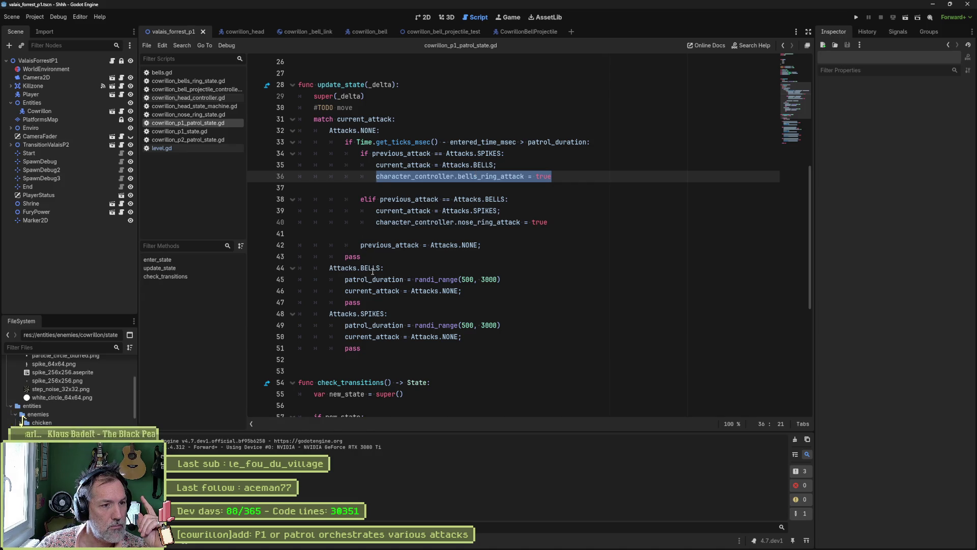
{"action": "left_click_drag", "start_coordinate": [346, 280], "coordinate": [466, 288]}
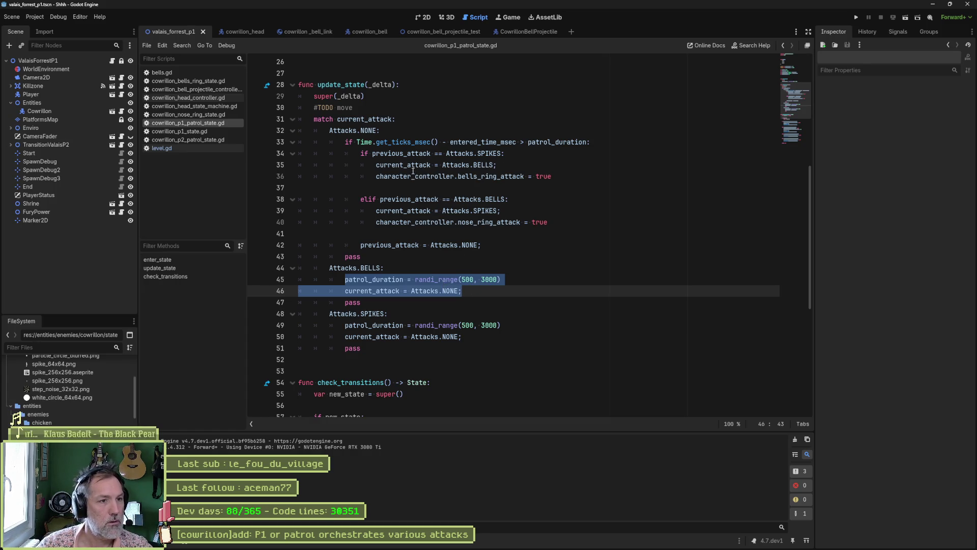
{"action": "triple_click", "coordinate": [495, 245]}
{"action": "key", "text": "ctrl+c"}
{"action": "left_click", "coordinate": [473, 291]}
{"action": "key", "text": "Return"}
{"action": "key", "text": "ctrl+v"}
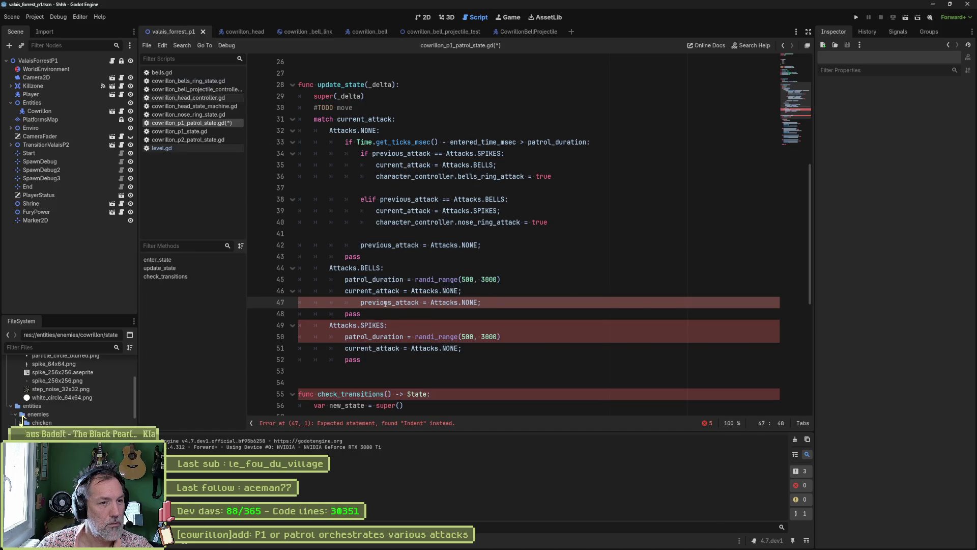
{"action": "key", "text": "shift+Tab"}
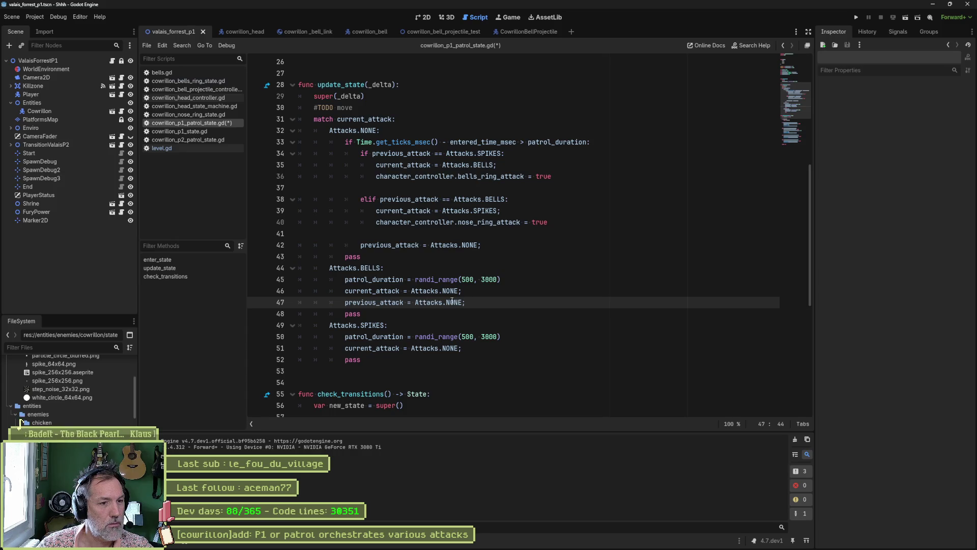
Change the pasted BELLS-branch line to previous_attack = Attacks.BELLS.
{"action": "double_click", "coordinate": [373, 267]}
{"action": "key", "text": "ctrl+c"}
{"action": "double_click", "coordinate": [452, 302]}
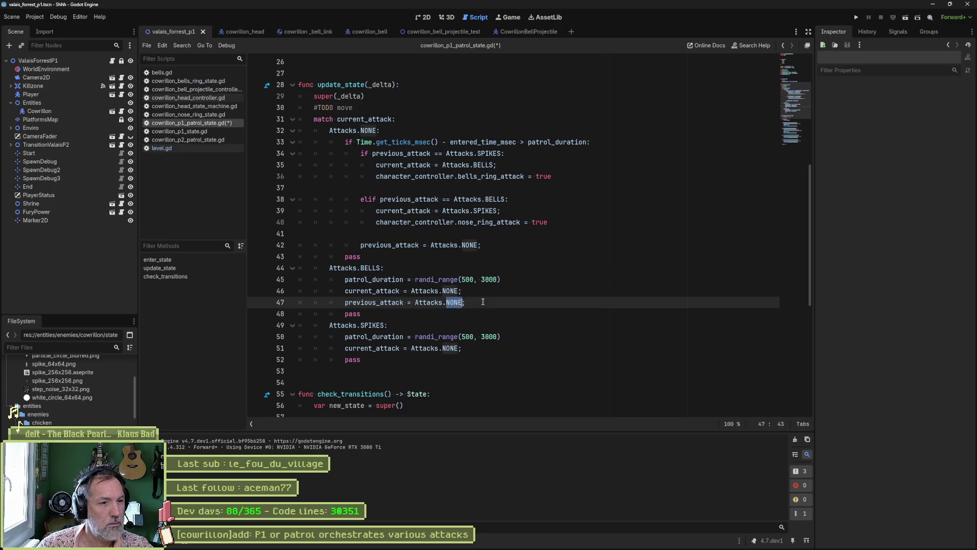
{"action": "key", "text": "ctrl+v"}
Add previous_attack = Attacks.SPIKES to the SPIKES branch, save, and test-run the scene.
{"action": "triple_click", "coordinate": [419, 302]}
{"action": "key", "text": "ctrl+c"}
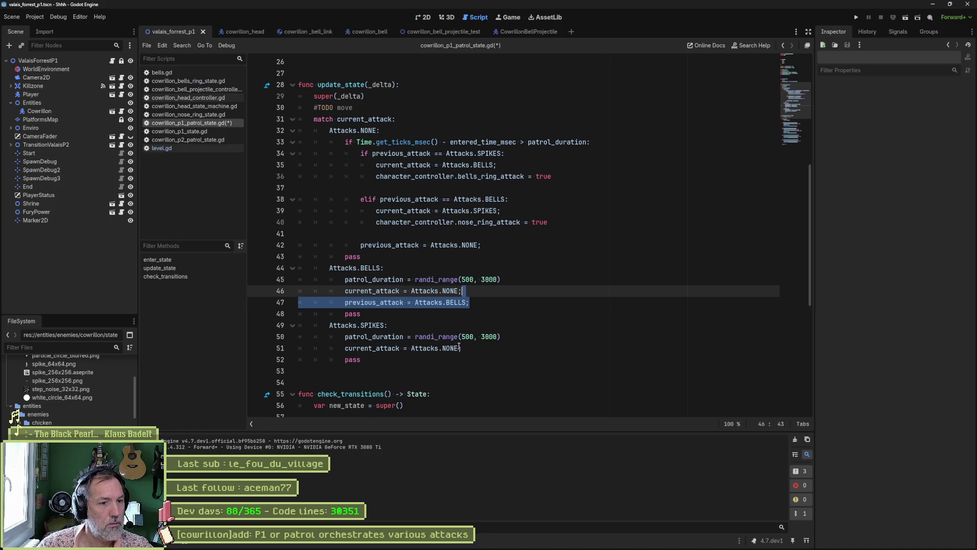
{"action": "left_click", "coordinate": [462, 348]}
{"action": "key", "text": "Return"}
{"action": "key", "text": "ctrl+v"}
{"action": "double_click", "coordinate": [372, 325]}
{"action": "double_click", "coordinate": [457, 359]}
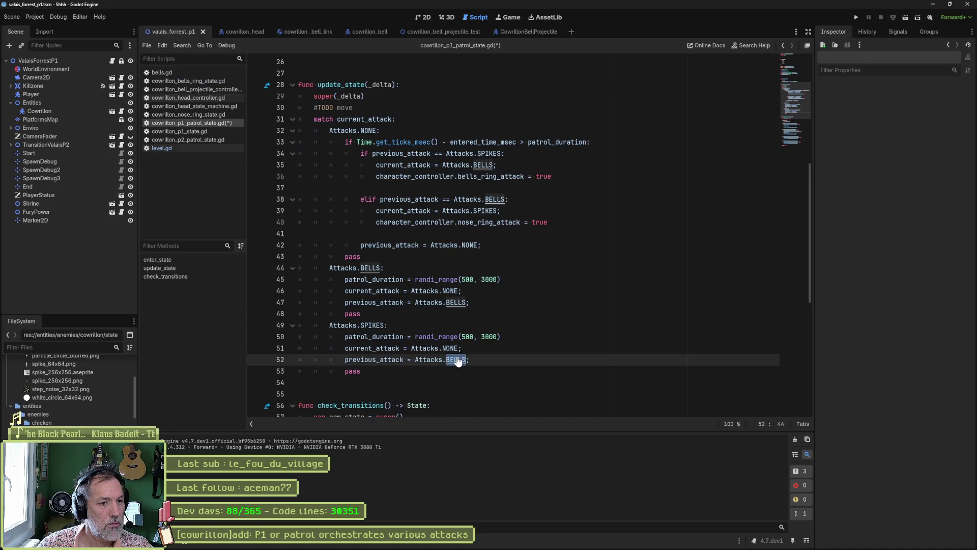
{"action": "key", "text": "ctrl+v"}
{"action": "key", "text": "ctrl+s"}
{"action": "key", "text": "F6"}
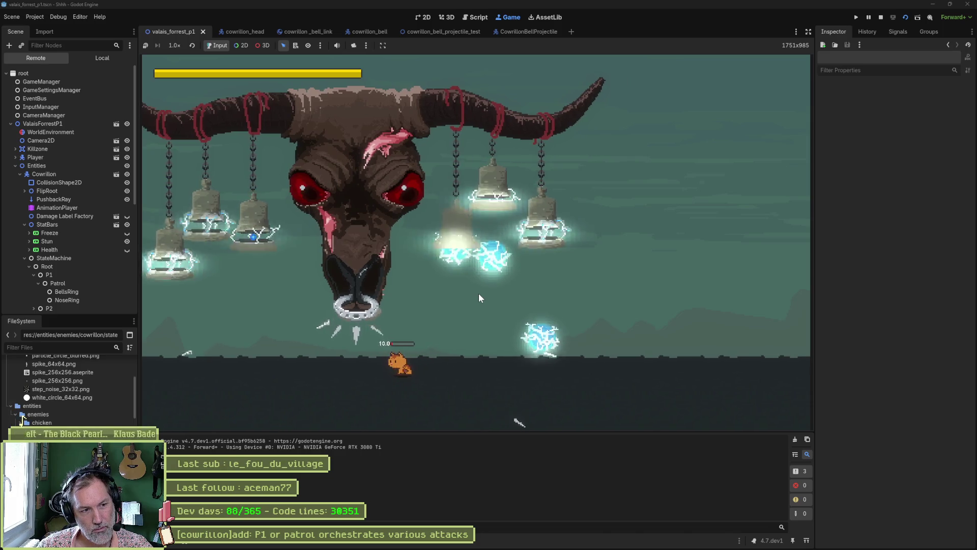
{"action": "key", "text": "F8"}
Change the line 25 randi_range lower bound from 500 to 5000 and test-run the scene.
{"action": "scroll", "coordinate": [479, 293], "scroll_direction": "up", "scroll_amount": 7}
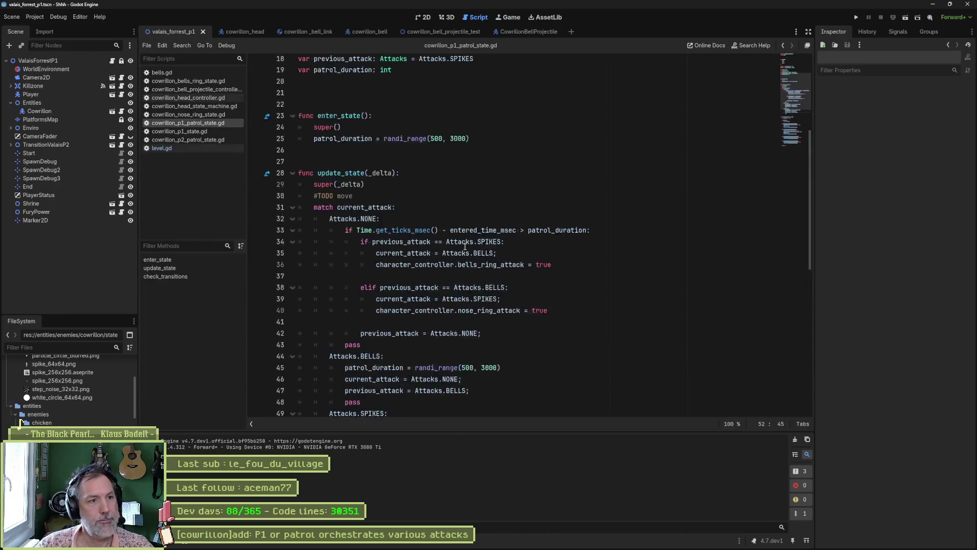
{"action": "left_click", "coordinate": [441, 291]}
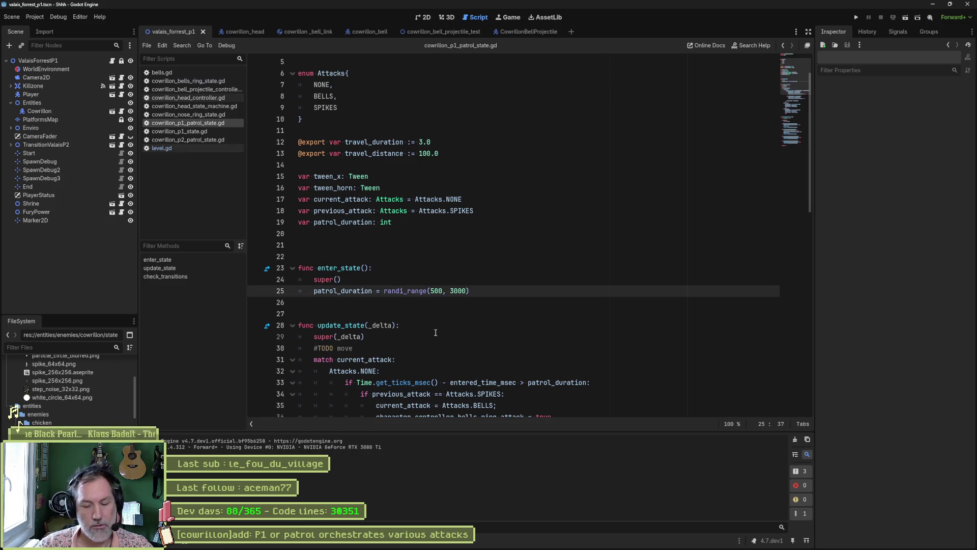
{"action": "type", "text": "0"}
{"action": "key", "text": "Right"}
{"action": "key", "text": "Right"}
{"action": "key", "text": "Right"}
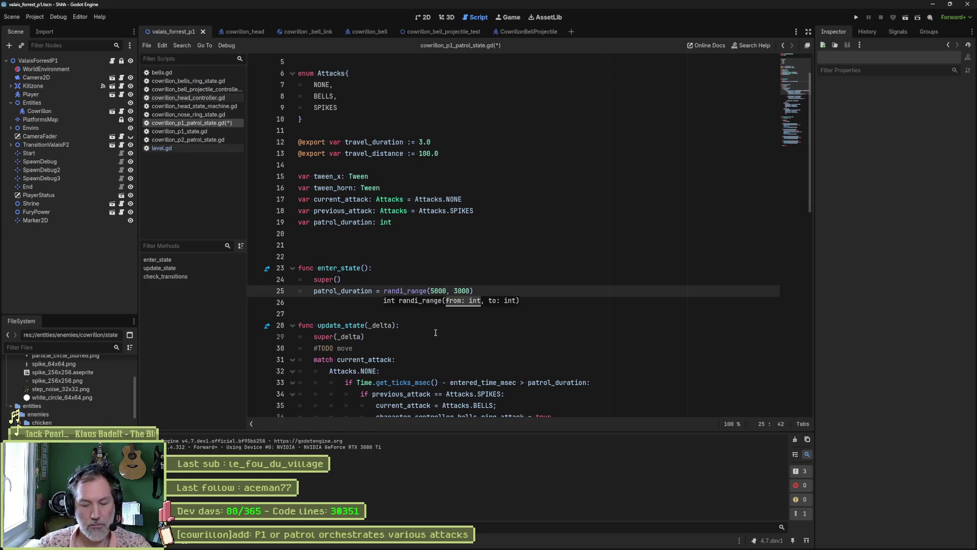
{"action": "key", "text": "F6"}
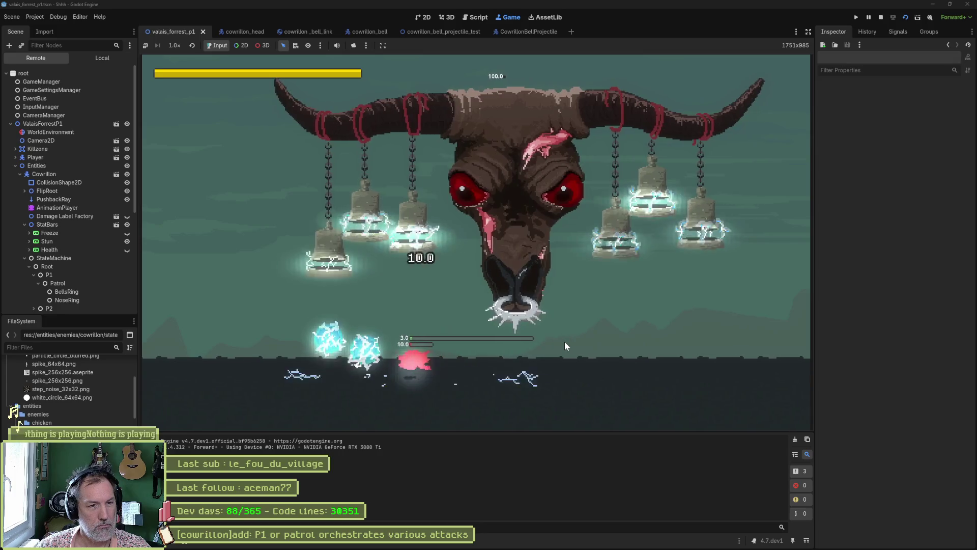
{"action": "key", "text": "F8"}
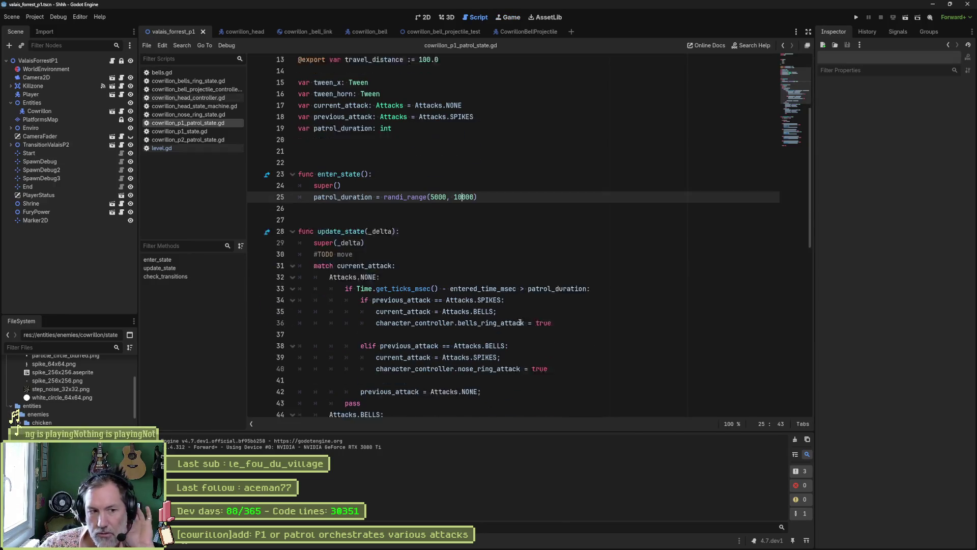
Copy enter_state's patrol_duration = randi_range(5000, 10000) line over the BELLS branch duration line.
{"action": "scroll", "coordinate": [520, 322], "scroll_direction": "down", "scroll_amount": 3}
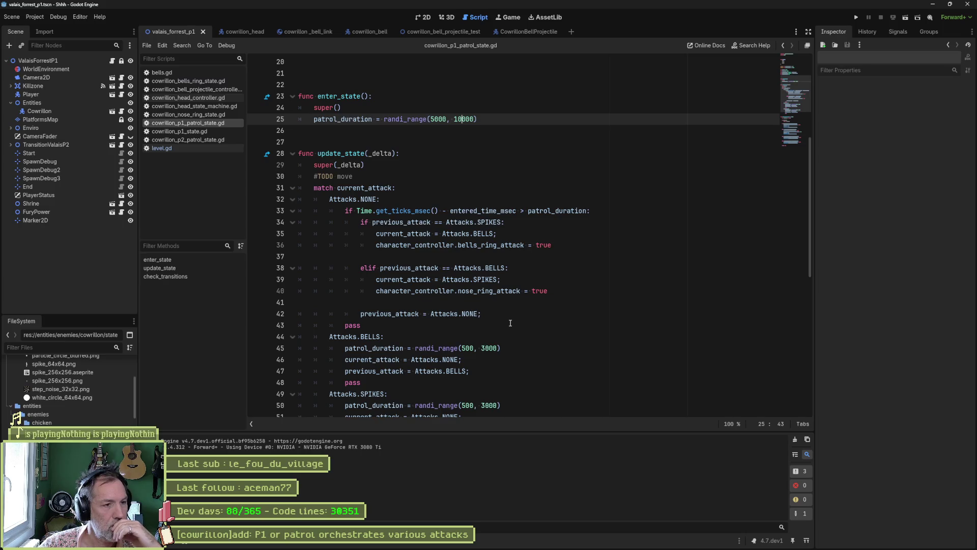
{"action": "scroll", "coordinate": [493, 290], "scroll_direction": "down", "scroll_amount": 2}
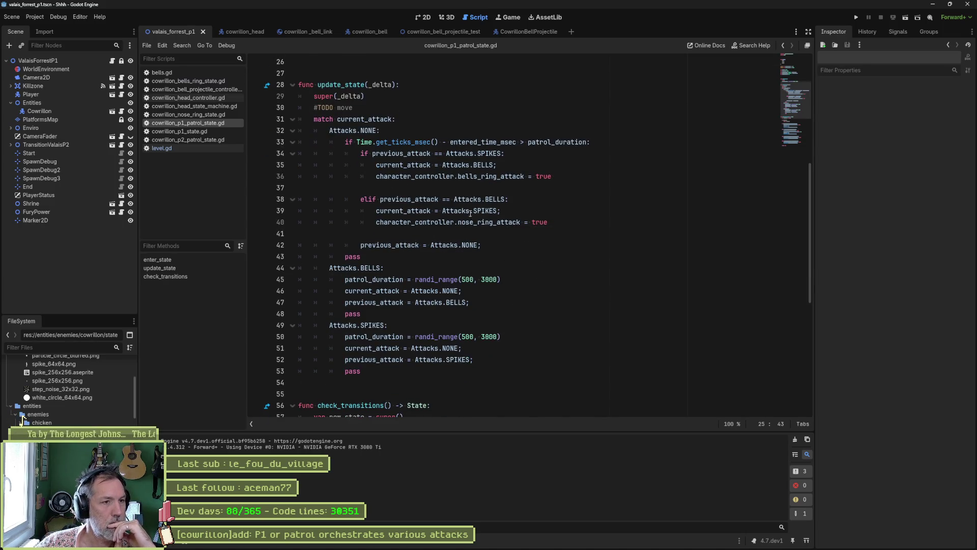
{"action": "left_click_drag", "start_coordinate": [458, 142], "coordinate": [583, 142]}
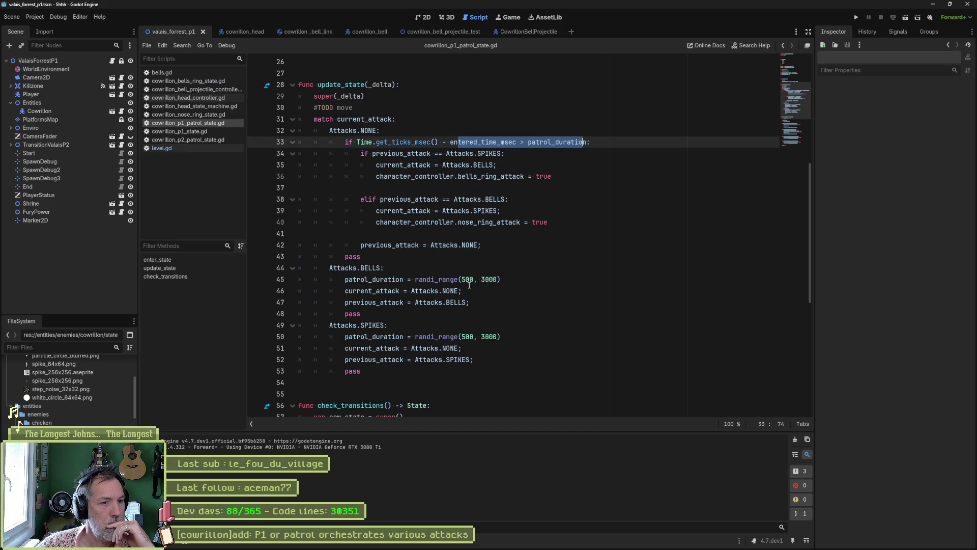
{"action": "mouse_move", "coordinate": [454, 300]}
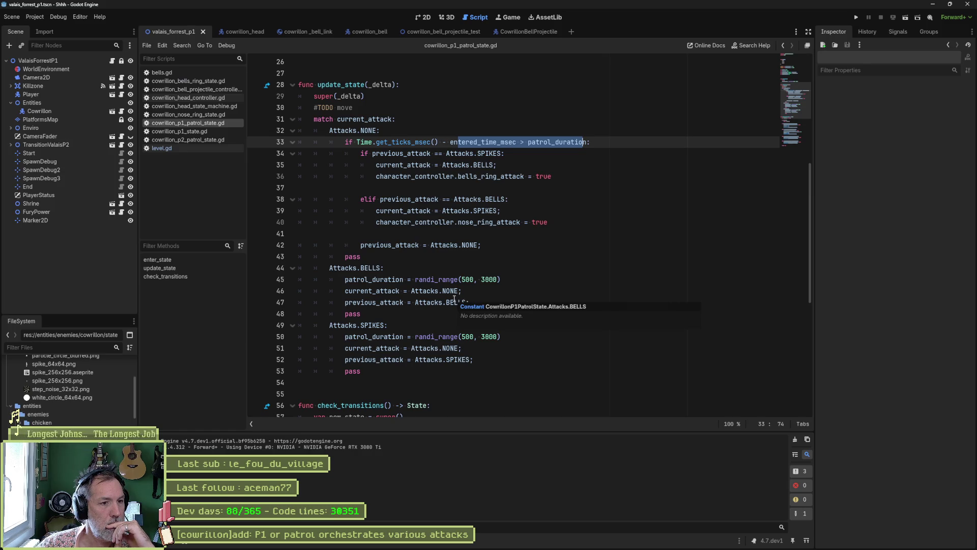
{"action": "double_click", "coordinate": [374, 280]}
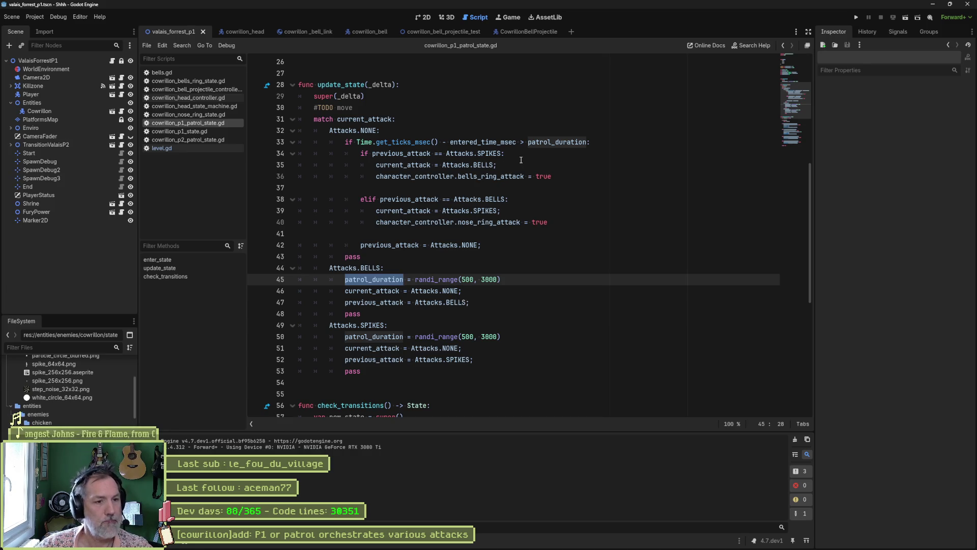
{"action": "scroll", "coordinate": [522, 160], "scroll_direction": "up", "scroll_amount": 3}
{"action": "left_click", "coordinate": [486, 145]}
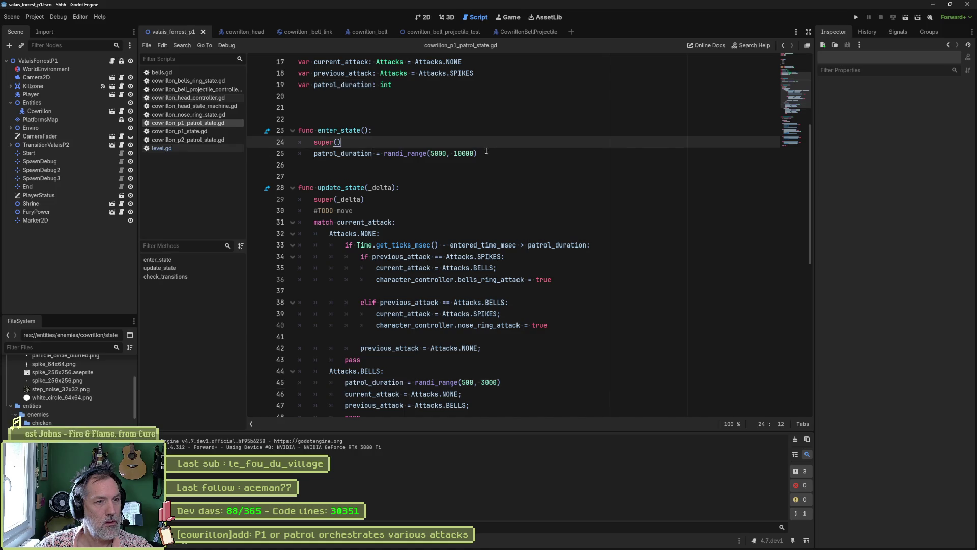
{"action": "left_click_drag", "start_coordinate": [486, 151], "coordinate": [484, 142]}
{"action": "scroll", "coordinate": [509, 296], "scroll_direction": "down", "scroll_amount": 3}
{"action": "triple_click", "coordinate": [514, 275]}
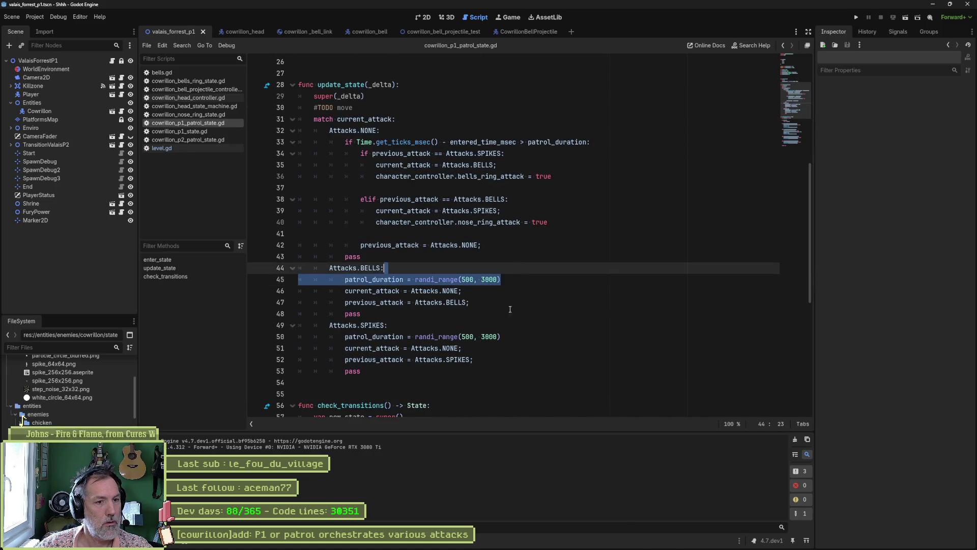
{"action": "key", "text": "ctrl+v"}
Paste it over the SPIKES duration line, re-indent both lines together, and run the game.
{"action": "triple_click", "coordinate": [504, 337]}
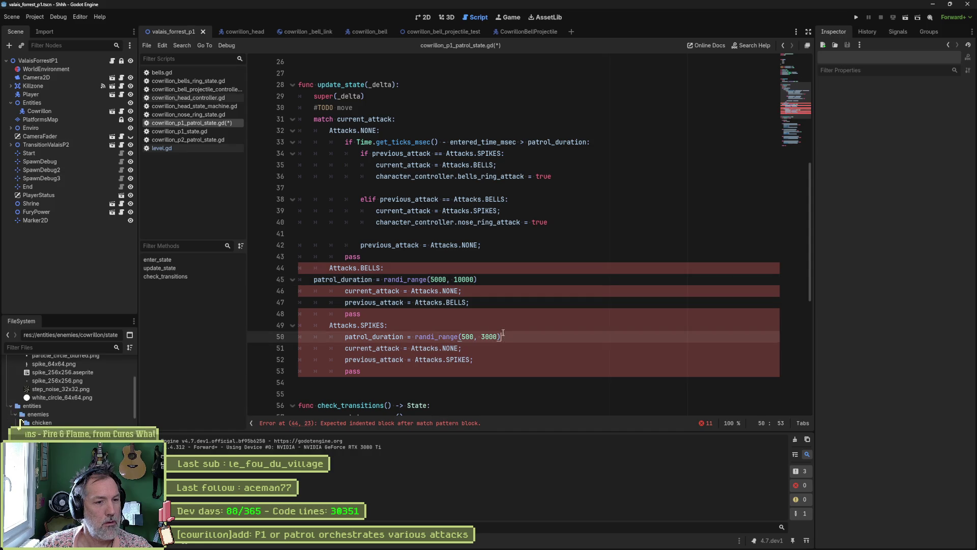
{"action": "key", "text": "ctrl+v"}
{"action": "left_click", "coordinate": [314, 280]}
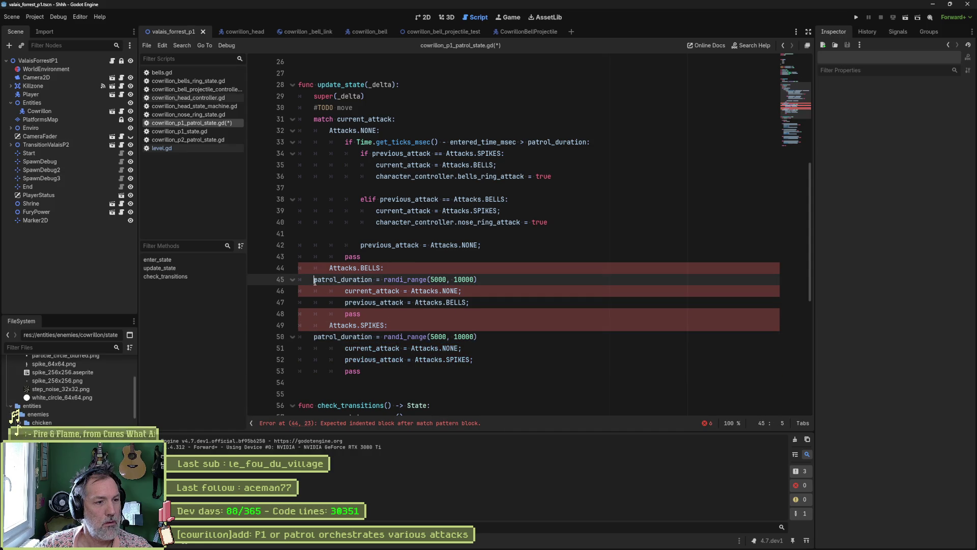
{"action": "left_click", "coordinate": [314, 337], "text": "alt"}
{"action": "key", "text": "Tab"}
{"action": "key", "text": "Tab"}
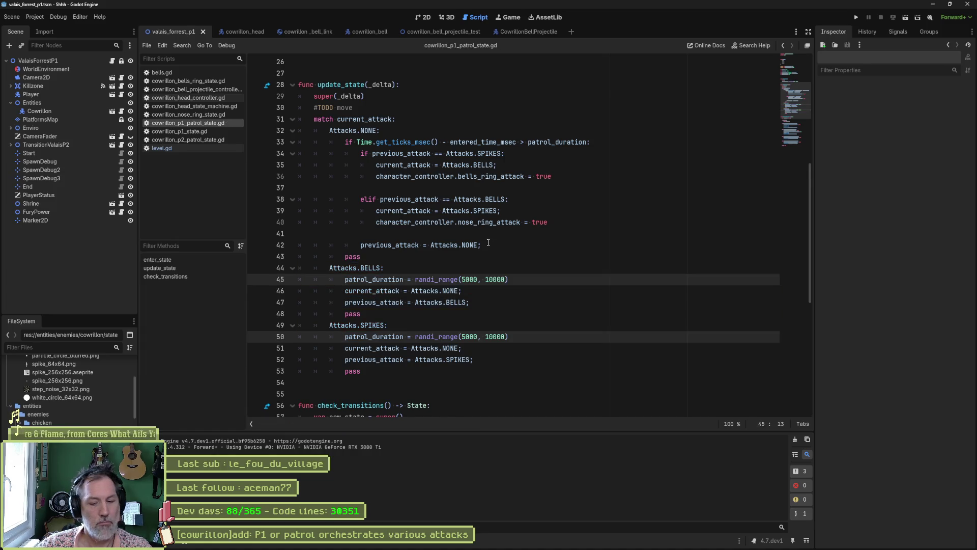
{"action": "key", "text": "F6"}
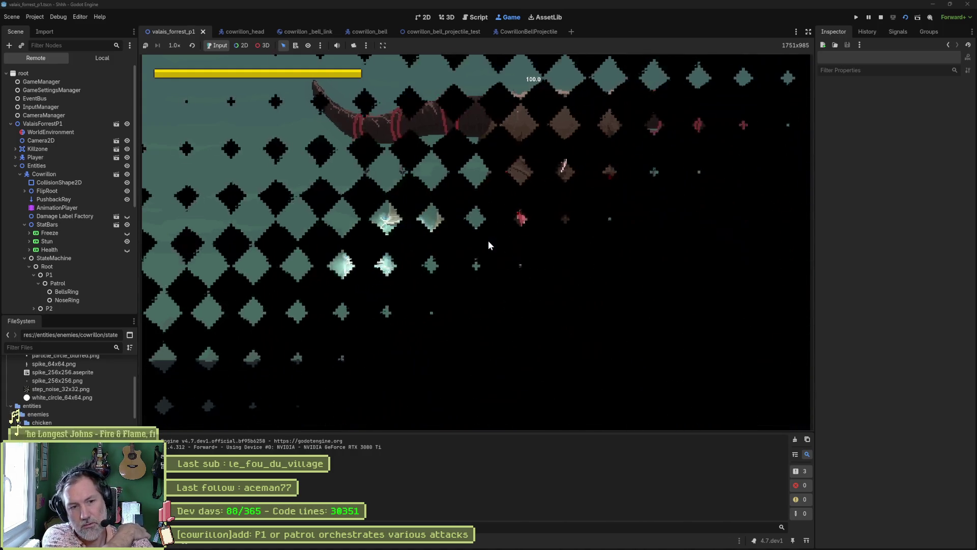
{"action": "key", "text": "F8"}
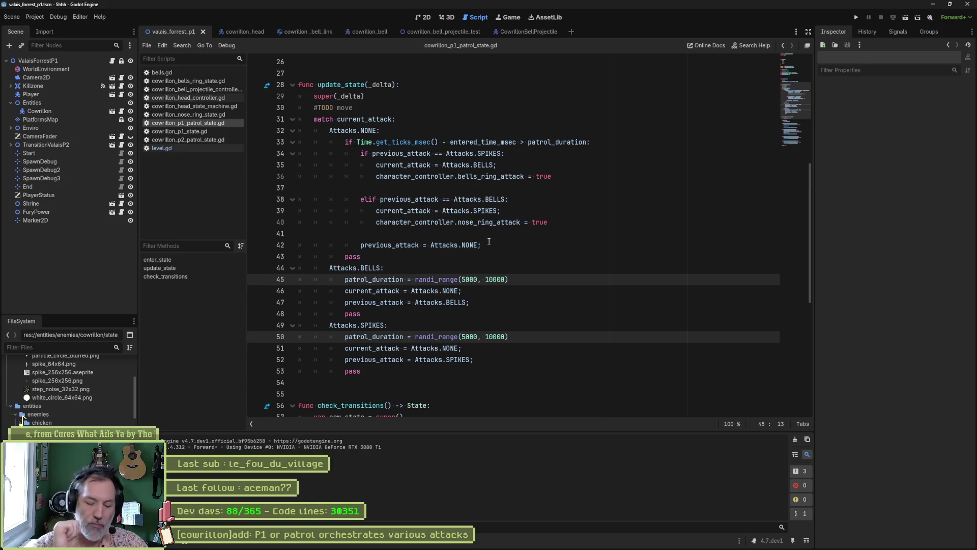
{"action": "left_click", "coordinate": [446, 158]}
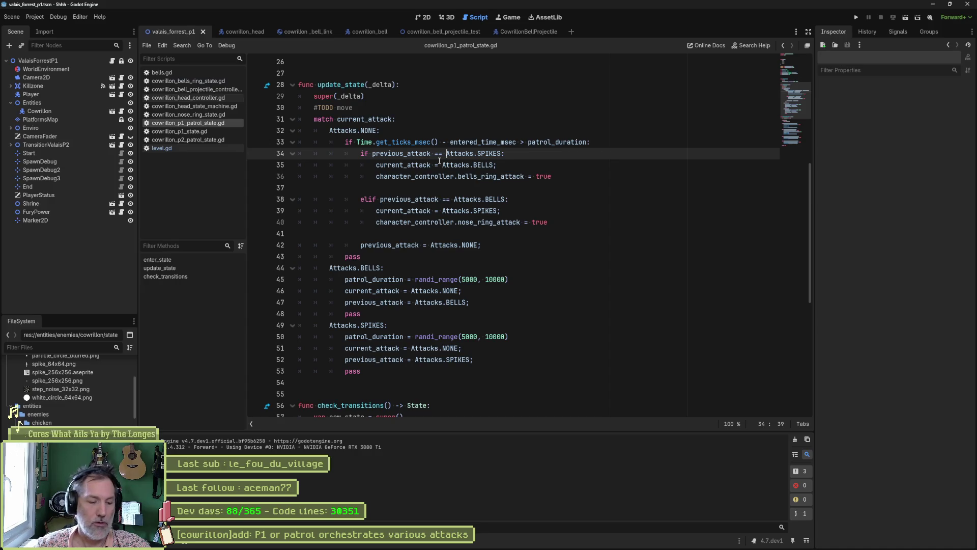
{"action": "left_click", "coordinate": [492, 164]}
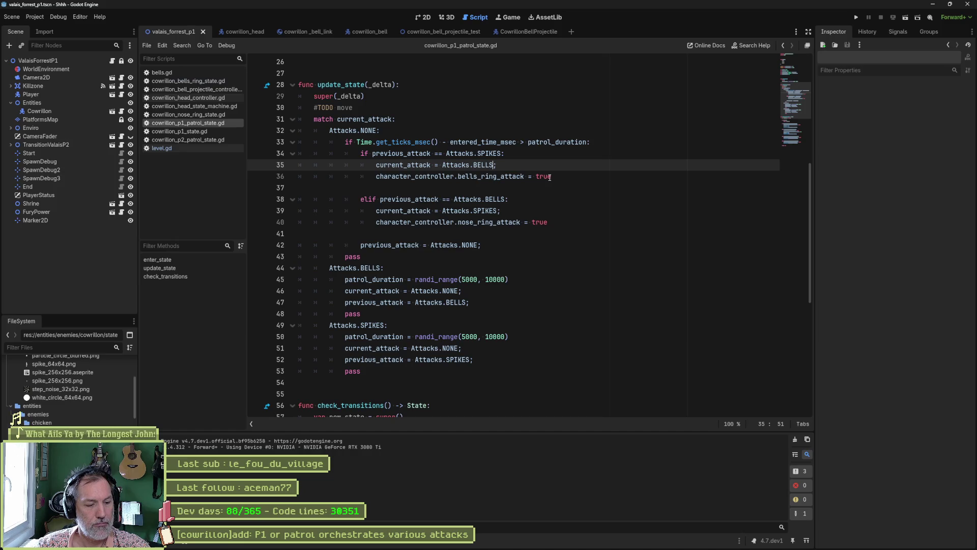
{"action": "scroll", "coordinate": [535, 162], "scroll_direction": "up", "scroll_amount": 4}
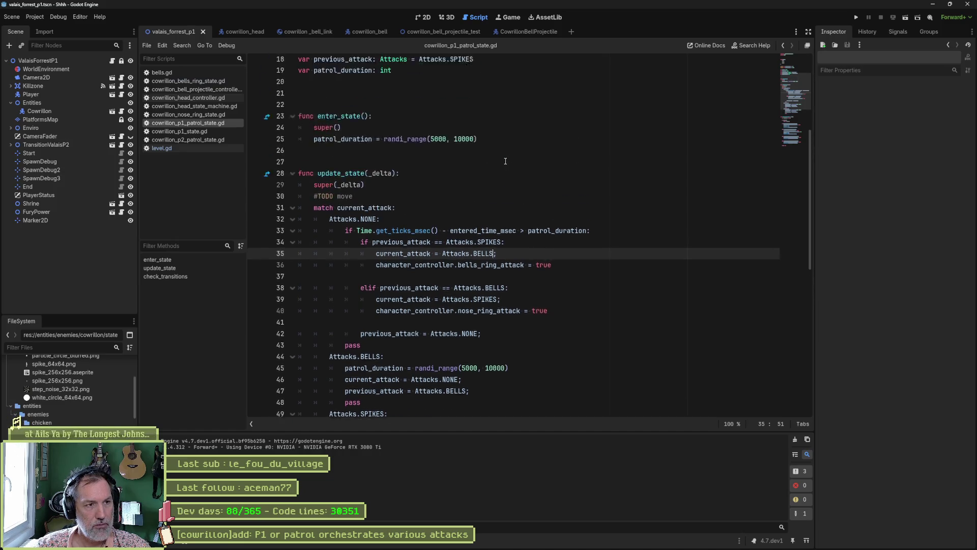
Add a _next_attack() call right after super() in enter_state.
{"action": "left_click", "coordinate": [485, 185]}
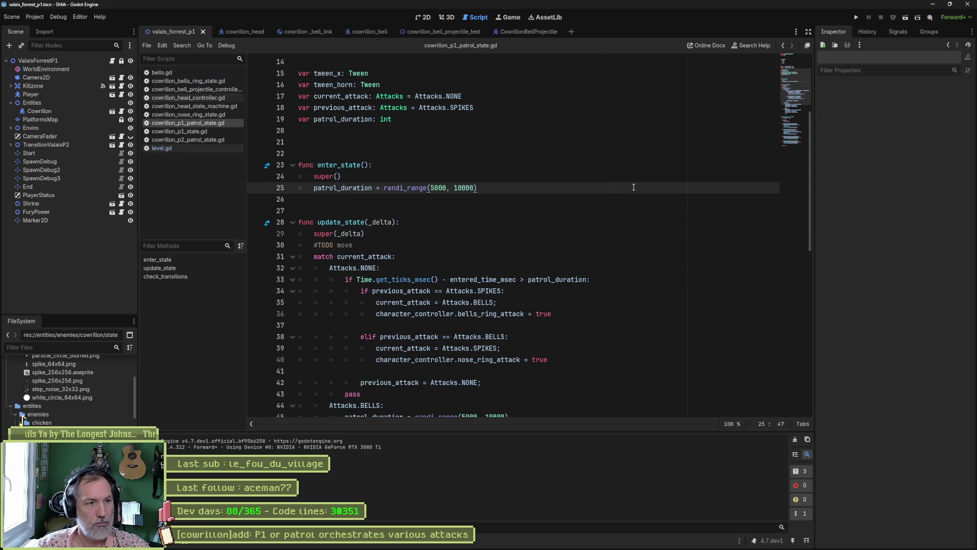
{"action": "key", "text": "Home"}
{"action": "key", "text": "Home"}
{"action": "key", "text": "Up"}
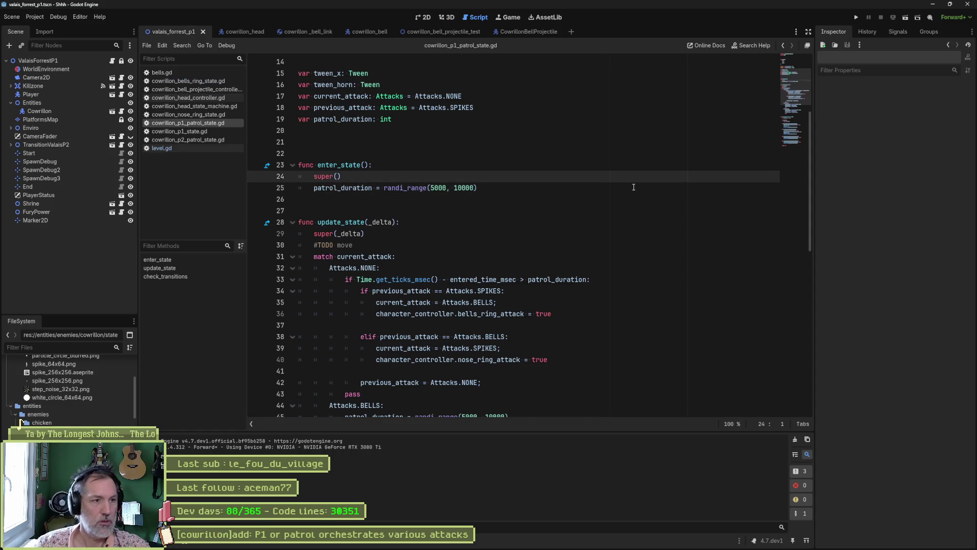
{"action": "key", "text": "End"}
{"action": "key", "text": "Return"}
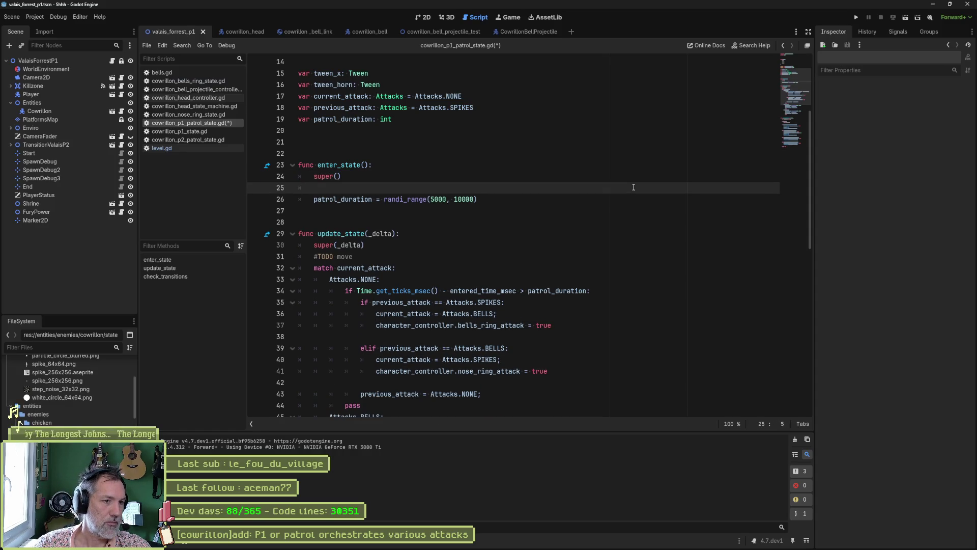
{"action": "type", "text": "_next_"}
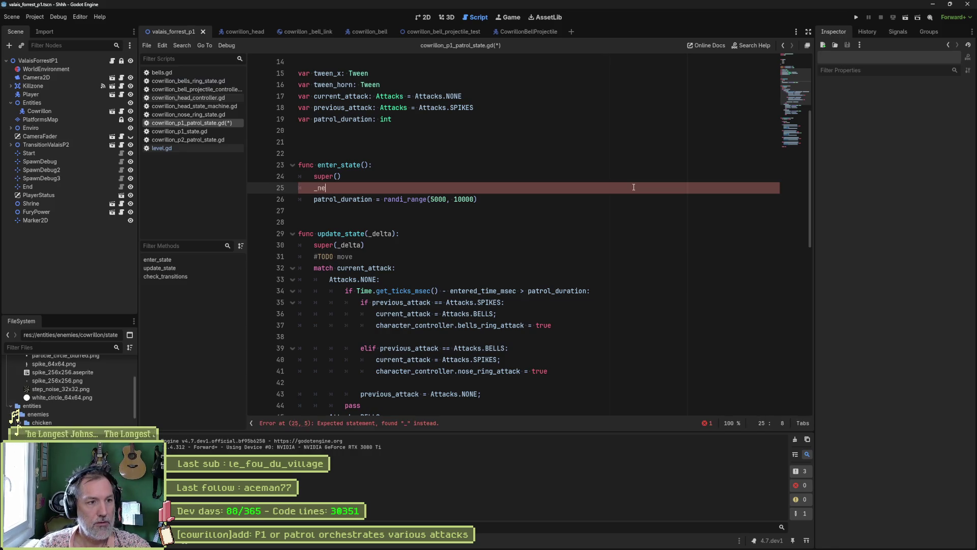
{"action": "type", "text": "atta"}
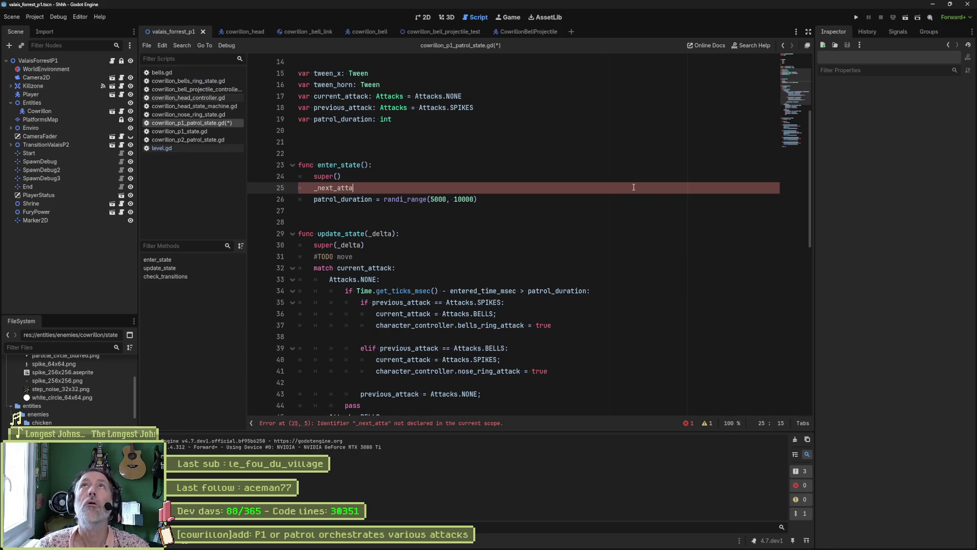
{"action": "key", "text": "Return"}
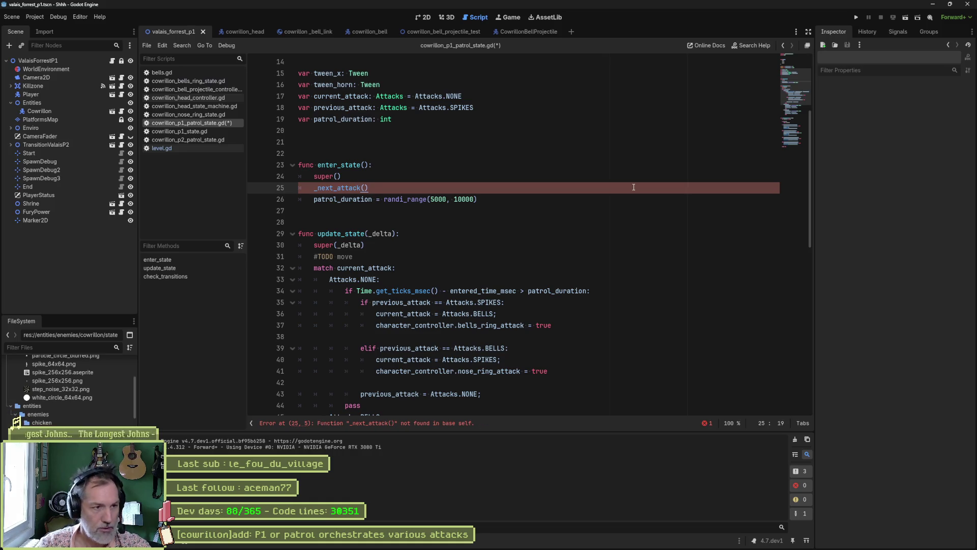
Define a new func _next_attack() -> void: with a pass body below enter_state.
{"action": "key", "text": "Down"}
{"action": "key", "text": "Down"}
{"action": "key", "text": "Down"}
{"action": "key", "text": "Return"}
{"action": "key", "text": "Return"}
{"action": "key", "text": "Return"}
{"action": "key", "text": "Return"}
{"action": "key", "text": "Up"}
{"action": "key", "text": "Up"}
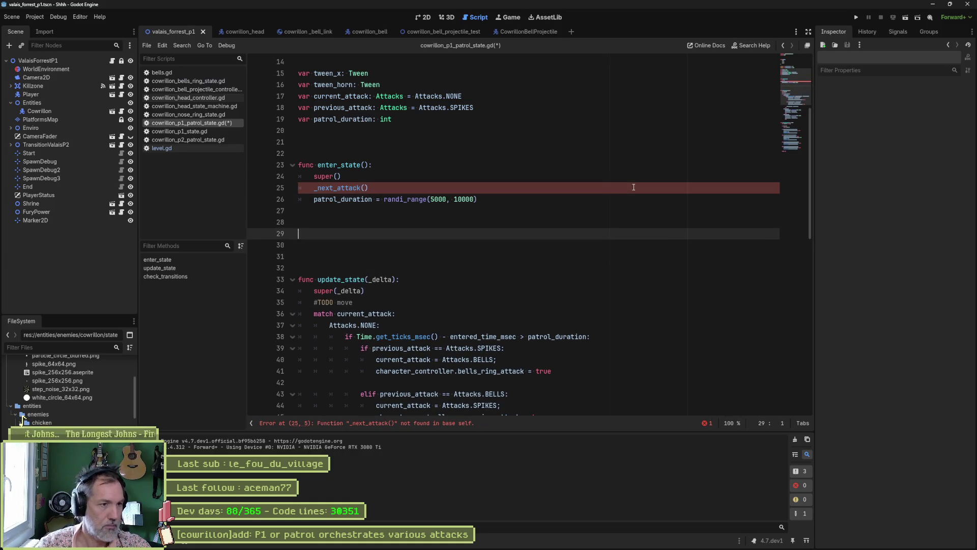
{"action": "type", "text": "func _next_attack() -"}
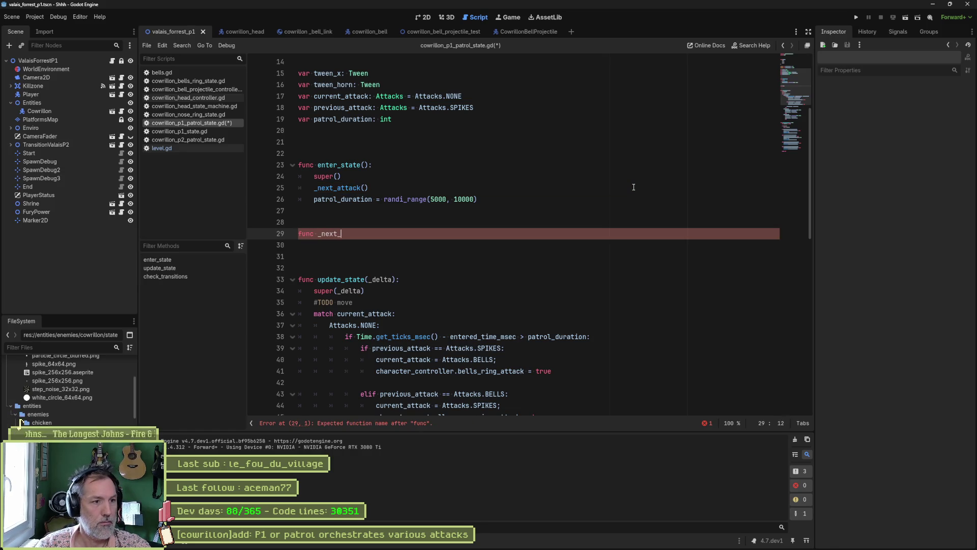
{"action": "type", "text": "> void:"}
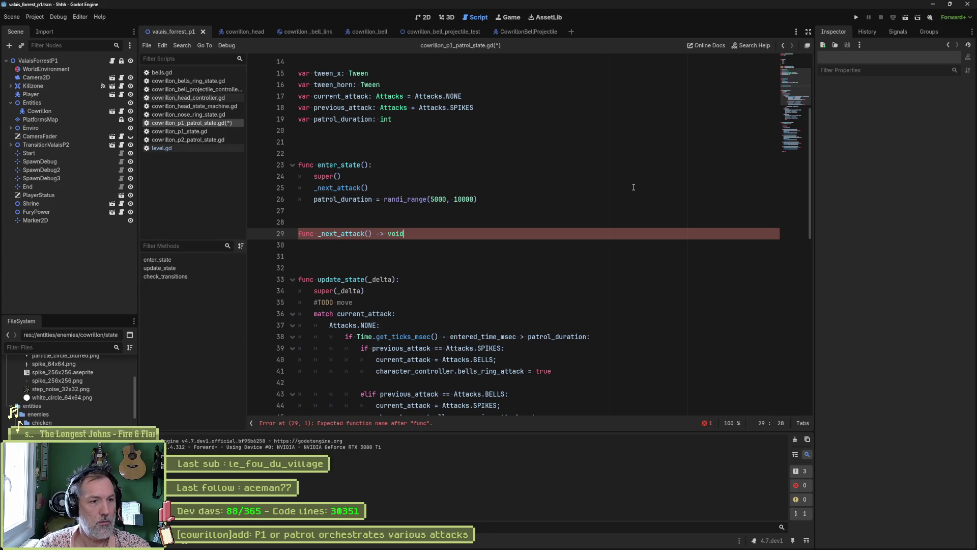
{"action": "key", "text": "Return"}
{"action": "type", "text": "pass"}
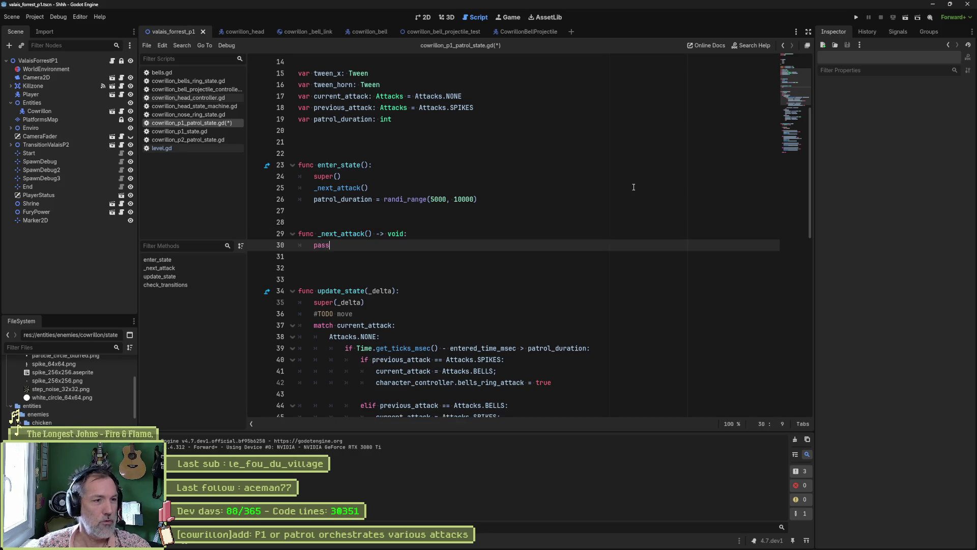
{"action": "key", "text": "Up"}
{"action": "key", "text": "Down"}
{"action": "key", "text": "Down"}
{"action": "key", "text": "Delete"}
{"action": "key", "text": "Up"}
{"action": "key", "text": "Home"}
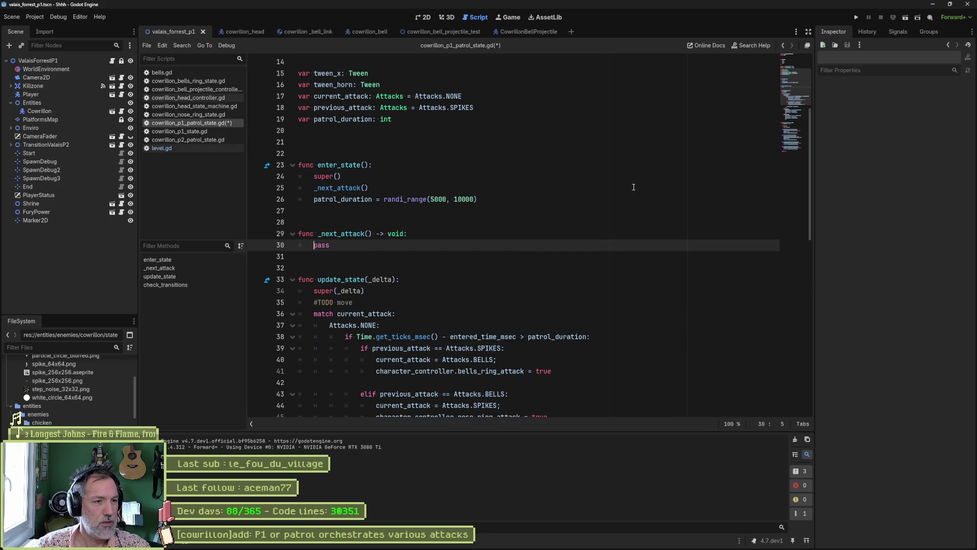
Add a '# TODO check if patrol' comment above pass in _next_attack.
{"action": "key", "text": "Return"}
{"action": "key", "text": "Up"}
{"action": "type", "text": "#t"}
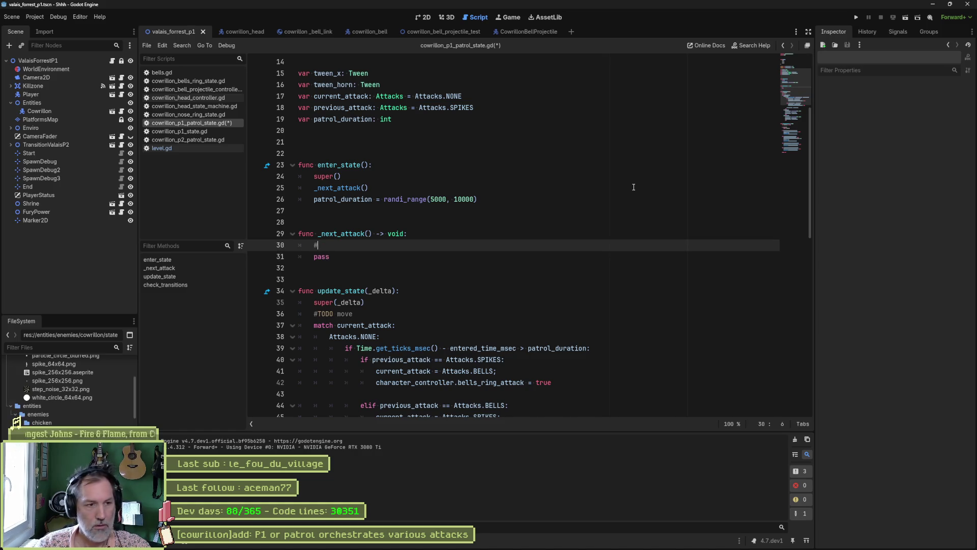
{"action": "key", "text": "BackSpace"}
{"action": "type", "text": "TODO check if "}
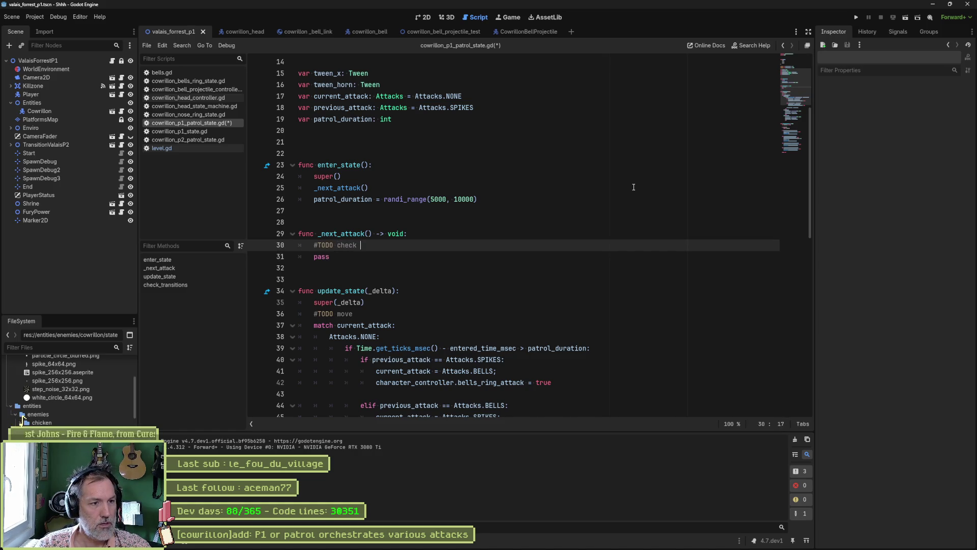
{"action": "type", "text": "patrol"}
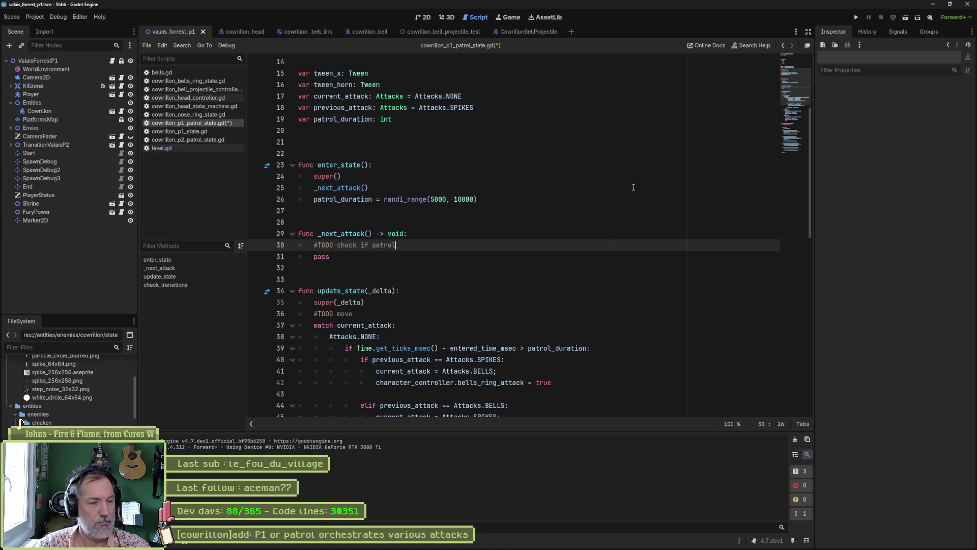
Add an if current_attack Attacks.NONE check containing pass and a '#TODO wait' comment.
{"action": "key", "text": "Return"}
{"action": "type", "text": "if curre"}
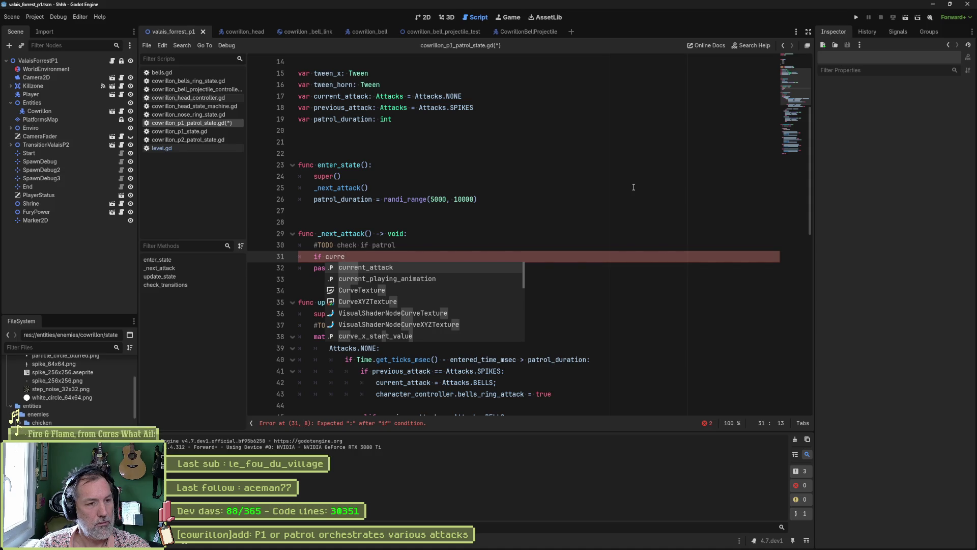
{"action": "key", "text": "Return"}
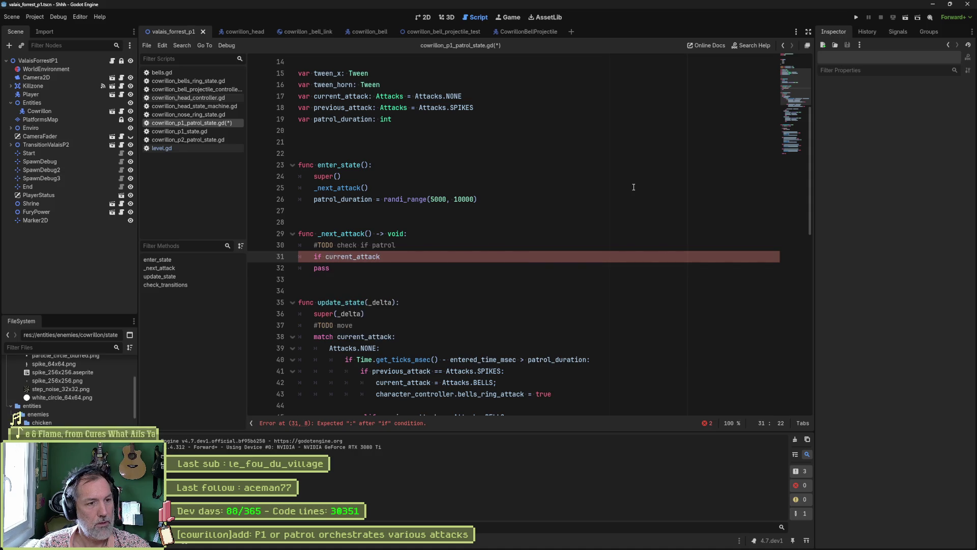
{"action": "type", "text": "Attacks.n"}
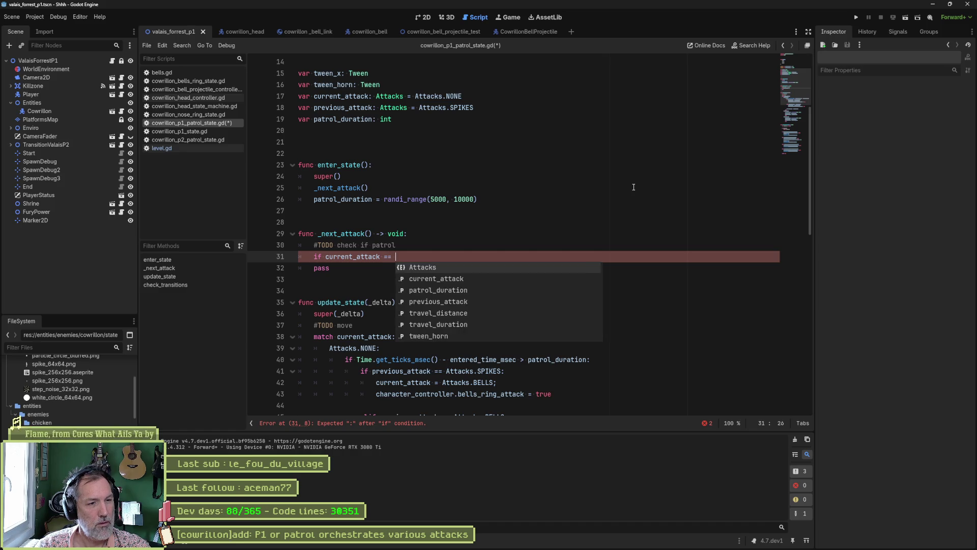
{"action": "key", "text": "Return"}
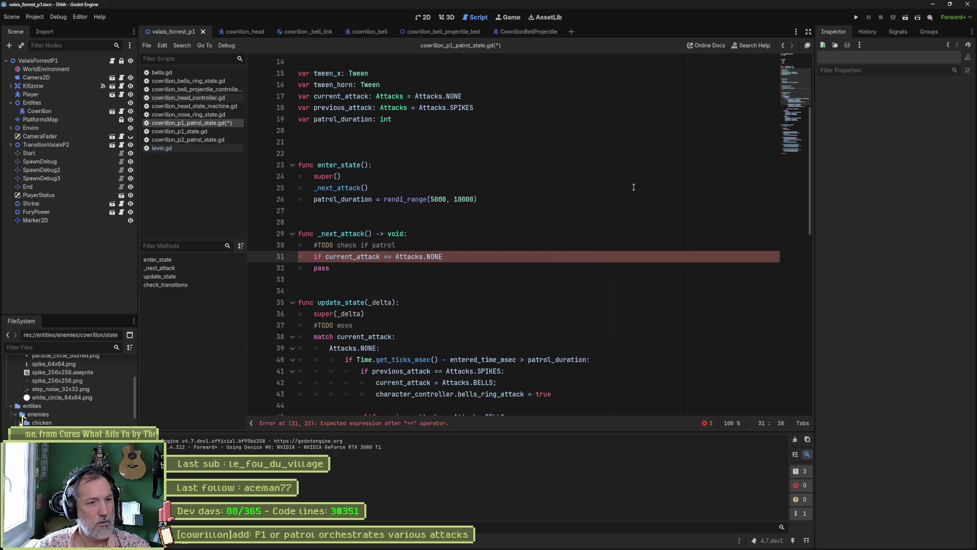
{"action": "key", "text": "Return"}
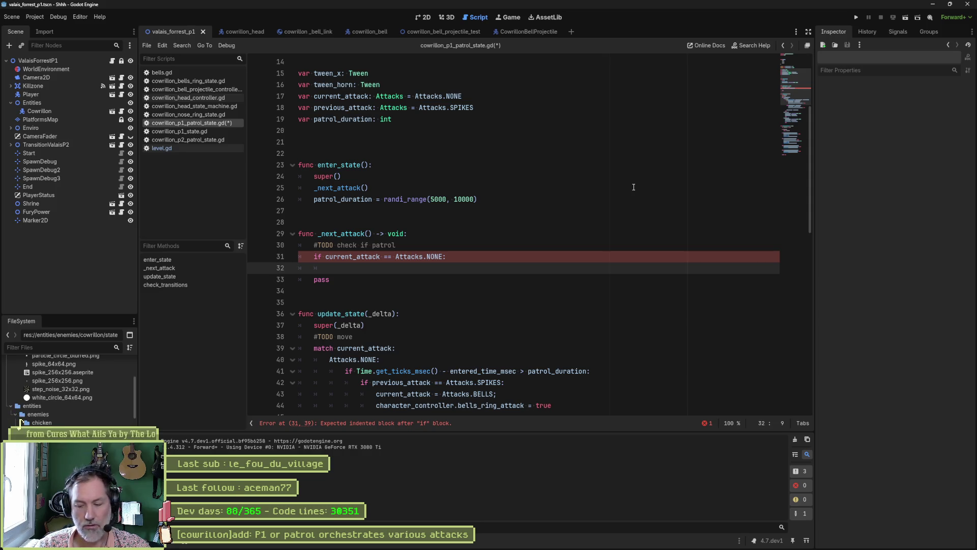
{"action": "type", "text": "pass"}
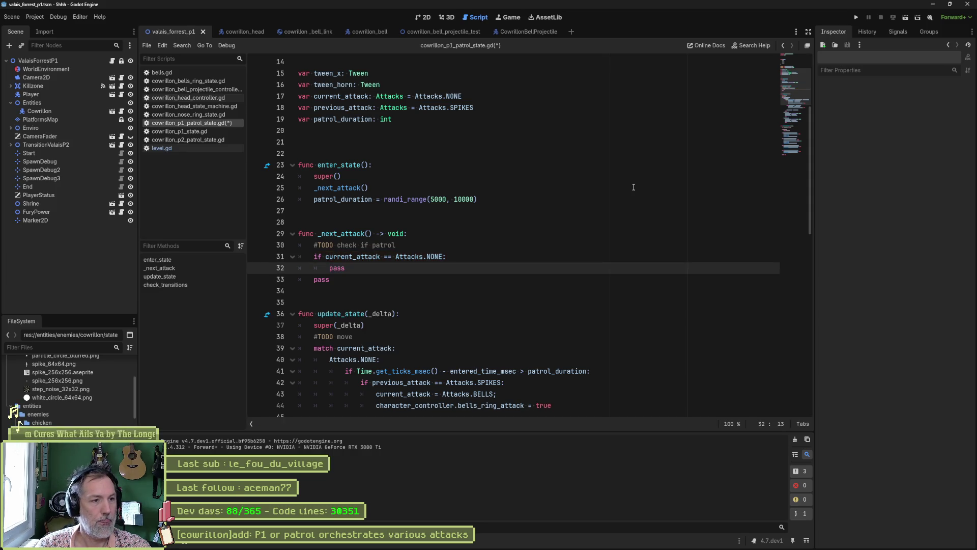
{"action": "key", "text": "ctrl+shift+Return"}
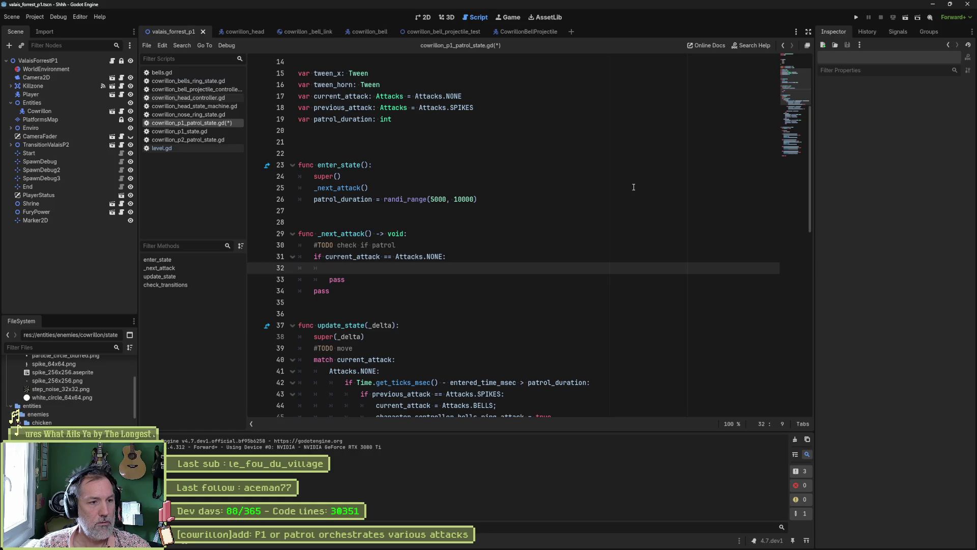
{"action": "type", "text": "#TODO wait"}
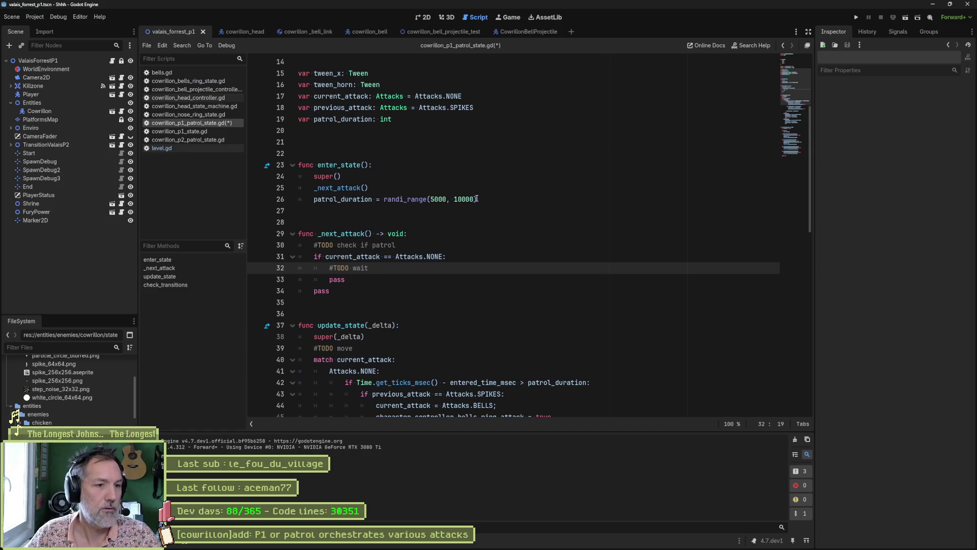
{"action": "left_click_drag", "start_coordinate": [488, 195], "coordinate": [489, 187]}
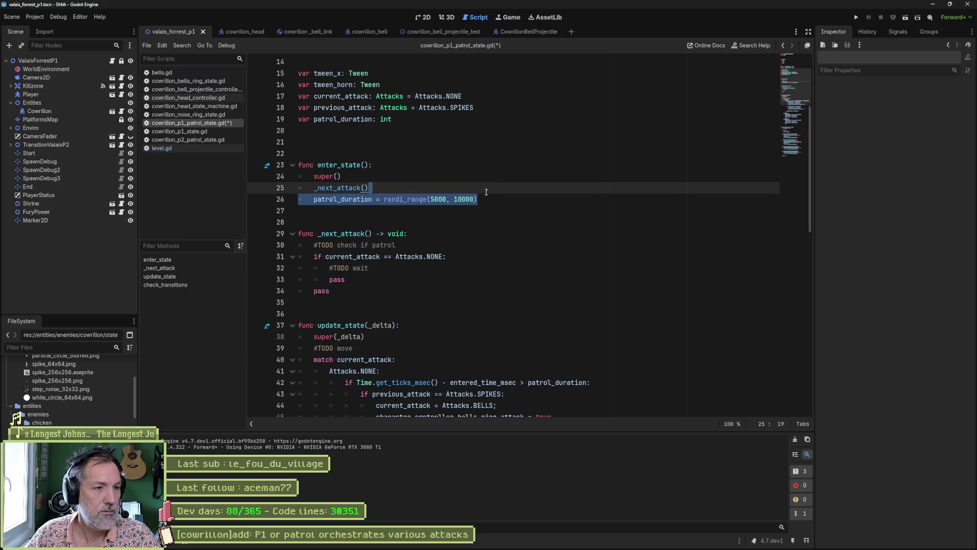
Paste the patrol_duration line into the NONE branch as randi_range(500, 1000) and save.
{"action": "key", "text": "ctrl+c"}
{"action": "left_click", "coordinate": [452, 268]}
{"action": "key", "text": "ctrl+v"}
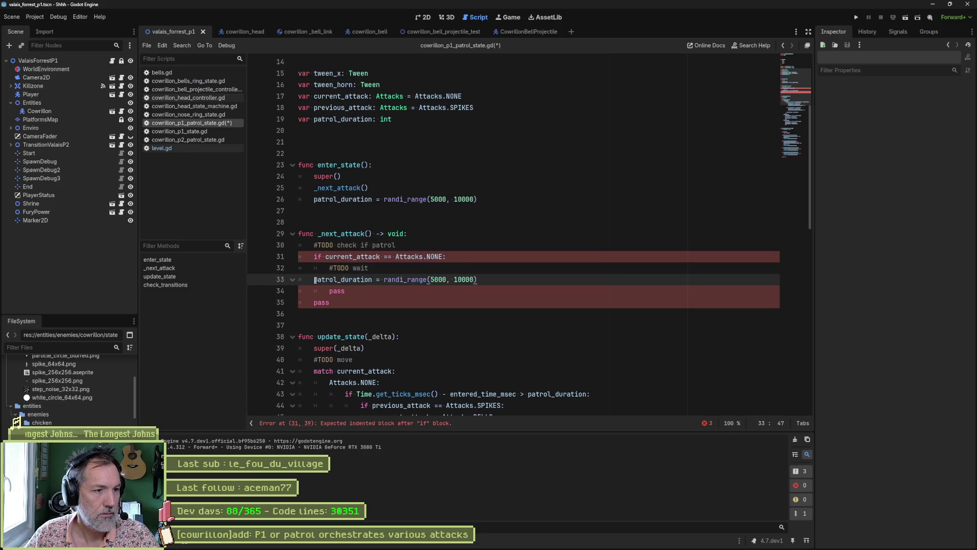
{"action": "key", "text": "Tab"}
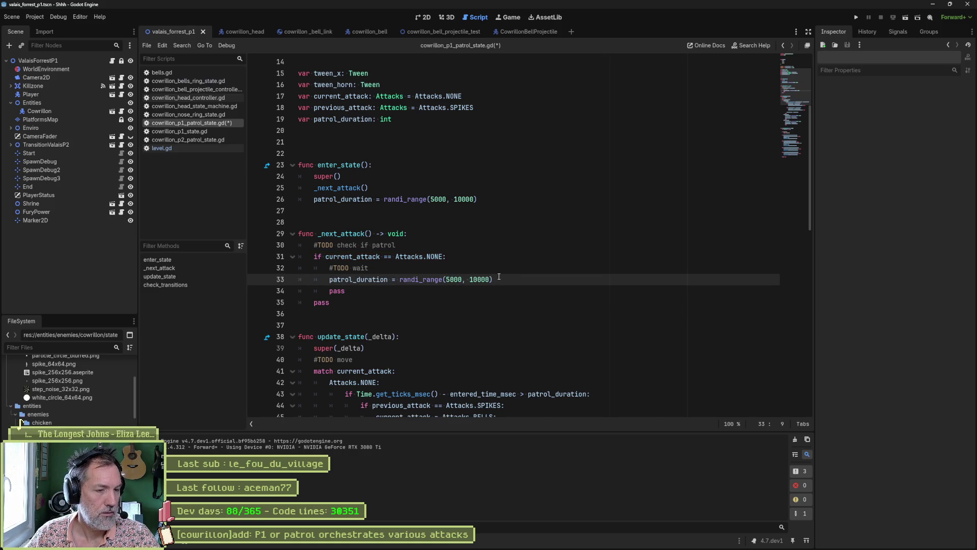
{"action": "left_click", "coordinate": [450, 279]}
{"action": "key", "text": "Right"}
{"action": "key", "text": "BackSpace"}
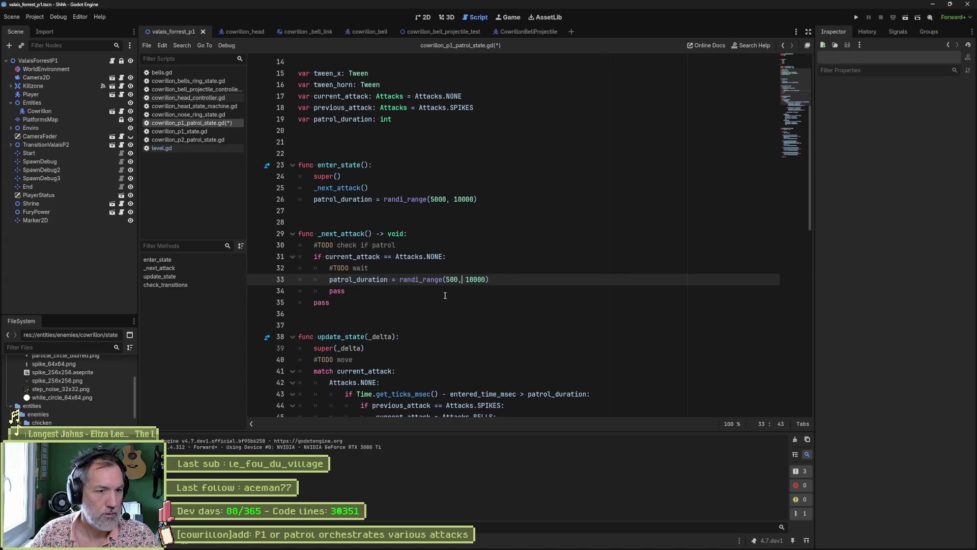
{"action": "key", "text": "Right"}
{"action": "key", "text": "Right"}
{"action": "key", "text": "Right"}
{"action": "key", "text": "BackSpace"}
{"action": "key", "text": "ctrl+s"}
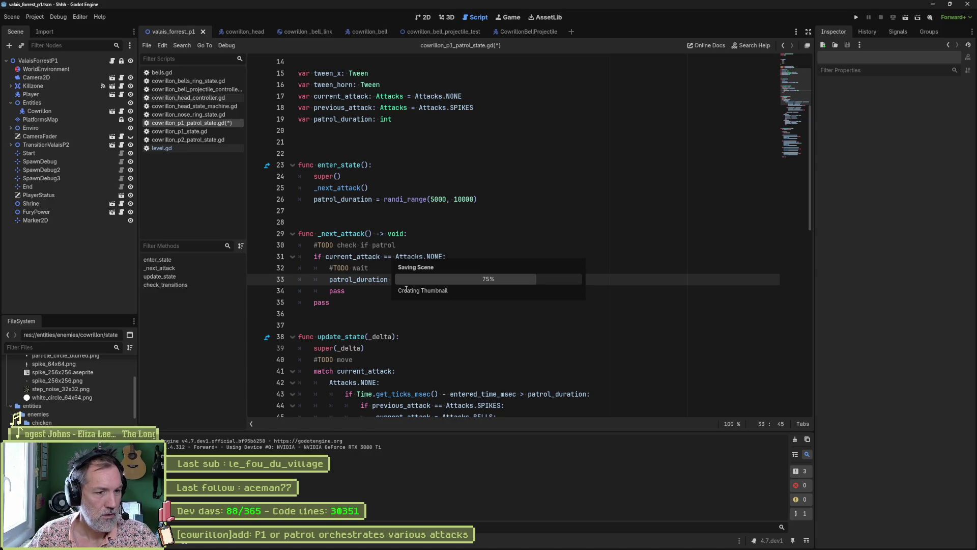
Delete the original patrol_duration line from enter_state.
{"action": "left_click", "coordinate": [382, 291]}
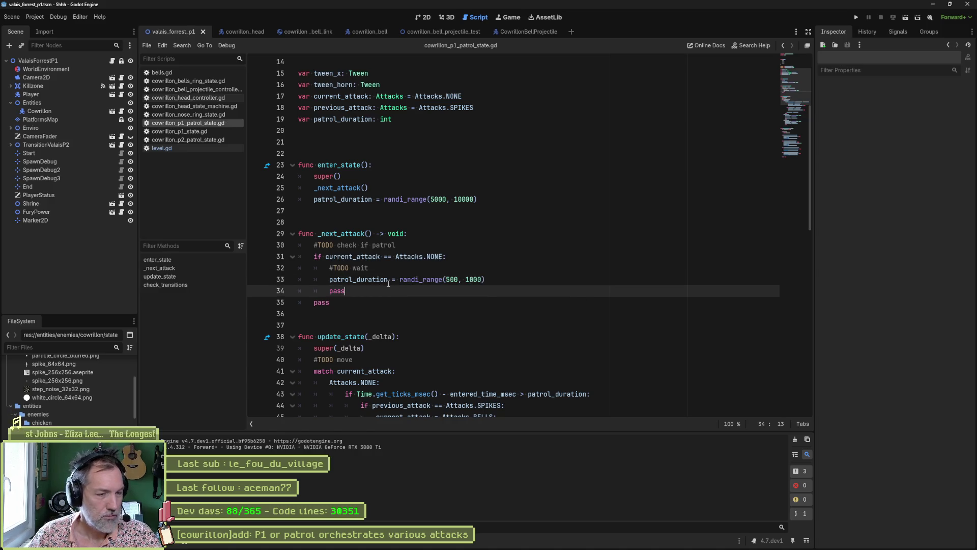
{"action": "left_click", "coordinate": [487, 199]}
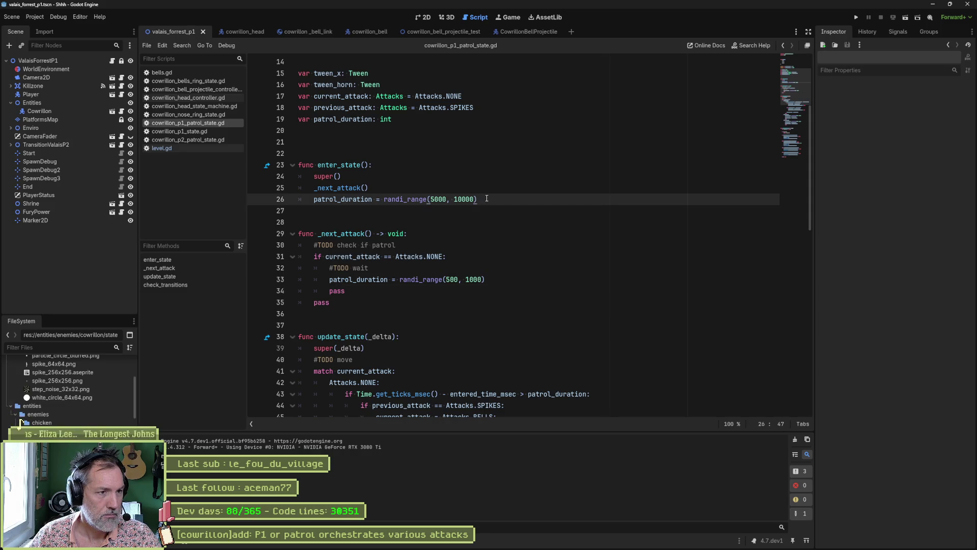
{"action": "key", "text": "ctrl+shift+k"}
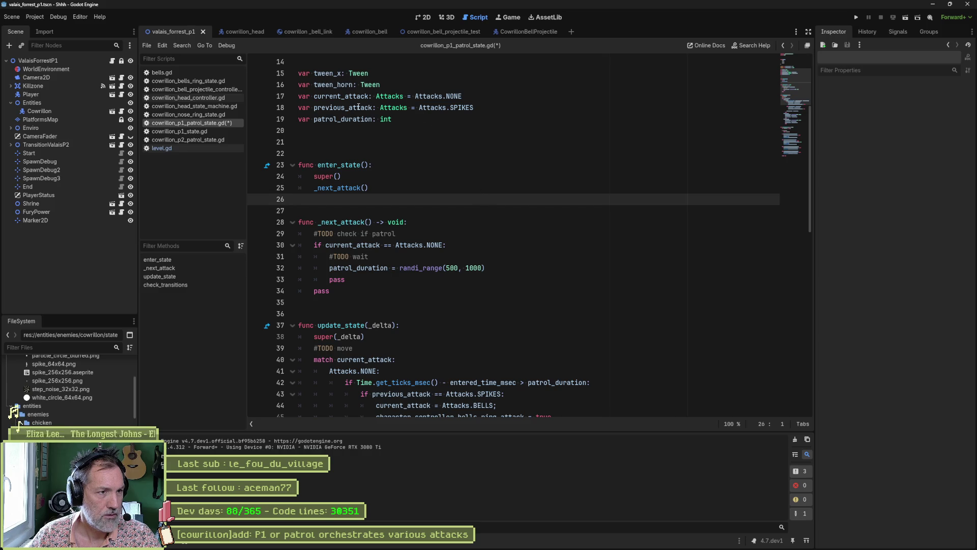
{"action": "left_click", "coordinate": [338, 188]}
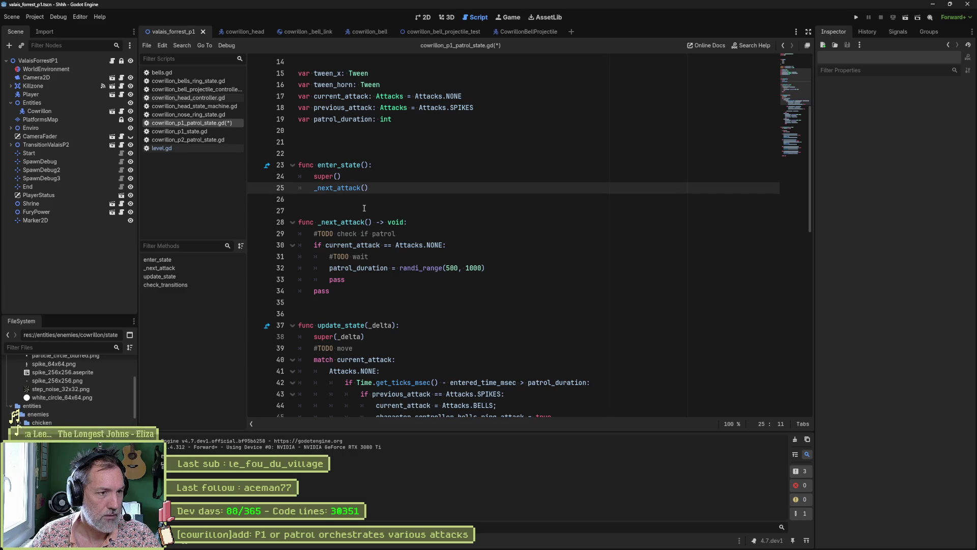
{"action": "left_click", "coordinate": [372, 268]}
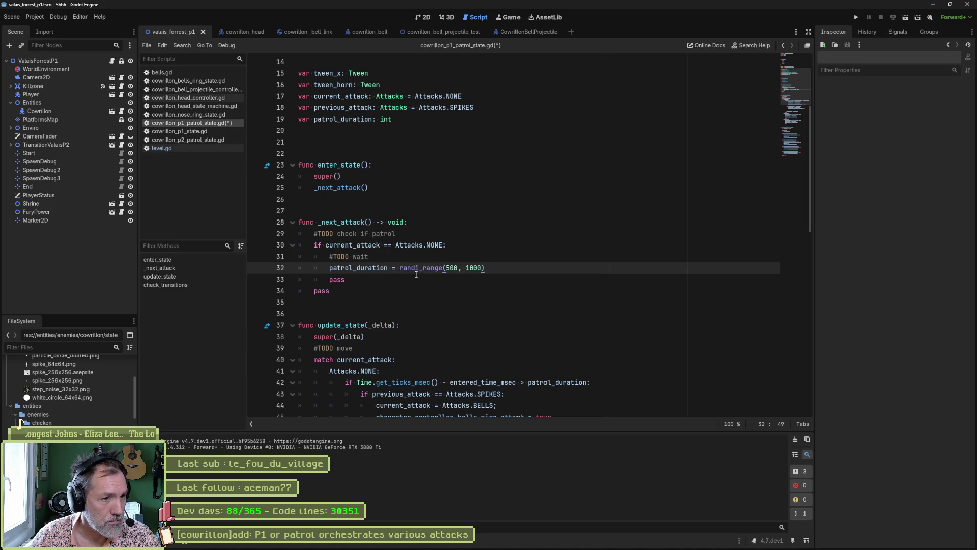
{"action": "left_click", "coordinate": [353, 189]}
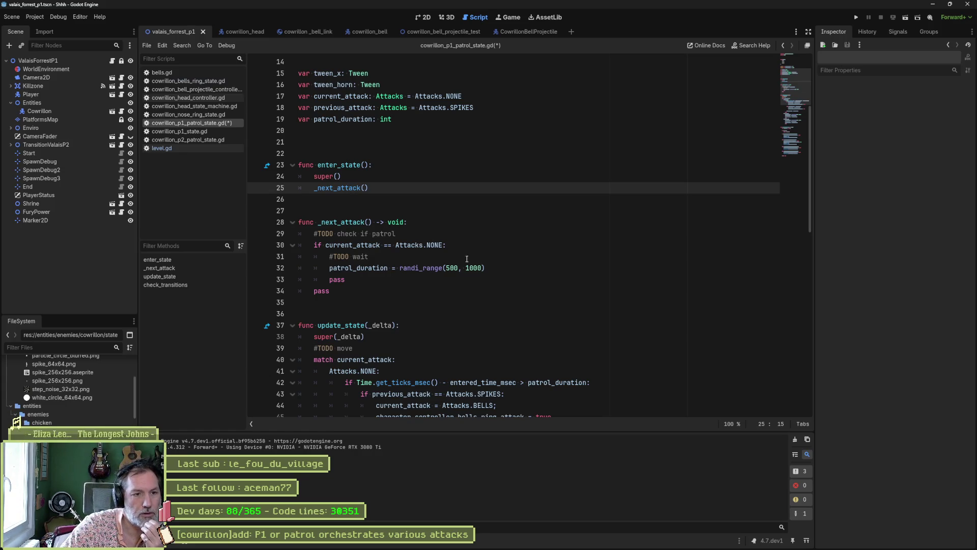
Copy the randi_range(500, 1000) patrol_duration line after super() and comment out _next_attack().
{"action": "left_click_drag", "start_coordinate": [488, 268], "coordinate": [451, 244]}
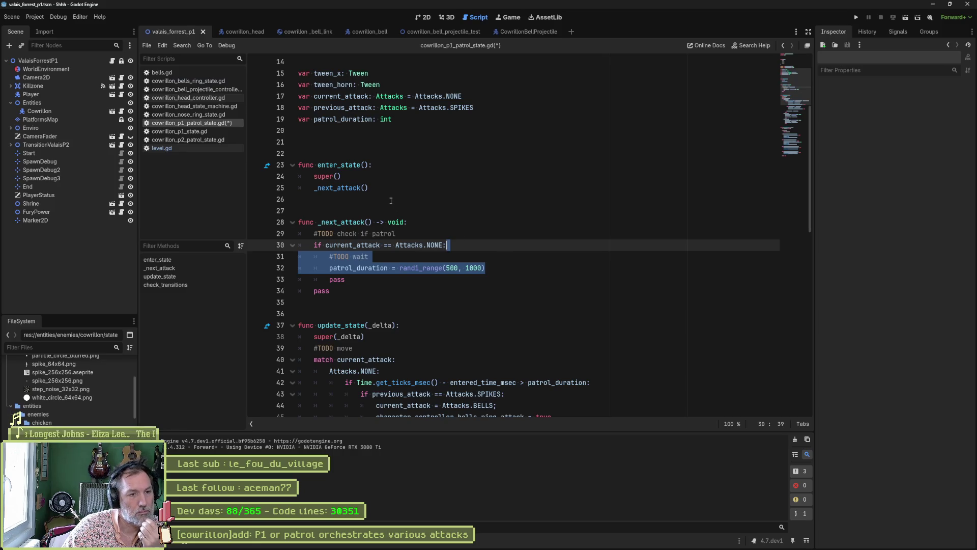
{"action": "left_click", "coordinate": [421, 178]}
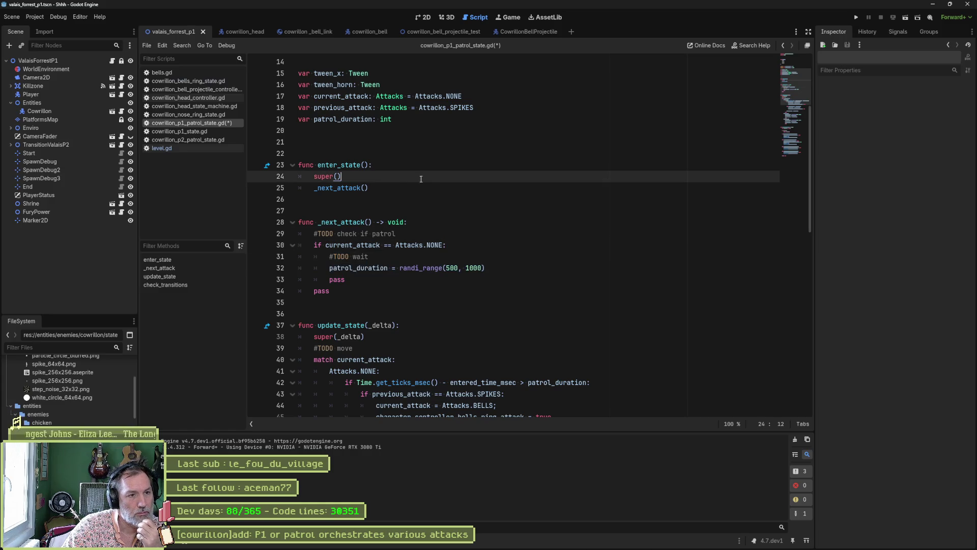
{"action": "left_click", "coordinate": [498, 268]}
{"action": "key", "text": "shift+Up"}
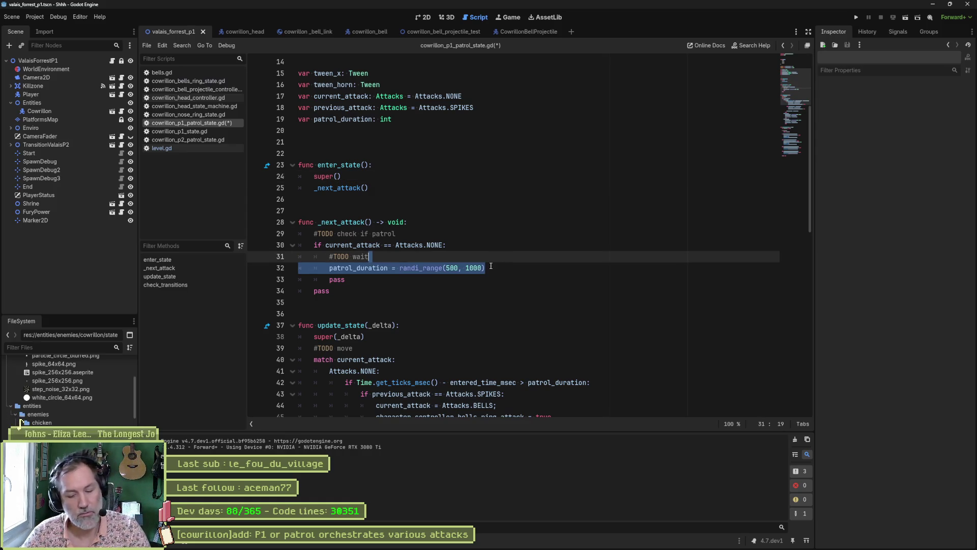
{"action": "key", "text": "ctrl+c"}
{"action": "left_click", "coordinate": [372, 176]}
{"action": "key", "text": "ctrl+v"}
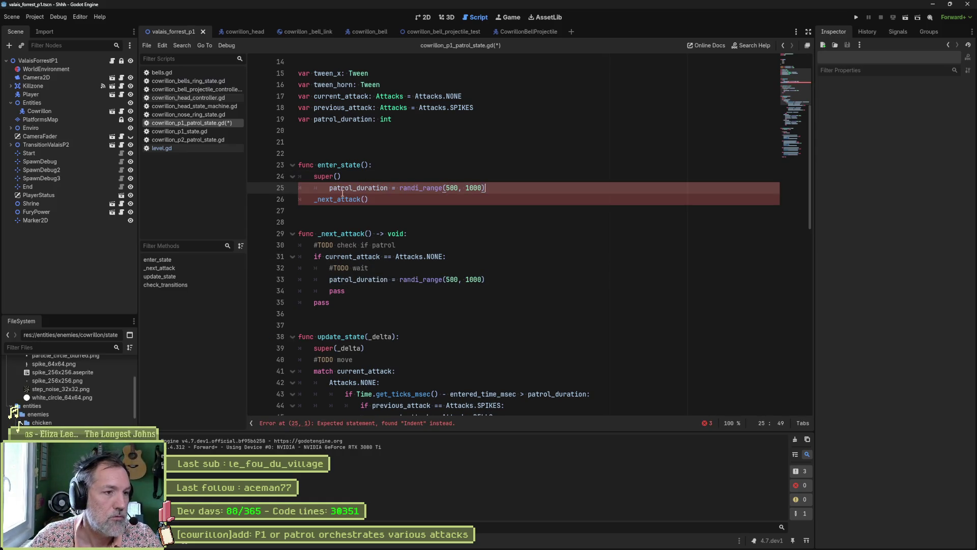
{"action": "left_click", "coordinate": [318, 200]}
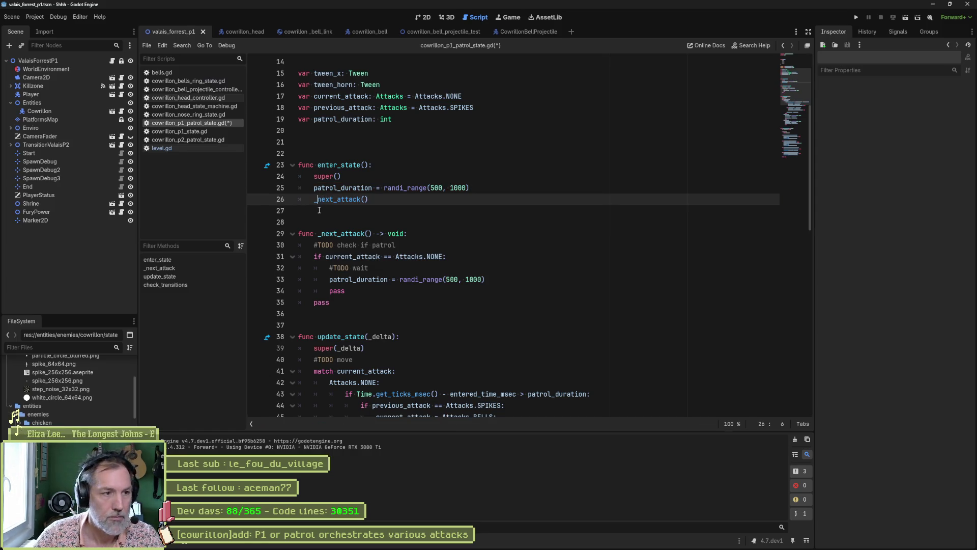
{"action": "type", "text": "#"}
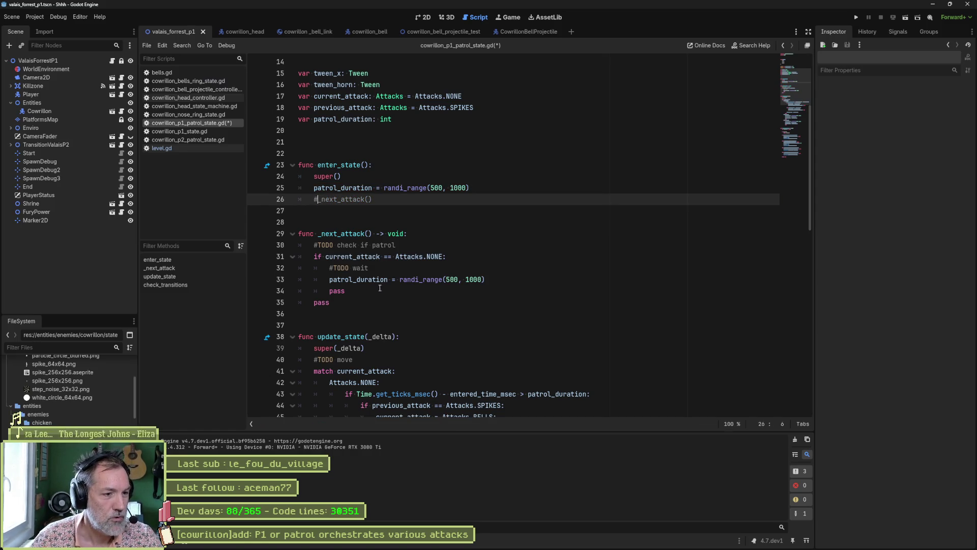
Copy the Time.get_ticks_msec() elapsed-time if line to just below super(_delta) in update_state.
{"action": "scroll", "coordinate": [380, 289], "scroll_direction": "down", "scroll_amount": 2}
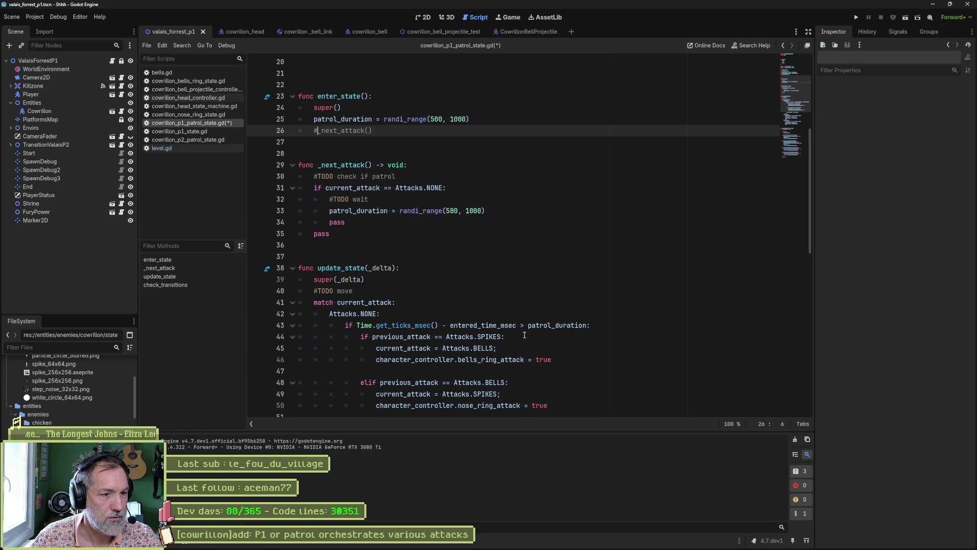
{"action": "left_click_drag", "start_coordinate": [601, 328], "coordinate": [605, 318]}
{"action": "key", "text": "ctrl+c"}
{"action": "left_click", "coordinate": [480, 279]}
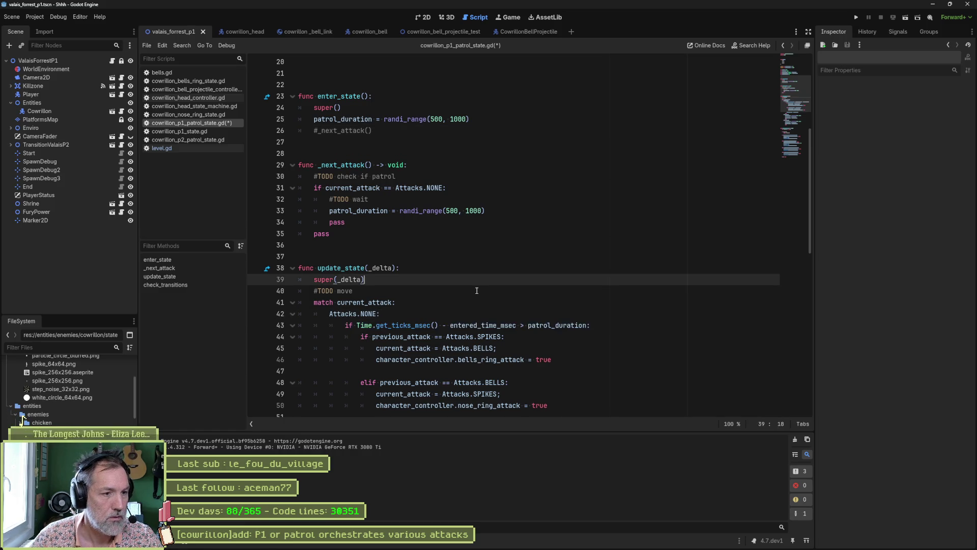
{"action": "key", "text": "Return"}
{"action": "key", "text": "Return"}
{"action": "key", "text": "Return"}
{"action": "key", "text": "Up"}
{"action": "key", "text": "Up"}
{"action": "key", "text": "ctrl+v"}
{"action": "key", "text": "shift+Tab"}
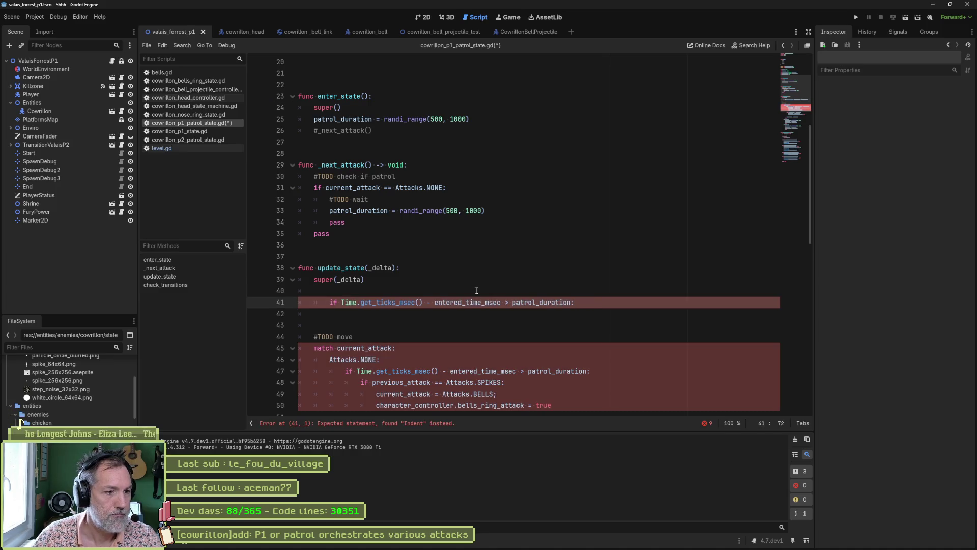
Unindent the new elapsed-time check to one level and give it a pass body.
{"action": "key", "text": "shift+Tab"}
{"action": "key", "text": "Return"}
{"action": "type", "text": "pass"}
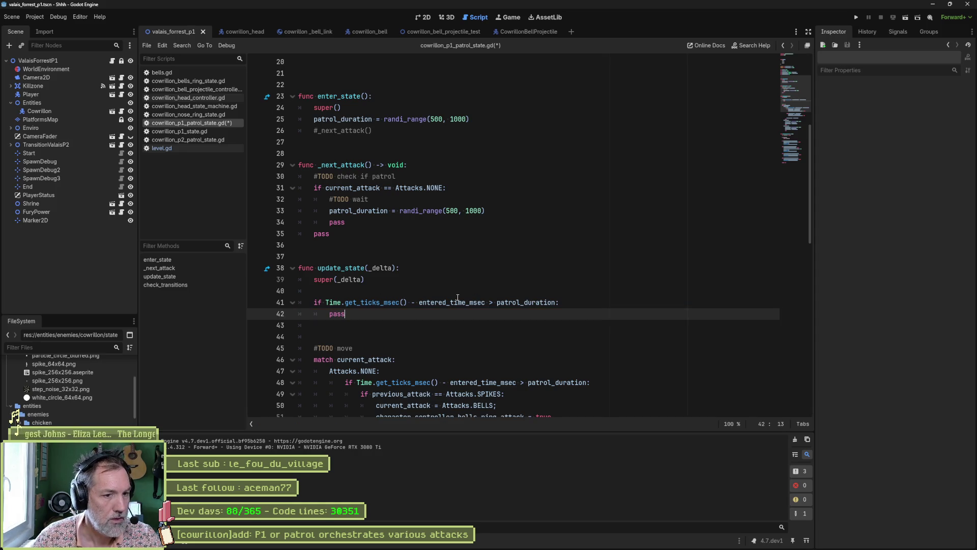
Comment out the old match current_attack block with Ctrl+K.
{"action": "scroll", "coordinate": [384, 95], "scroll_direction": "down", "scroll_amount": 8}
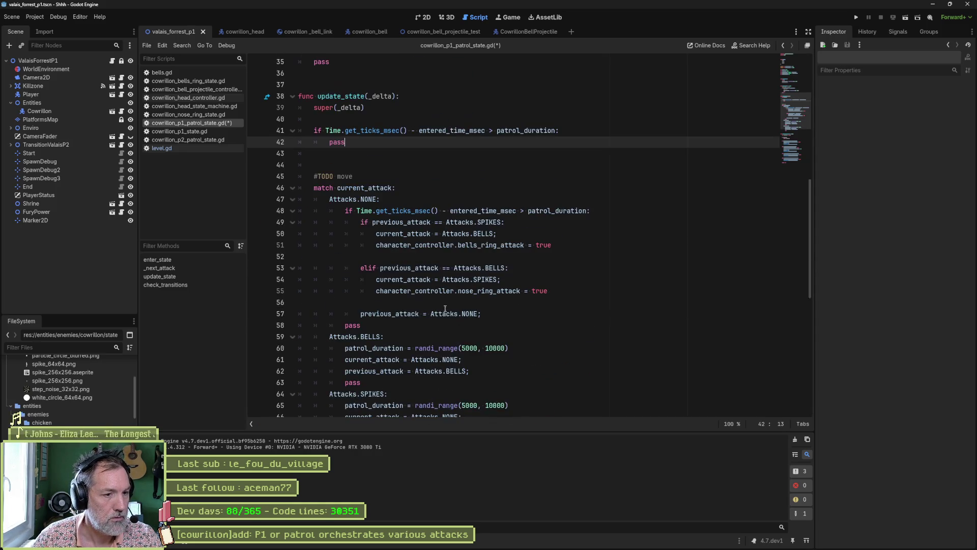
{"action": "mouse_move", "coordinate": [383, 73]}
{"action": "left_mouse_down"}
{"action": "mouse_move", "coordinate": [530, 120]}
{"action": "mouse_move", "coordinate": [455, 341]}
{"action": "left_mouse_up"}
{"action": "key", "text": "ctrl+k"}
{"action": "scroll", "coordinate": [380, 234], "scroll_direction": "up", "scroll_amount": 8}
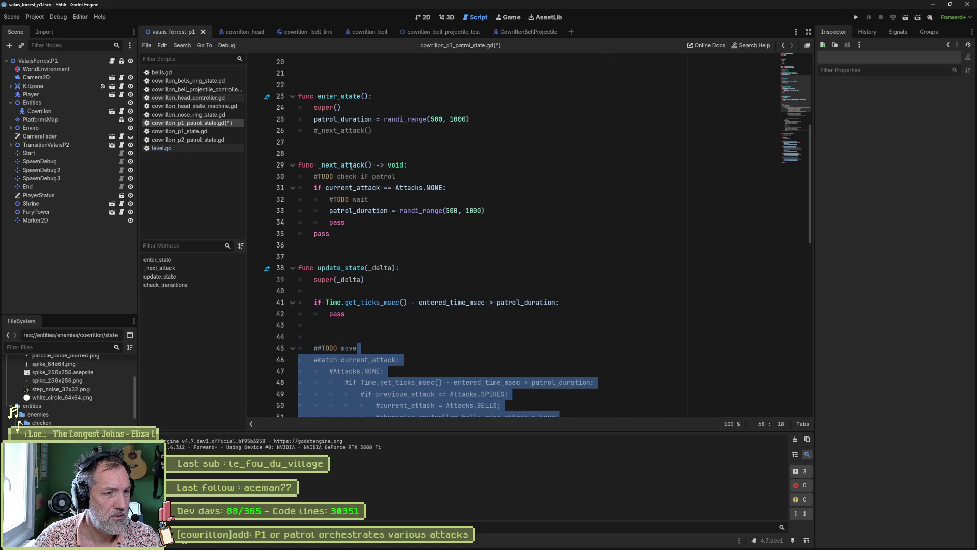
{"action": "left_click", "coordinate": [449, 302]}
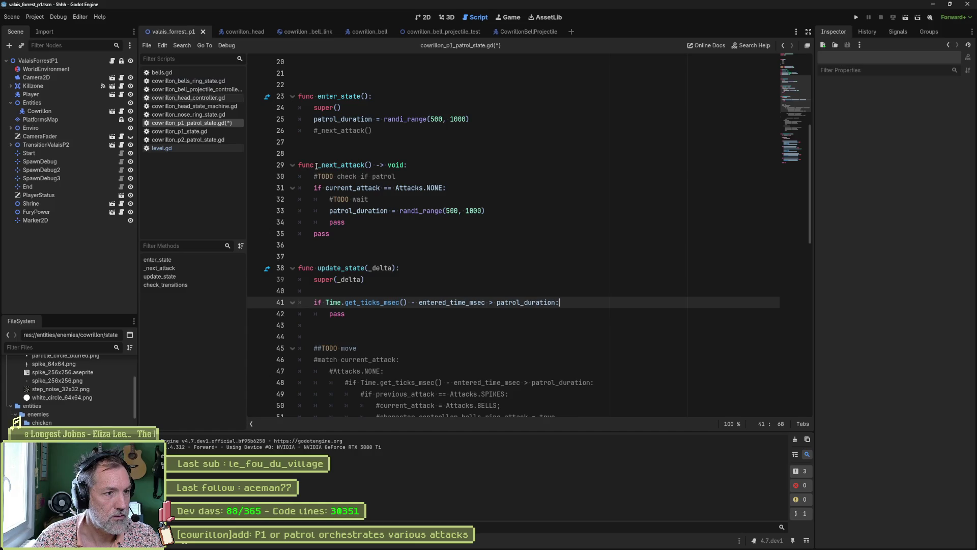
Replace pass in update_state's elapsed-time check with a _next_attack() call.
{"action": "left_click_drag", "start_coordinate": [318, 165], "coordinate": [373, 165]}
{"action": "key", "text": "ctrl+c"}
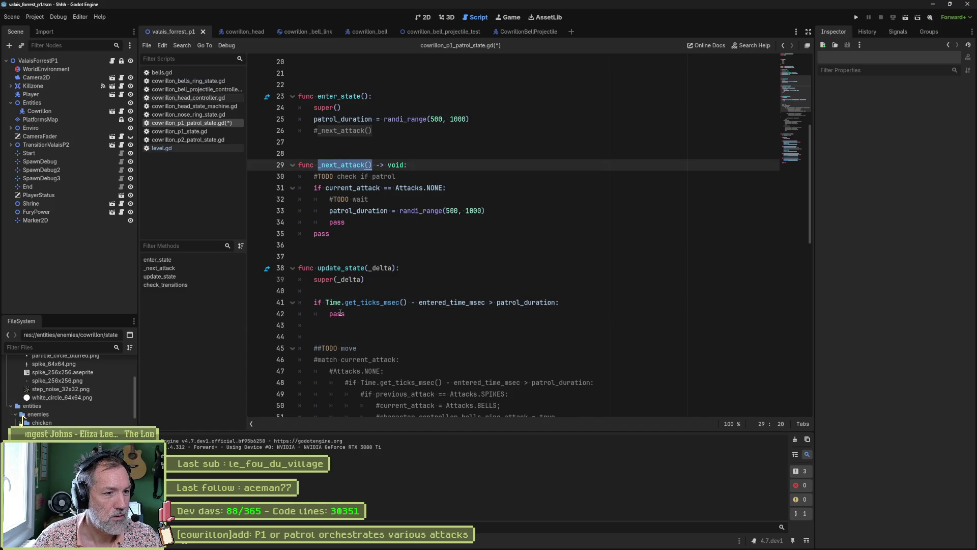
{"action": "double_click", "coordinate": [337, 314]}
{"action": "key", "text": "ctrl+v"}
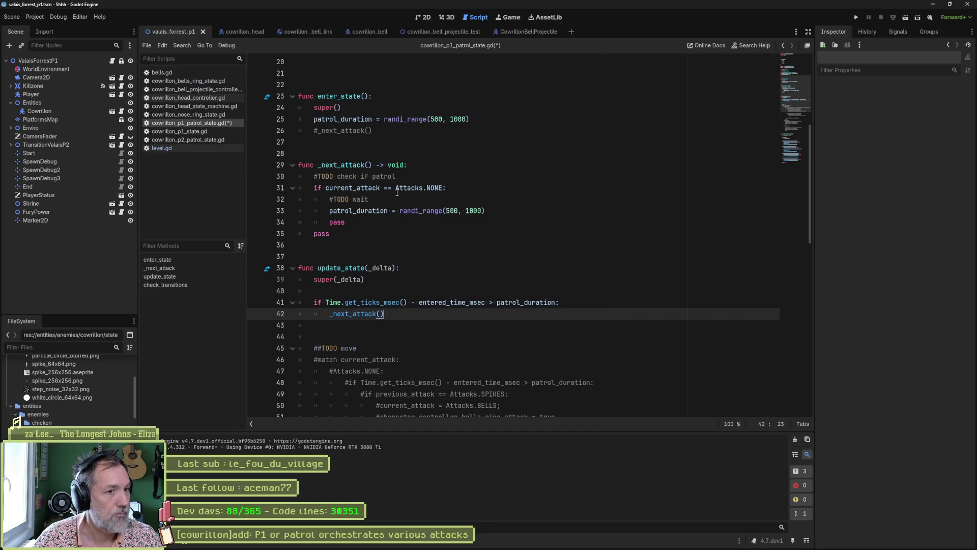
Copy the previous_attack variable name from its declaration.
{"action": "left_click", "coordinate": [368, 192], "text": "ctrl"}
{"action": "left_click", "coordinate": [343, 177], "text": "ctrl"}
{"action": "key", "text": "ctrl+c"}
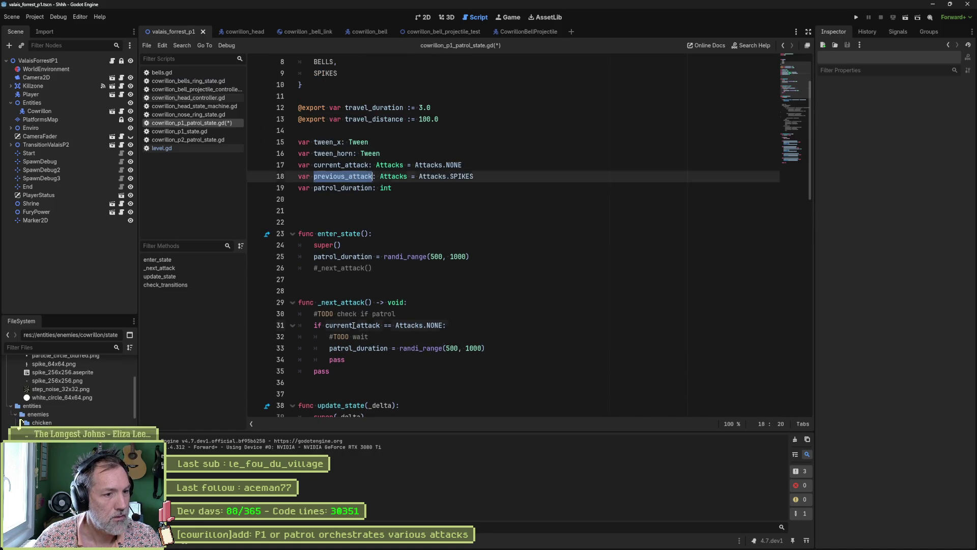
Change the _next_attack condition to check previous_attack against BELLS instead of current_attack against NONE.
{"action": "double_click", "coordinate": [352, 326]}
{"action": "key", "text": "ctrl+v"}
{"action": "double_click", "coordinate": [438, 326]}
{"action": "type", "text": "BELLS"}
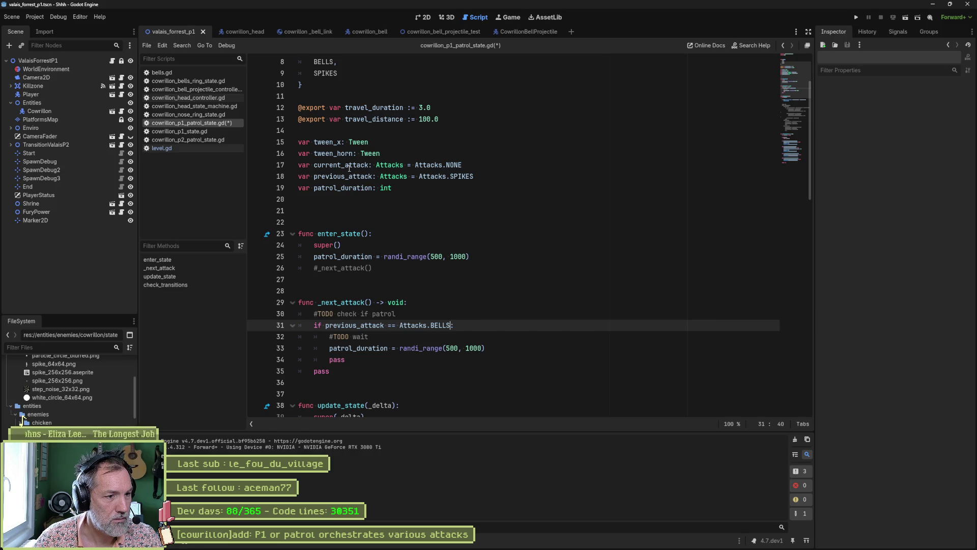
Paste the commented spike-attack lines from the old code over the BELLS branch placeholders.
{"action": "scroll", "coordinate": [350, 168], "scroll_direction": "down", "scroll_amount": 5}
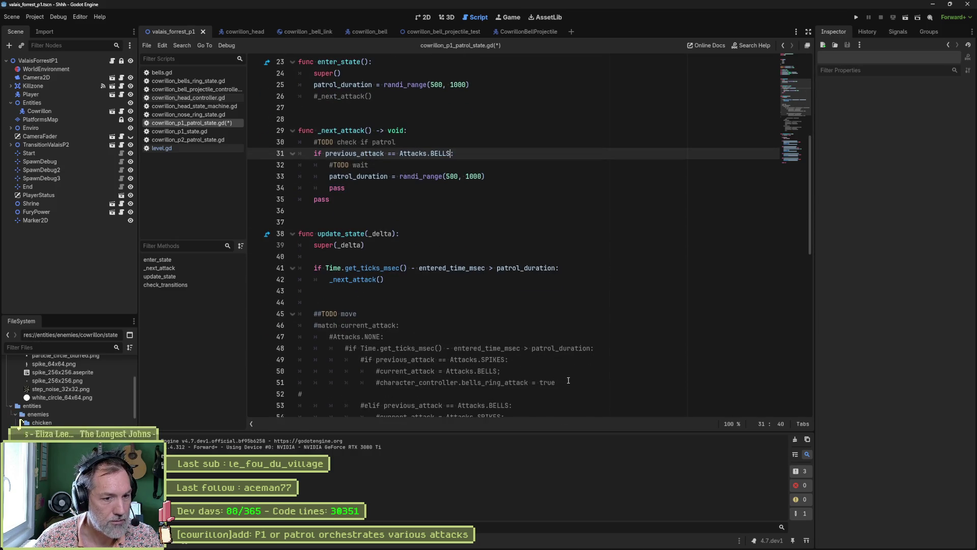
{"action": "left_click", "coordinate": [569, 381]}
{"action": "left_click", "coordinate": [565, 375], "text": "shift"}
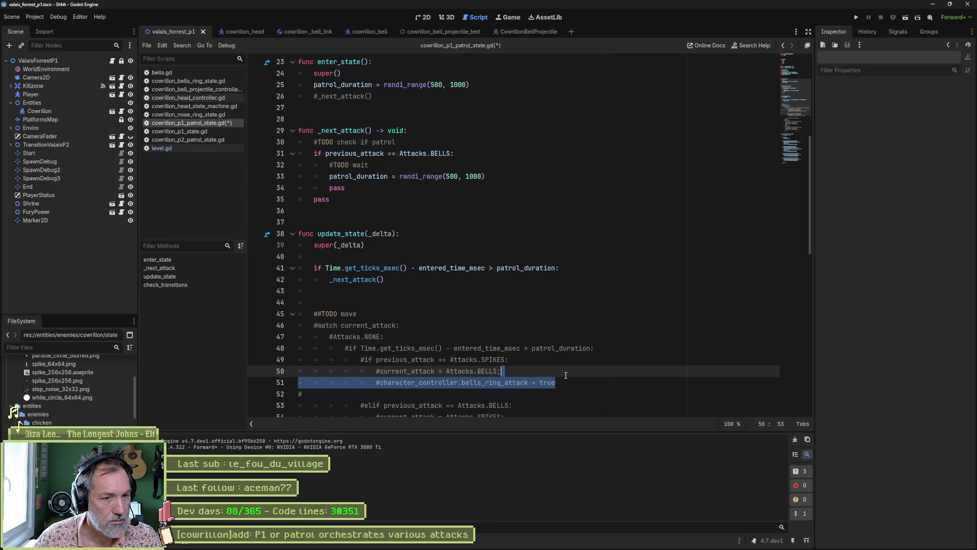
{"action": "left_click", "coordinate": [564, 362], "text": "shift"}
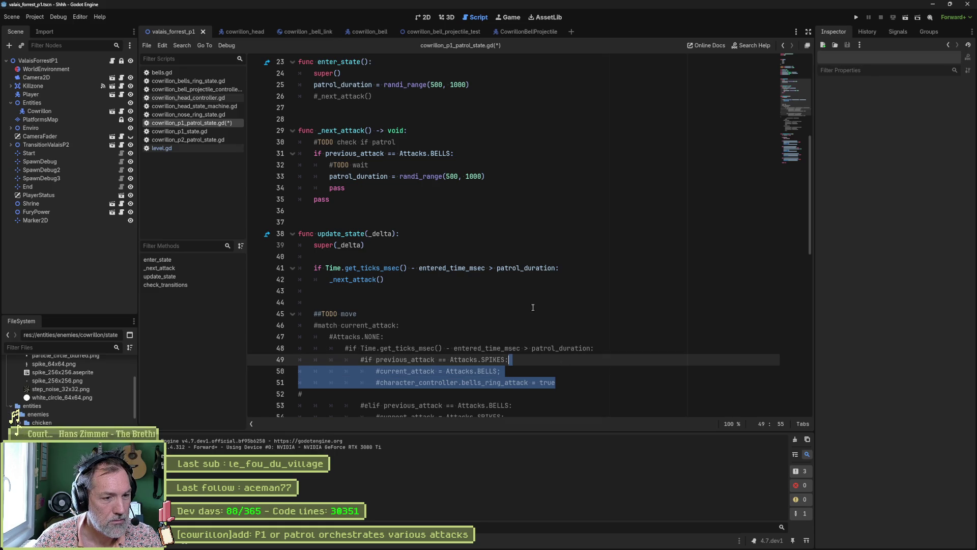
{"action": "scroll", "coordinate": [533, 307], "scroll_direction": "down", "scroll_amount": 3}
{"action": "left_click", "coordinate": [504, 326]}
{"action": "left_click", "coordinate": [516, 302], "text": "shift"}
{"action": "scroll", "coordinate": [441, 225], "scroll_direction": "up", "scroll_amount": 3}
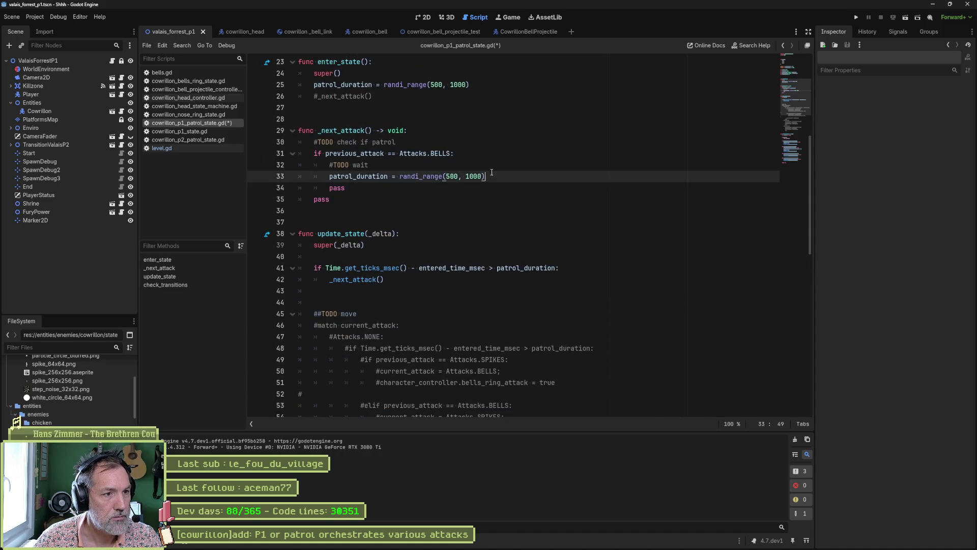
{"action": "left_click_drag", "start_coordinate": [497, 176], "coordinate": [492, 155]}
{"action": "key", "text": "ctrl+v"}
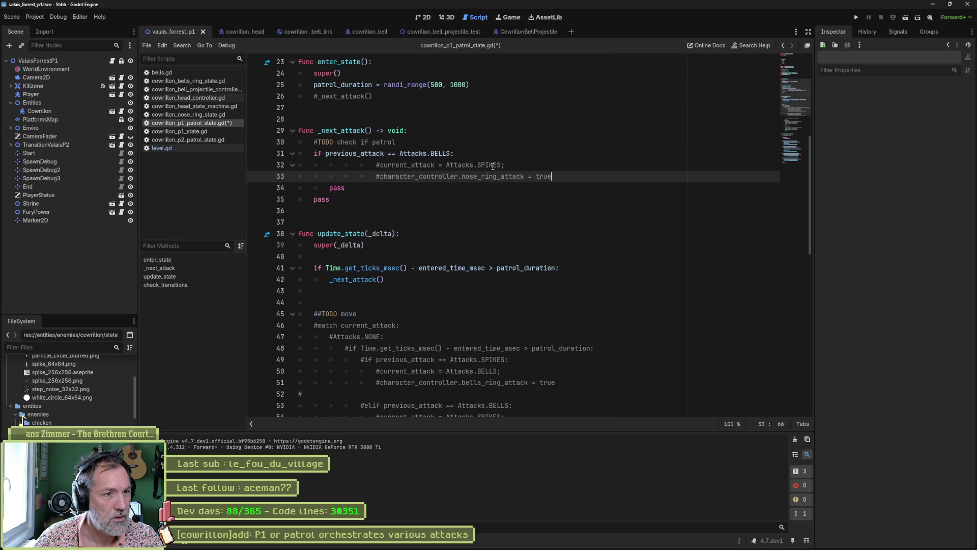
Uncomment the two spike-attack lines with Ctrl+K and delete the leftover pass lines.
{"action": "mouse_move", "coordinate": [431, 165]}
{"action": "left_mouse_down"}
{"action": "mouse_move", "coordinate": [510, 178]}
{"action": "mouse_move", "coordinate": [466, 179]}
{"action": "left_mouse_up"}
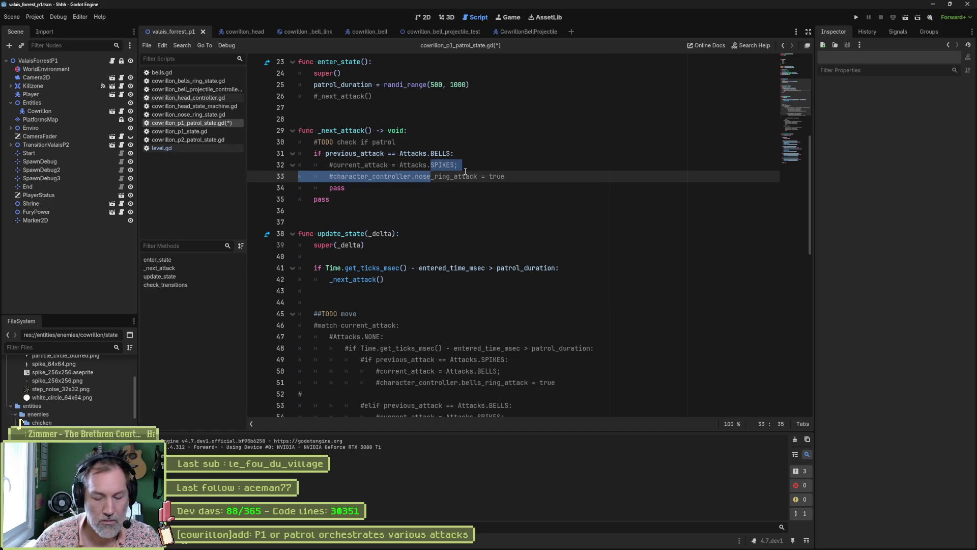
{"action": "key", "text": "ctrl+k"}
{"action": "double_click", "coordinate": [377, 165]}
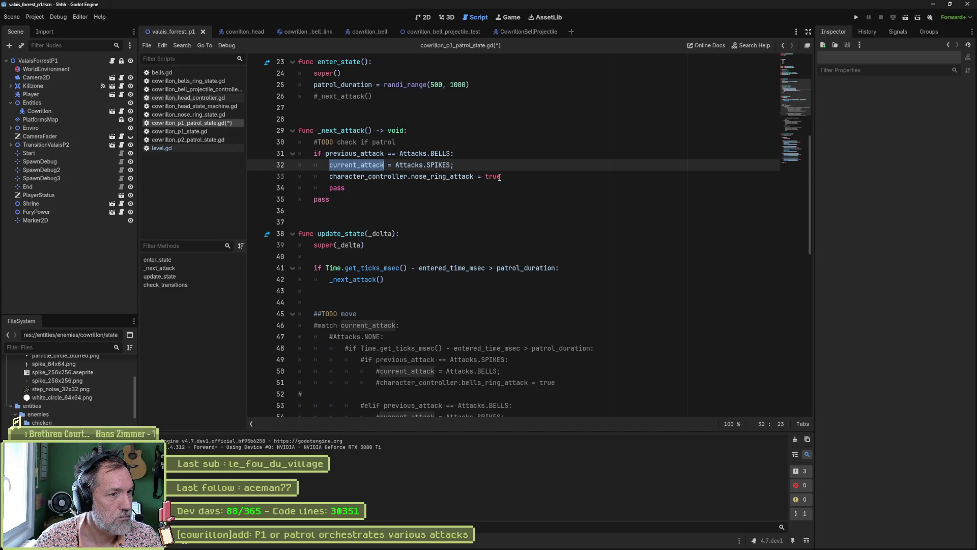
{"action": "left_click", "coordinate": [414, 186]}
{"action": "key", "text": "ctrl+shift+k"}
{"action": "key", "text": "ctrl+shift+k"}
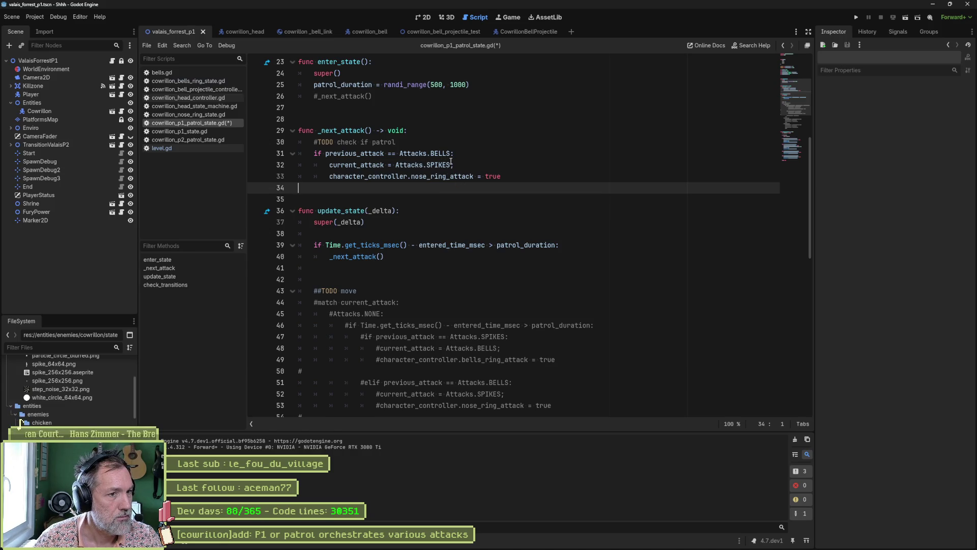
Duplicate the BELLS branch below itself as an elif checking SPIKES.
{"action": "left_click_drag", "start_coordinate": [521, 174], "coordinate": [517, 141]}
{"action": "key", "text": "ctrl+c"}
{"action": "left_click", "coordinate": [517, 174]}
{"action": "key", "text": "ctrl+v"}
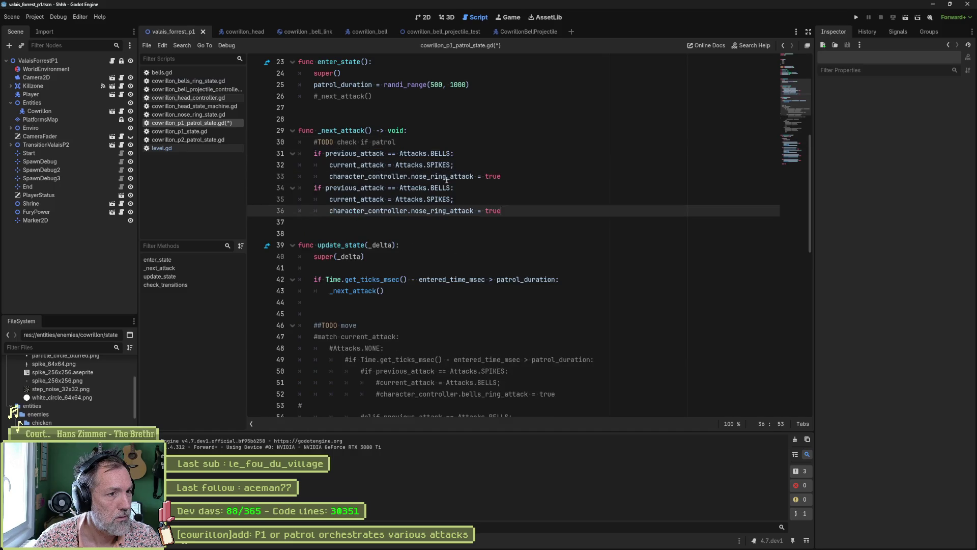
{"action": "key", "text": "Up"}
{"action": "key", "text": "Up"}
{"action": "key", "text": "Home"}
{"action": "type", "text": "el"}
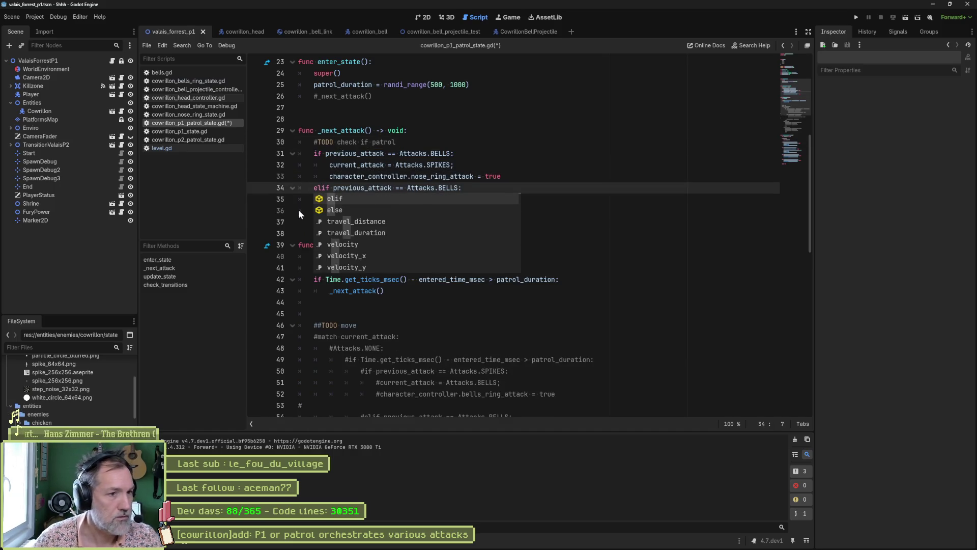
{"action": "double_click", "coordinate": [449, 188]}
{"action": "type", "text": "SPIKES"}
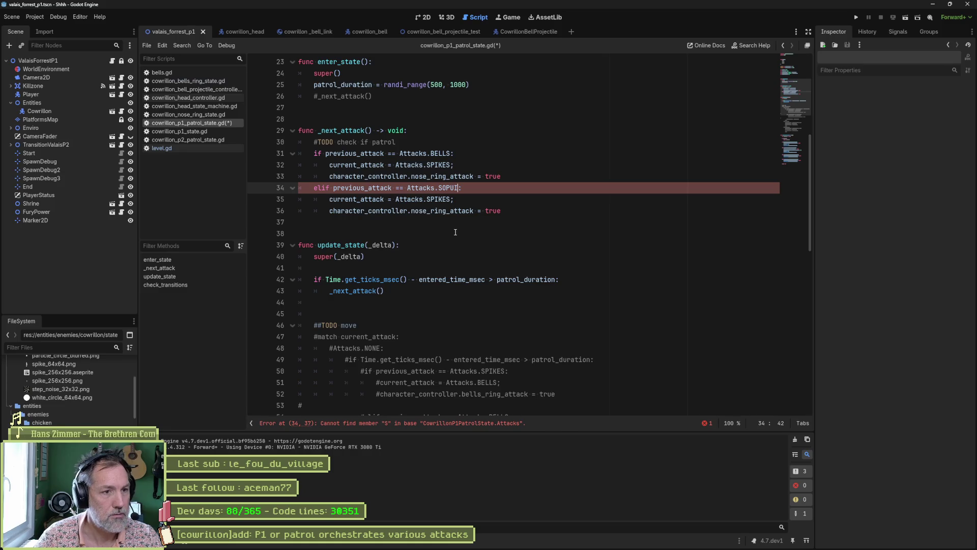
{"action": "key", "text": "BackSpace"}
{"action": "key", "text": "BackSpace"}
{"action": "key", "text": "BackSpace"}
{"action": "type", "text": "PIKES"}
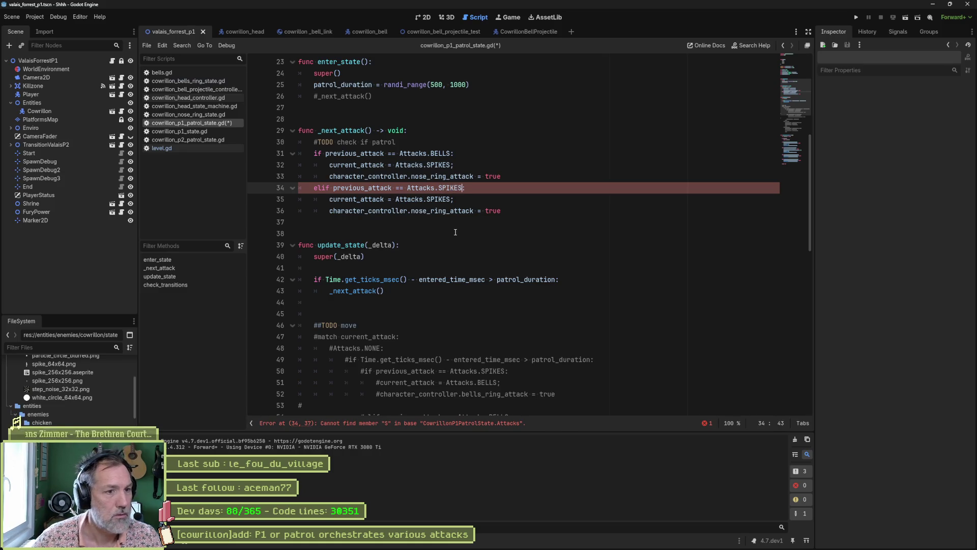
Make the elif branch assign BELLS and set bells_attack instead of nose_ring_attack, then save.
{"action": "double_click", "coordinate": [441, 153]}
{"action": "key", "text": "ctrl+c"}
{"action": "double_click", "coordinate": [439, 198]}
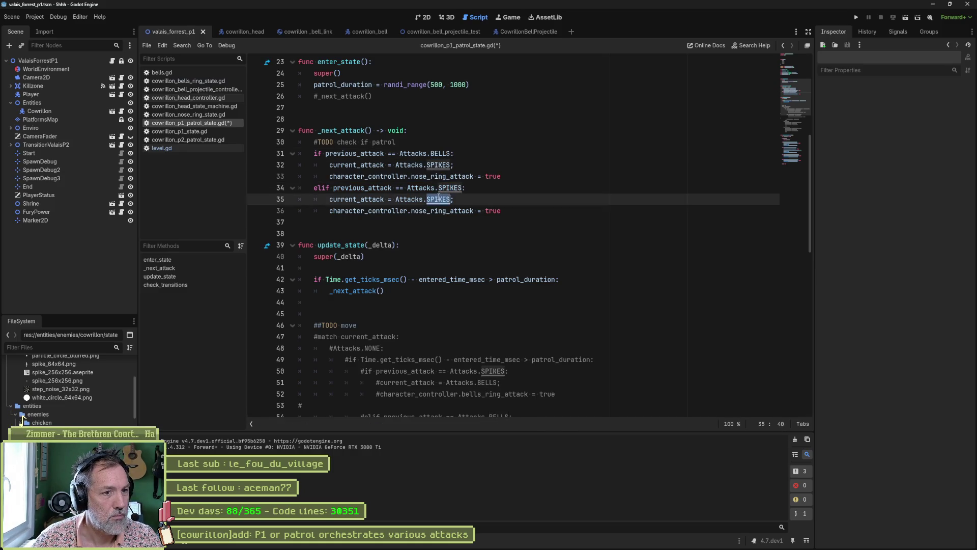
{"action": "key", "text": "ctrl+v"}
{"action": "double_click", "coordinate": [443, 177]}
{"action": "left_click", "coordinate": [446, 211]}
{"action": "left_click_drag", "start_coordinate": [447, 212], "coordinate": [412, 214]}
{"action": "type", "text": "bells"}
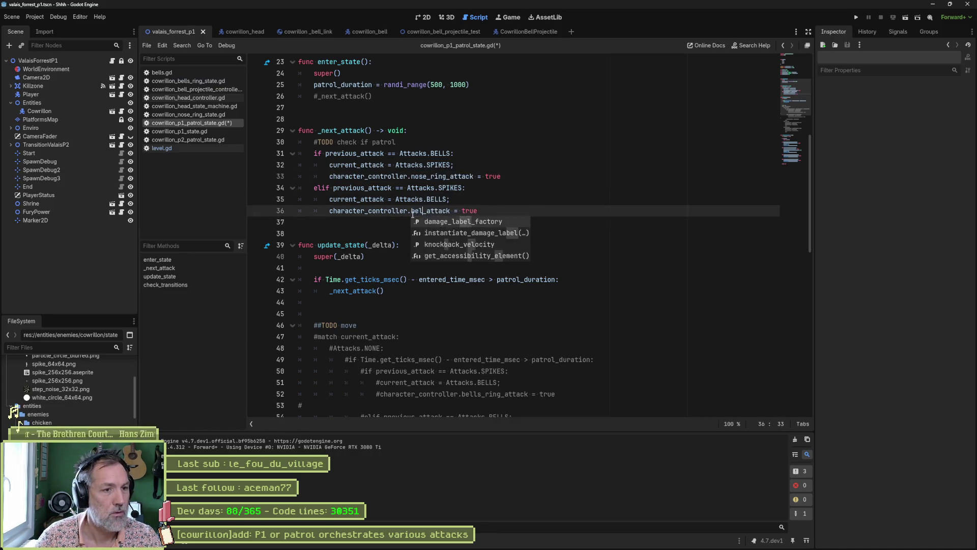
{"action": "key", "text": "ctrl+s"}
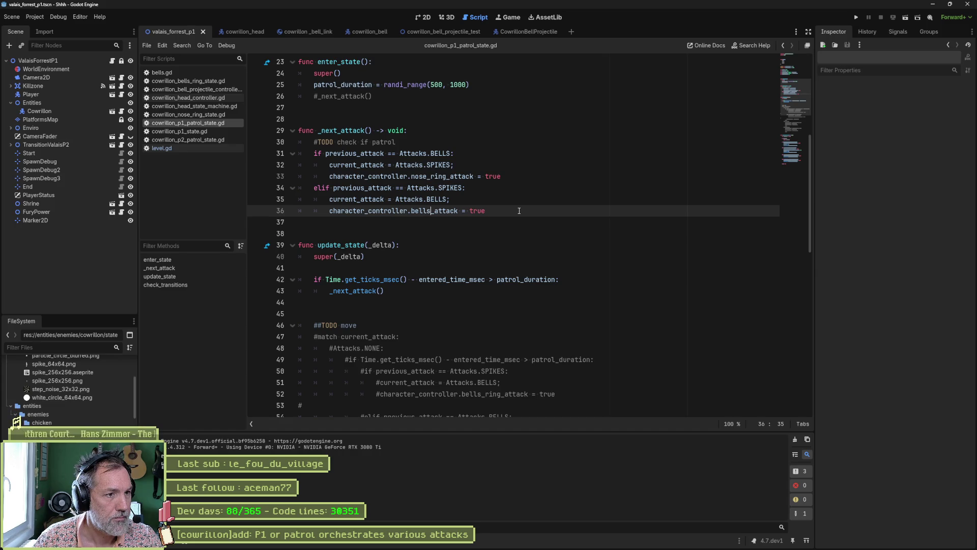
Delete the TODO check if patrol comment and the commented-out _next_attack call, saving the script.
{"action": "left_click", "coordinate": [458, 142]}
{"action": "key", "text": "ctrl+shift+k"}
{"action": "key", "text": "ctrl+s"}
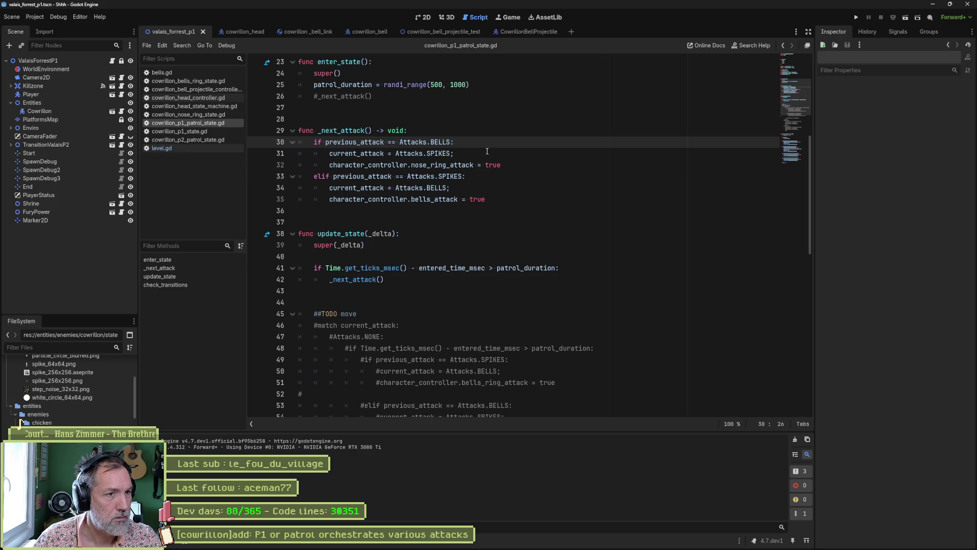
{"action": "left_click", "coordinate": [371, 92]}
{"action": "key", "text": "ctrl+shift+k"}
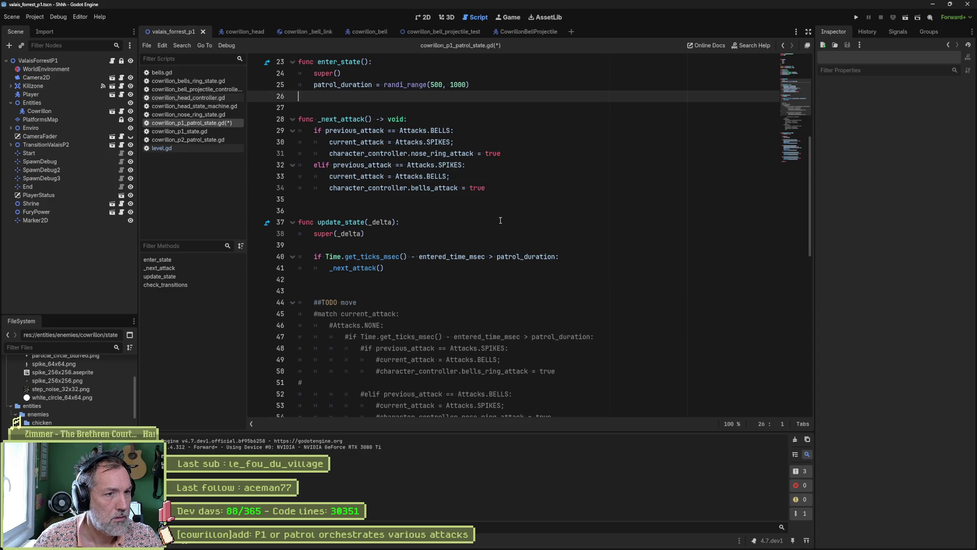
Select and delete the old commented-out match current_attack block below update_state.
{"action": "scroll", "coordinate": [501, 234], "scroll_direction": "down", "scroll_amount": 6}
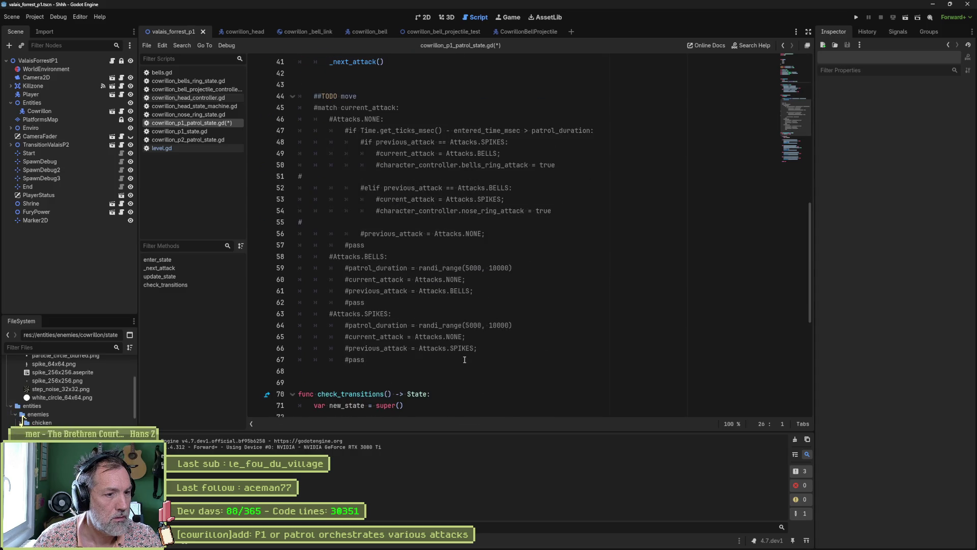
{"action": "left_click", "coordinate": [465, 359]}
{"action": "scroll", "coordinate": [465, 359], "scroll_direction": "up", "scroll_amount": 5}
{"action": "left_click", "coordinate": [486, 233], "text": "shift"}
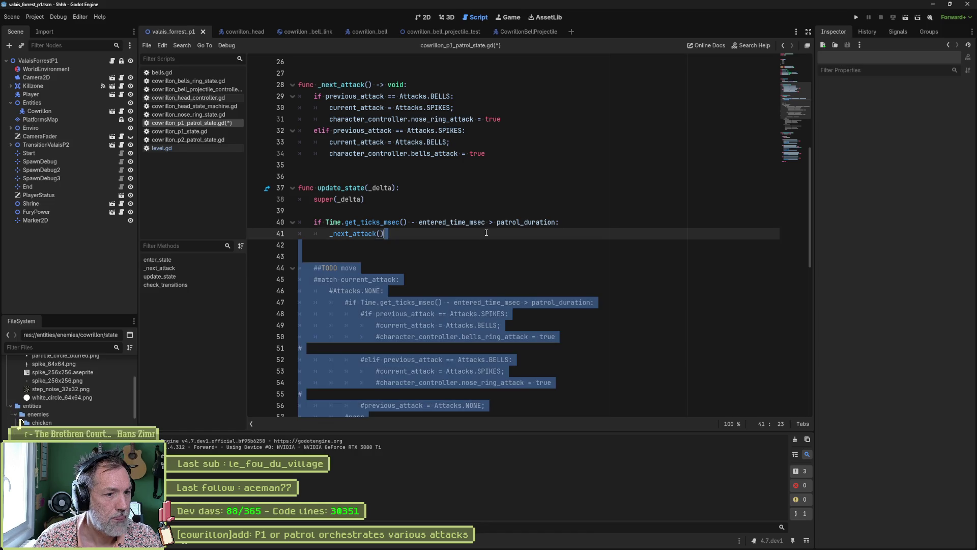
{"action": "key", "text": "Delete"}
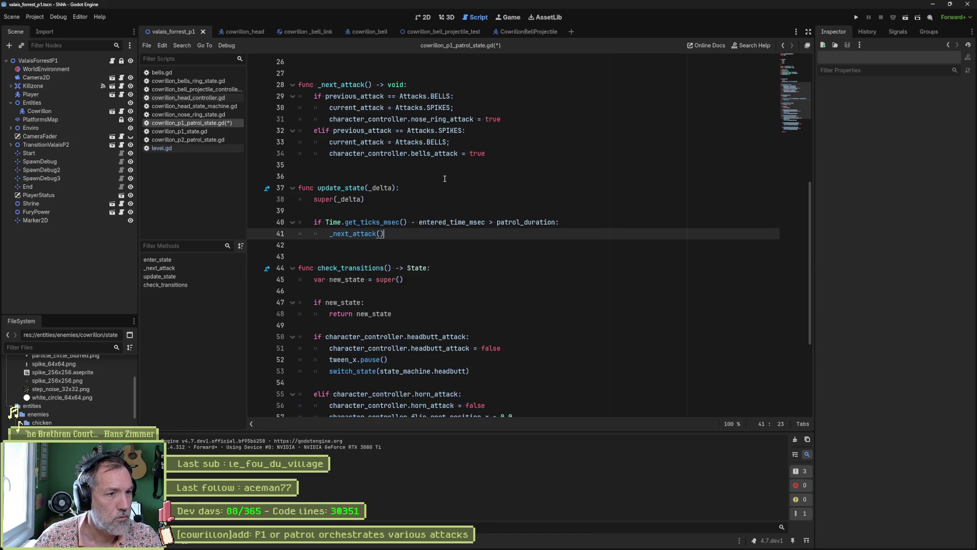
{"action": "scroll", "coordinate": [444, 179], "scroll_direction": "up", "scroll_amount": 1}
{"action": "double_click", "coordinate": [359, 132]}
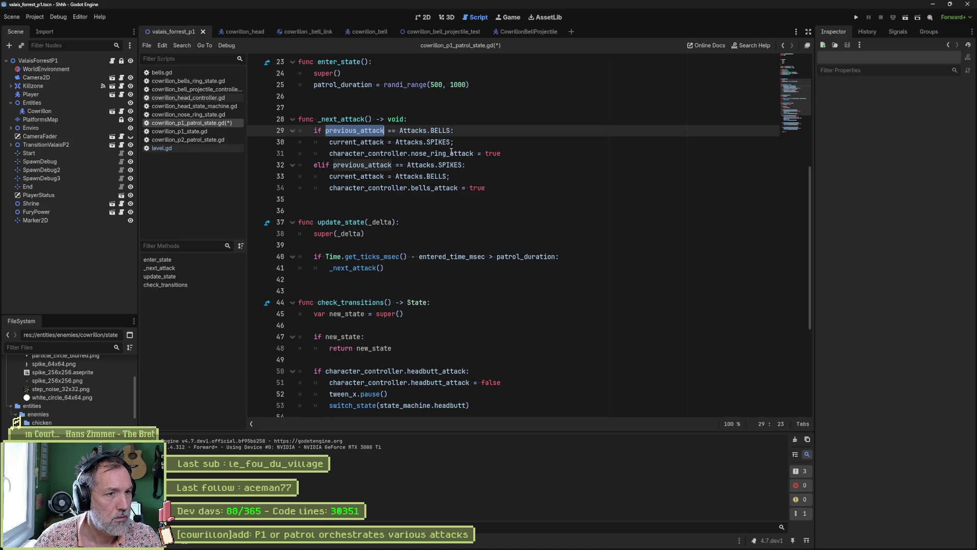
Replace current_attack with previous_attack in both the BELLS and SPIKES branch assignments.
{"action": "left_click", "coordinate": [471, 145]}
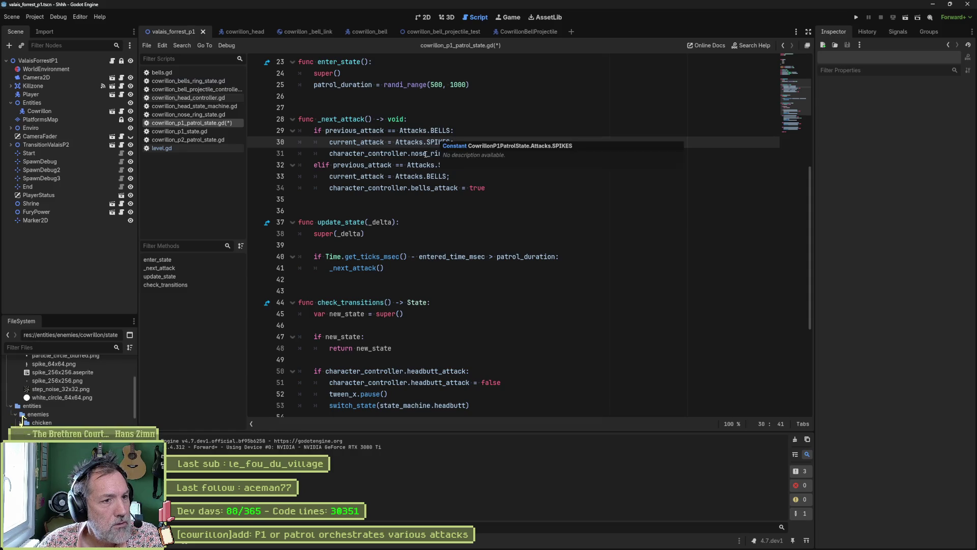
{"action": "double_click", "coordinate": [356, 132]}
{"action": "double_click", "coordinate": [363, 142]}
{"action": "key", "text": "ctrl+v"}
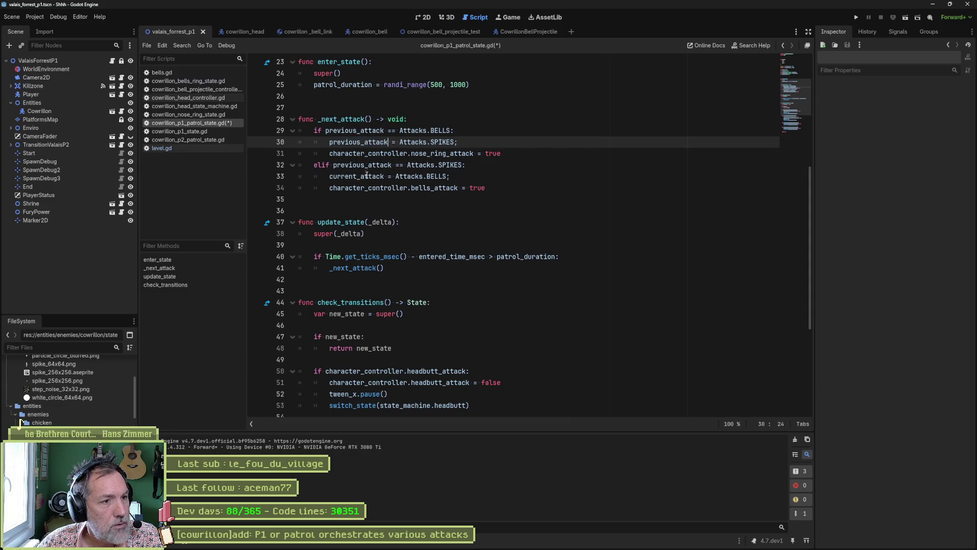
{"action": "double_click", "coordinate": [359, 177]}
{"action": "key", "text": "ctrl+v"}
Delete the now-unused current_attack variable declaration.
{"action": "scroll", "coordinate": [455, 187], "scroll_direction": "up", "scroll_amount": 5}
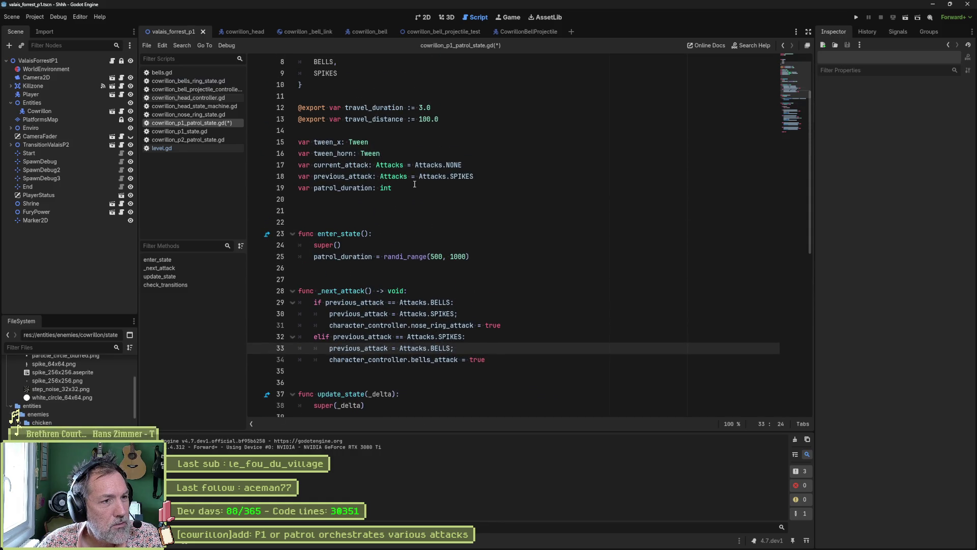
{"action": "left_click", "coordinate": [388, 165]}
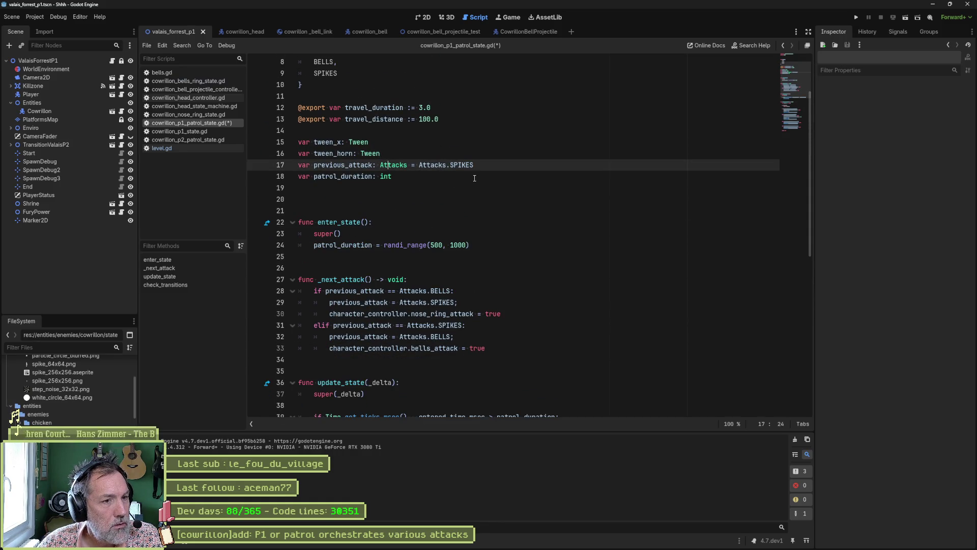
{"action": "key", "text": "ctrl"}
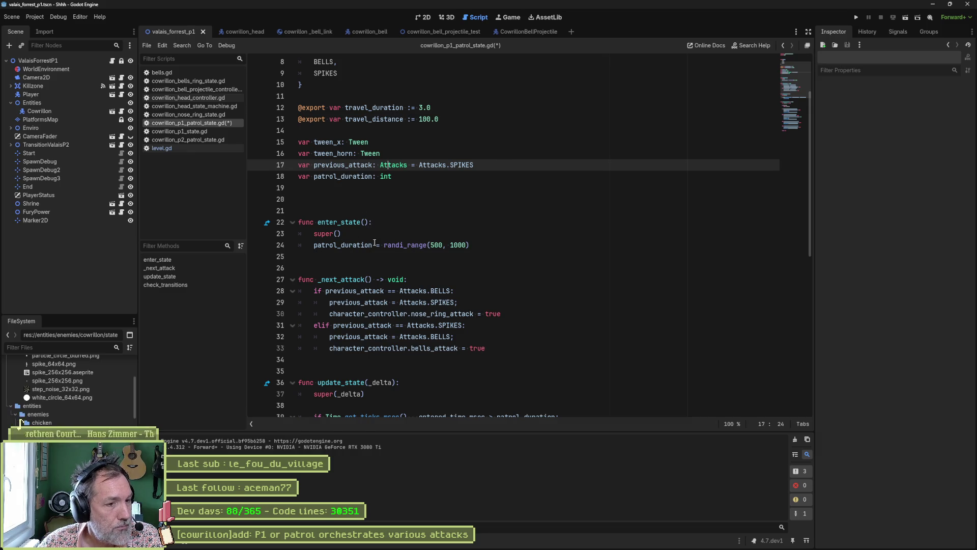
{"action": "left_click_drag", "start_coordinate": [314, 245], "coordinate": [467, 245]}
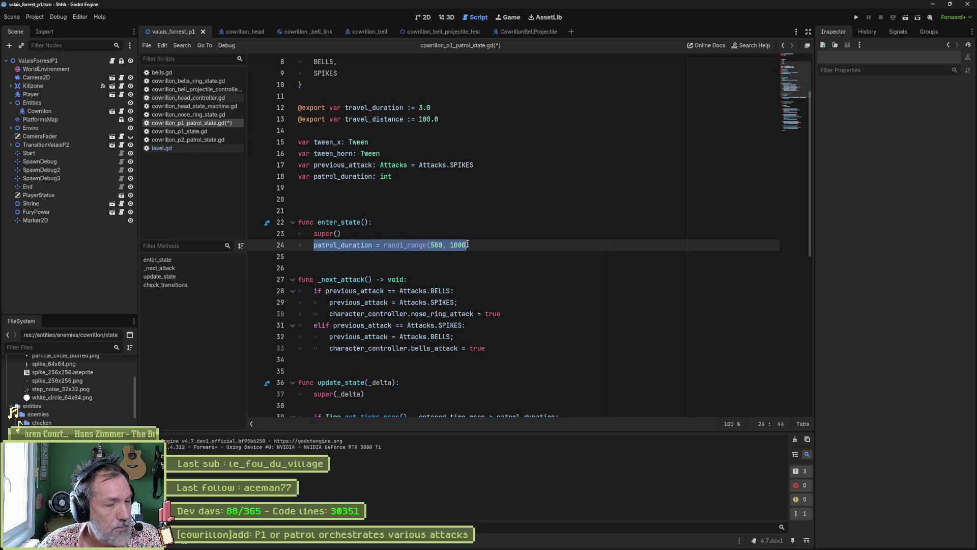
{"action": "scroll", "coordinate": [401, 284], "scroll_direction": "down", "scroll_amount": 1}
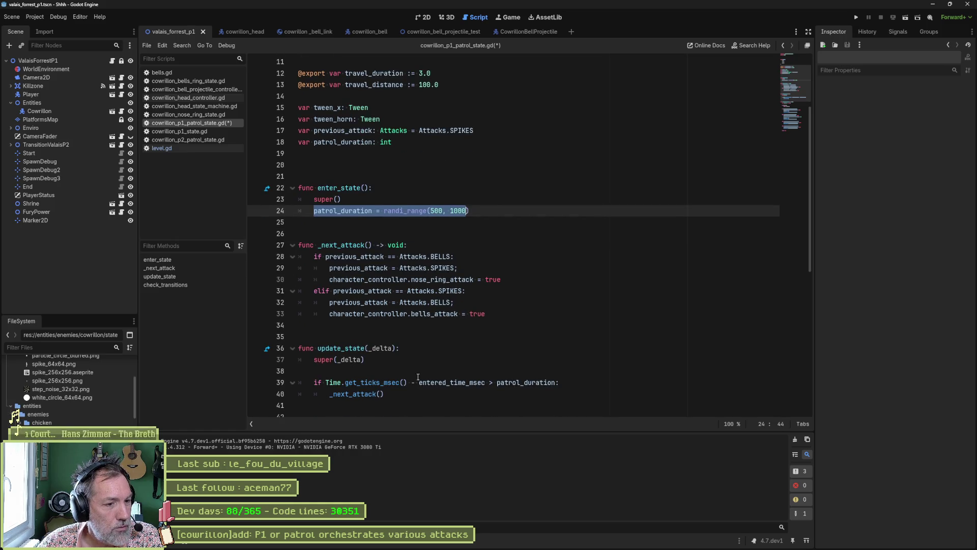
{"action": "mouse_move", "coordinate": [354, 258]}
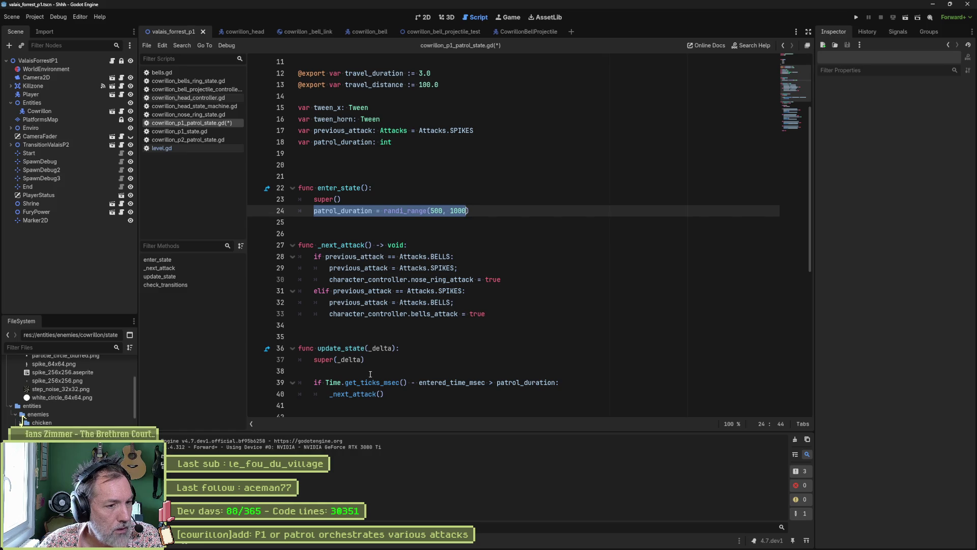
{"action": "left_click_drag", "start_coordinate": [326, 383], "coordinate": [561, 382]}
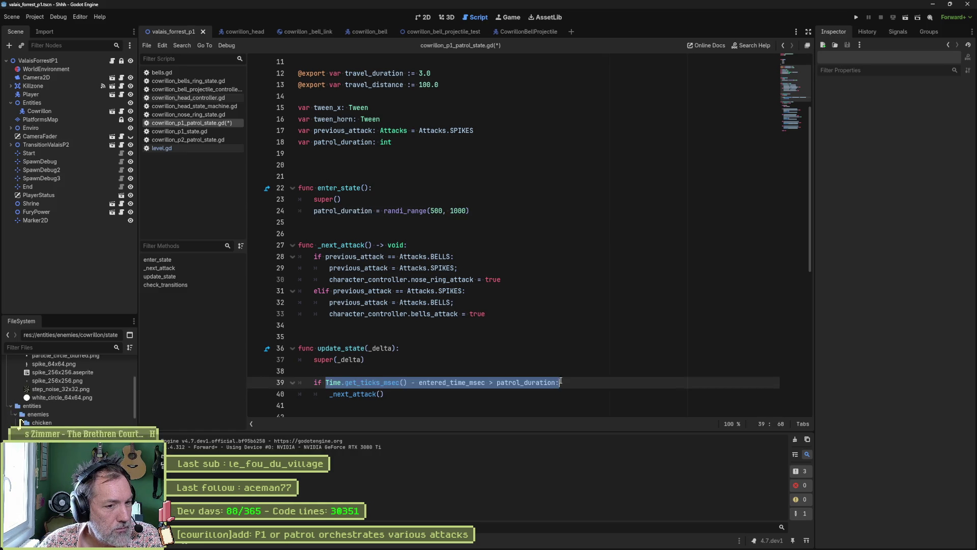
{"action": "double_click", "coordinate": [351, 394]}
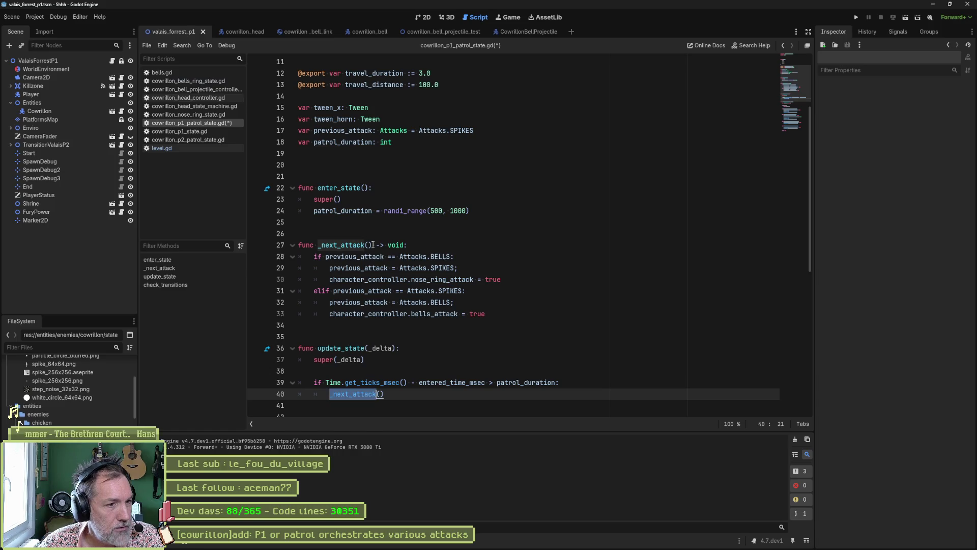
{"action": "left_click", "coordinate": [383, 257]}
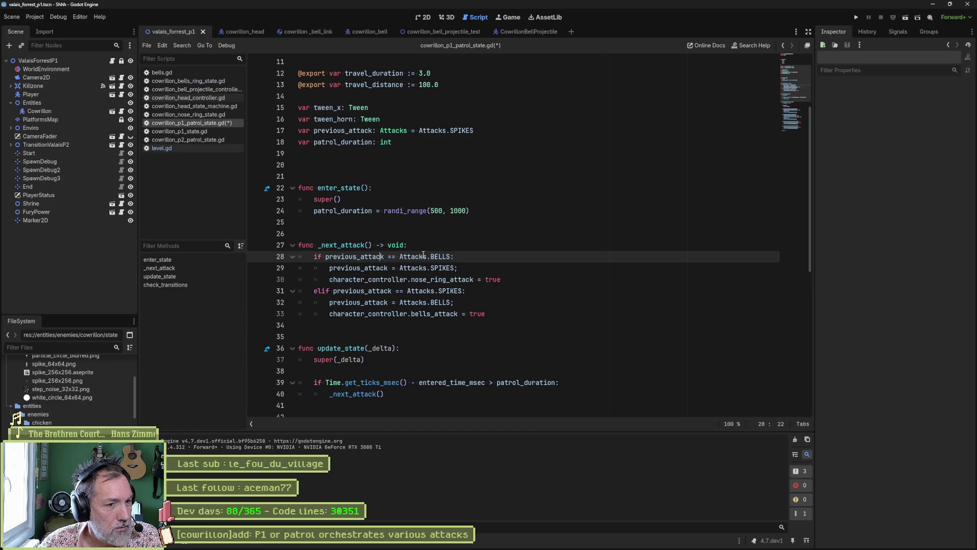
{"action": "left_click_drag", "start_coordinate": [366, 291], "coordinate": [466, 291]}
{"action": "left_click_drag", "start_coordinate": [341, 302], "coordinate": [450, 303]}
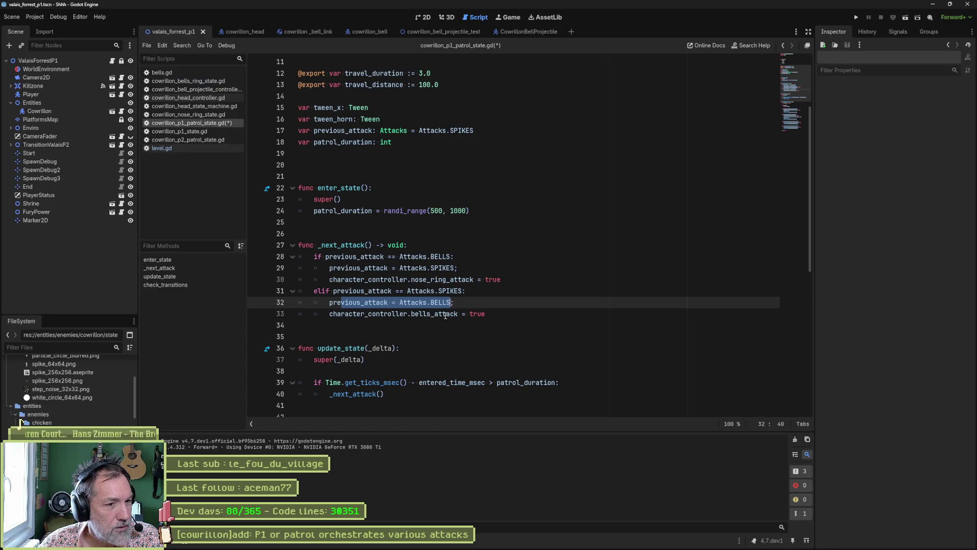
{"action": "left_click", "coordinate": [412, 303]}
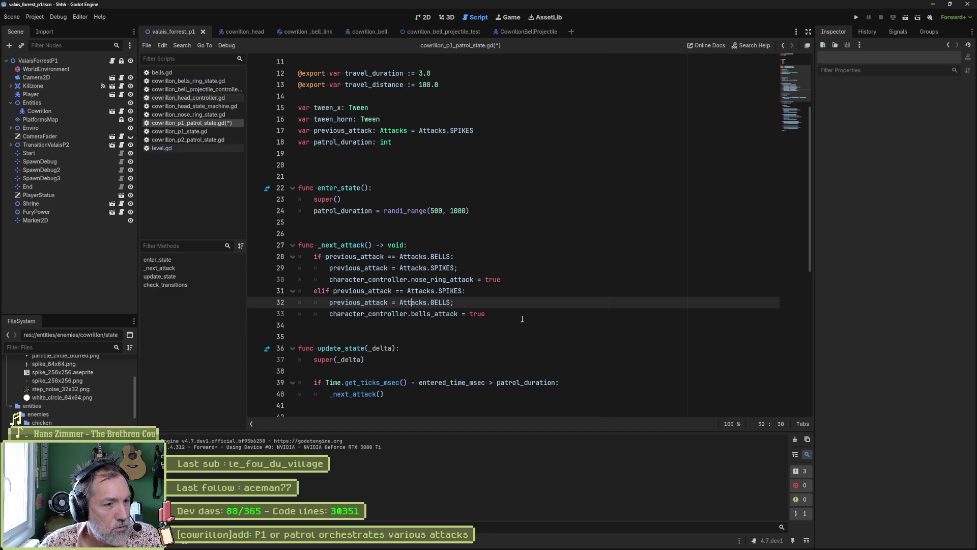
{"action": "key", "text": "alt+Down"}
{"action": "key", "text": "Up"}
{"action": "key", "text": "Up"}
{"action": "key", "text": "Up"}
{"action": "key", "text": "alt+Down"}
{"action": "key", "text": "ctrl+s"}
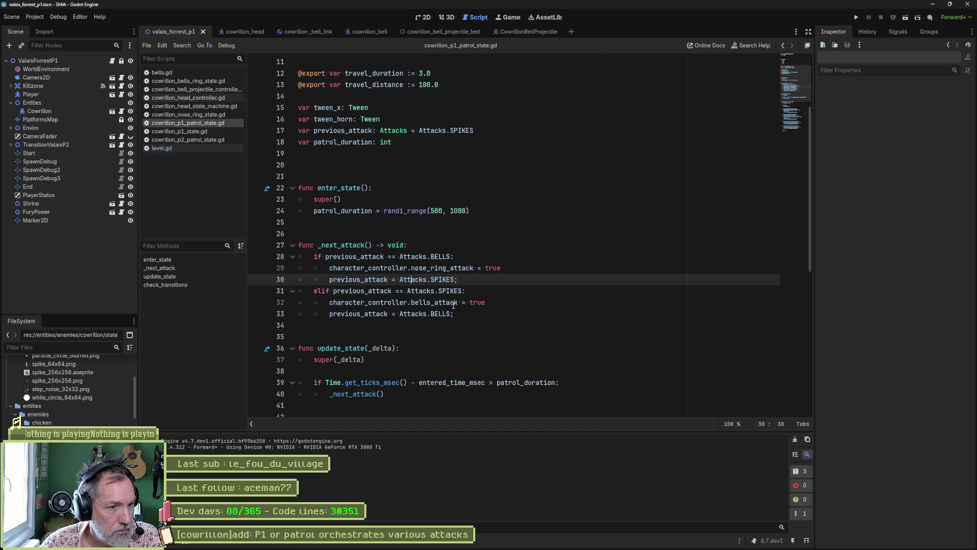
{"action": "double_click", "coordinate": [445, 256]}
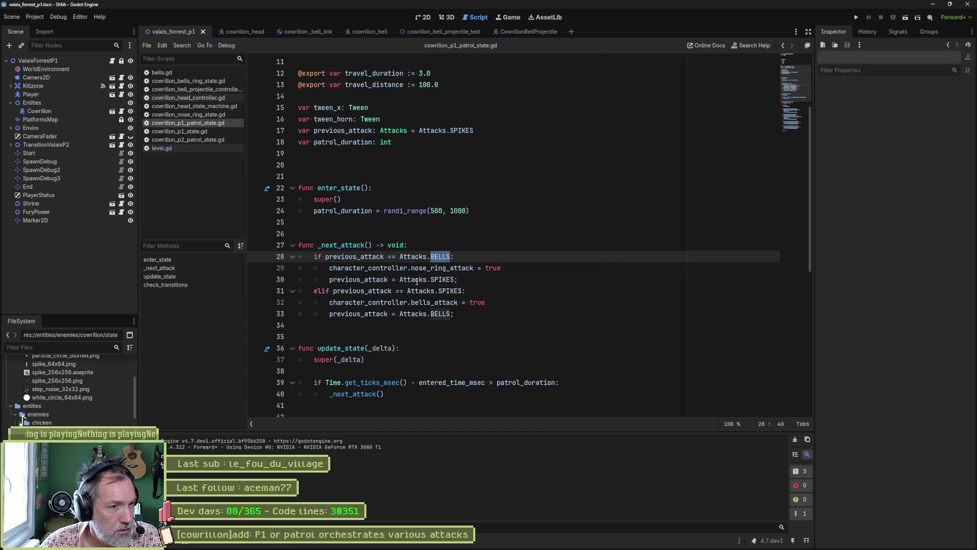
{"action": "double_click", "coordinate": [434, 280]}
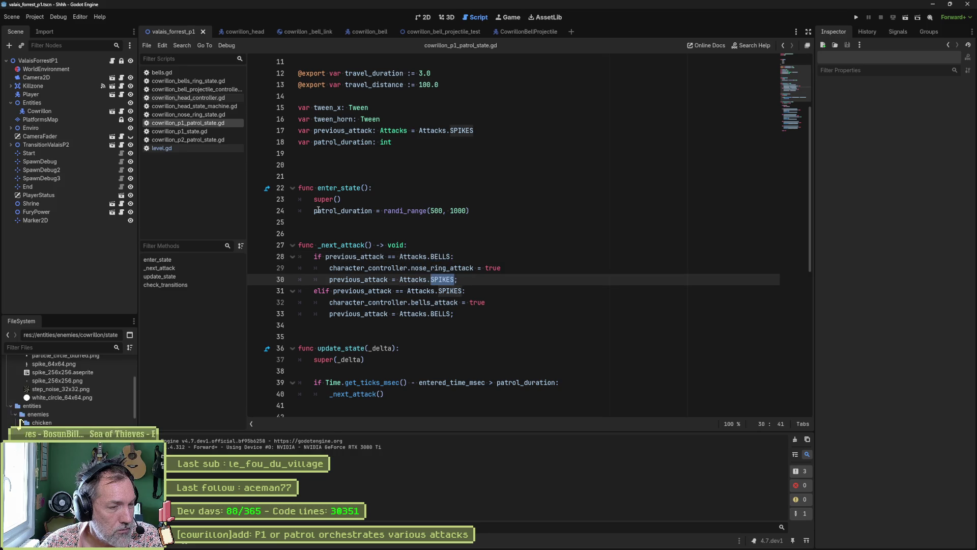
{"action": "left_click_drag", "start_coordinate": [319, 210], "coordinate": [471, 210]}
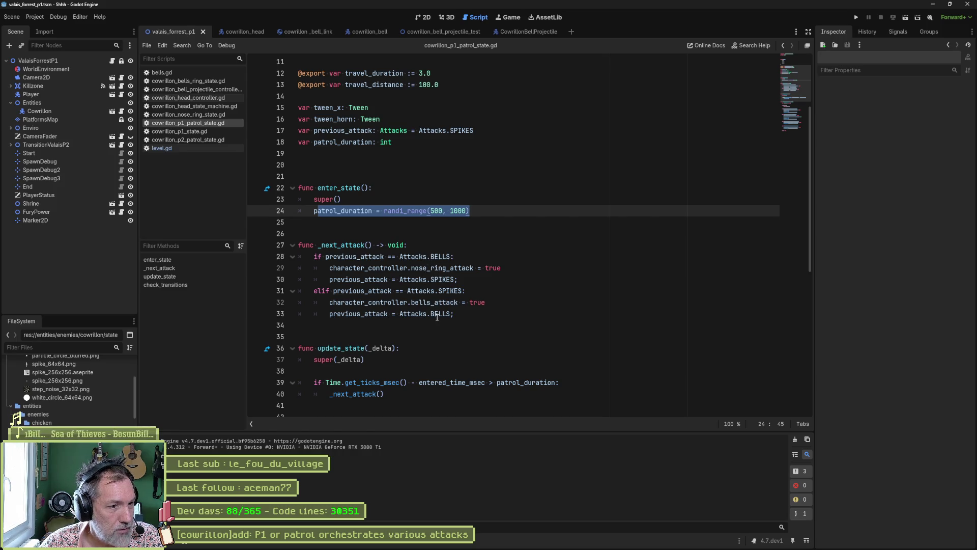
{"action": "scroll", "coordinate": [458, 318], "scroll_direction": "down", "scroll_amount": 3}
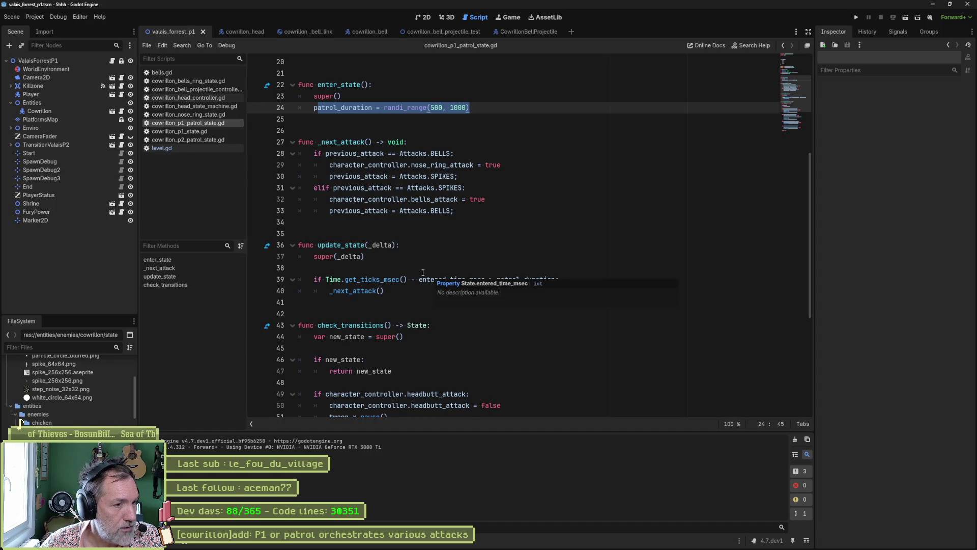
{"action": "scroll", "coordinate": [428, 283], "scroll_direction": "down", "scroll_amount": 3}
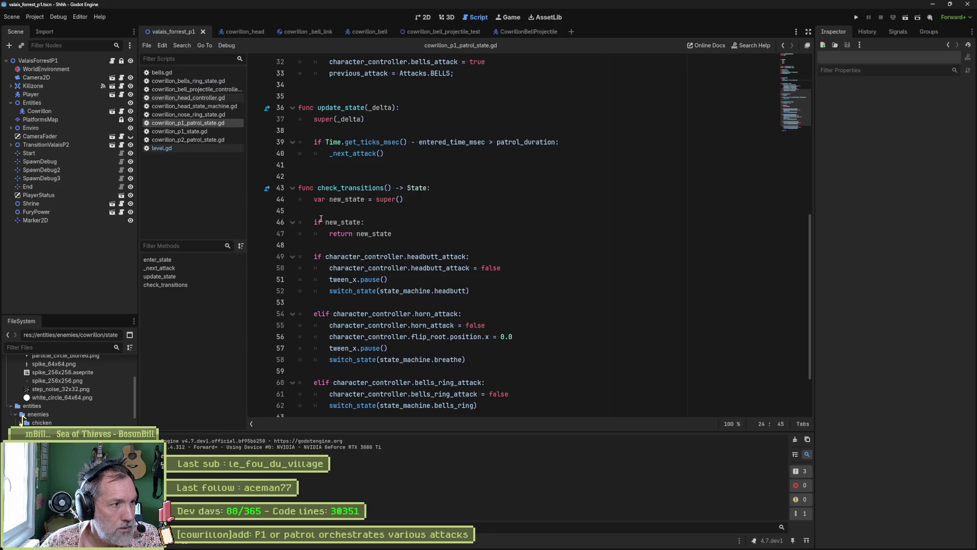
{"action": "left_click", "coordinate": [235, 31]}
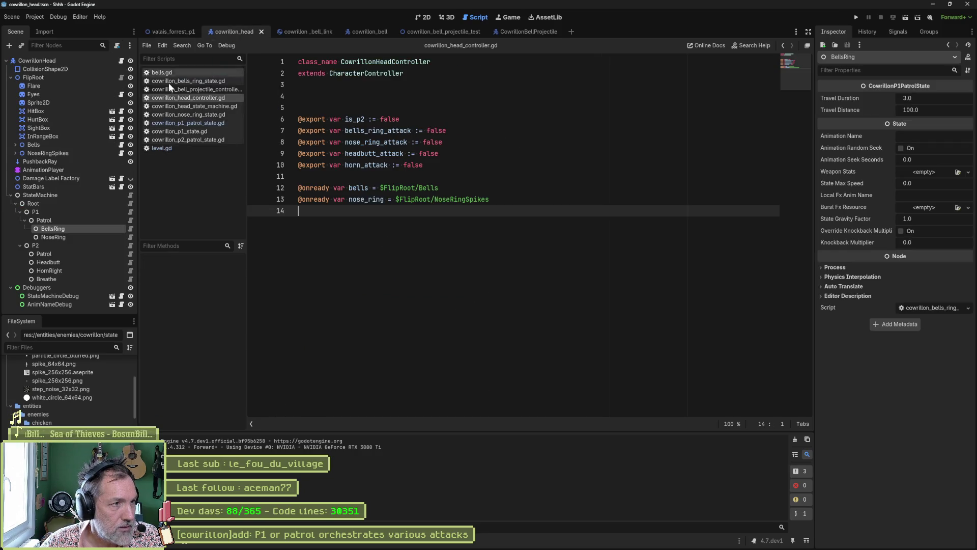
Open cowrillon_nose_ring_state.gd and review its enter_state switch_state call and nose_ring_spikes export.
{"action": "left_click", "coordinate": [130, 237]}
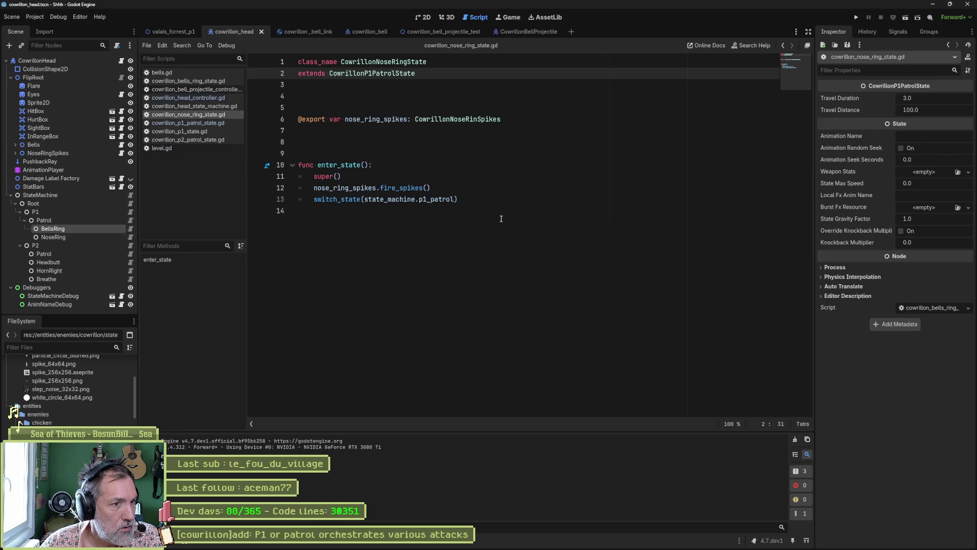
{"action": "left_click_drag", "start_coordinate": [468, 200], "coordinate": [472, 190]}
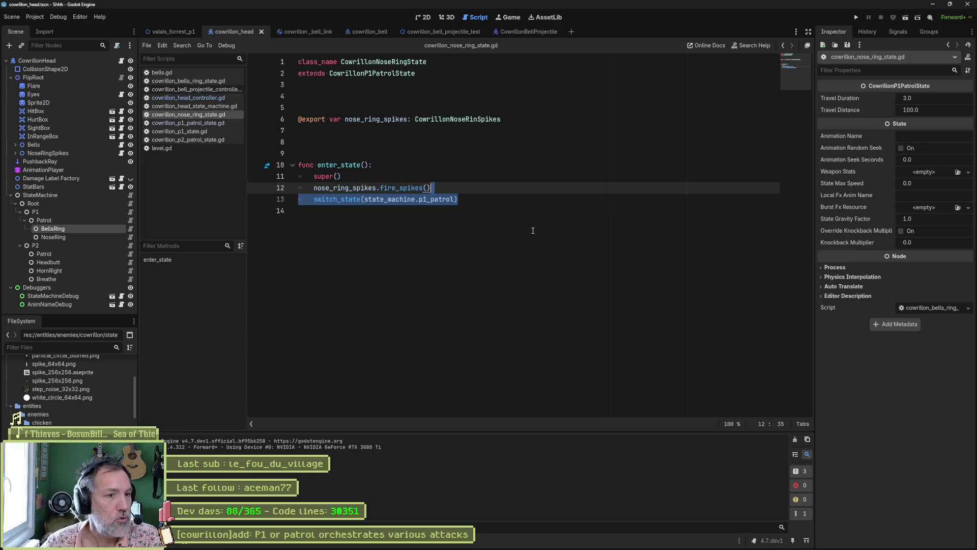
{"action": "left_click", "coordinate": [430, 188]}
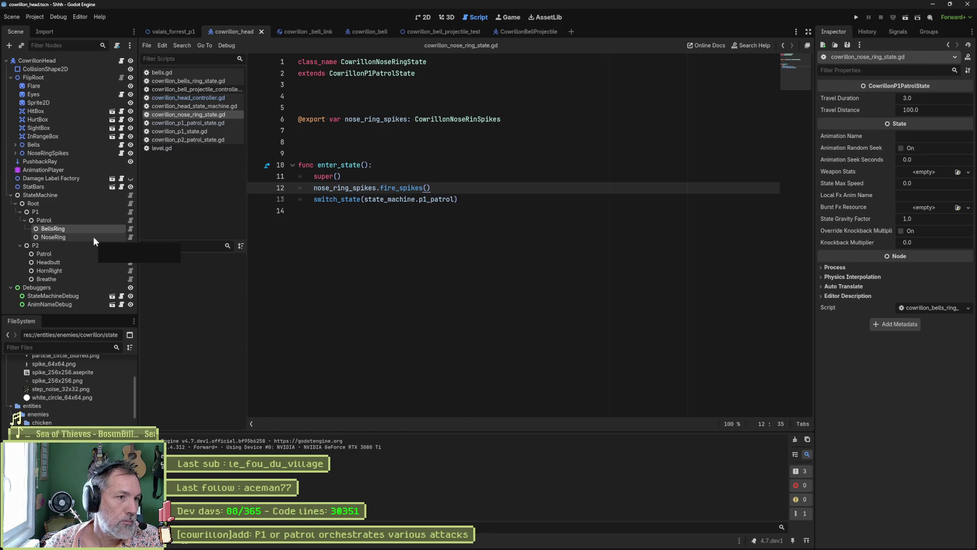
{"action": "left_click", "coordinate": [520, 120]}
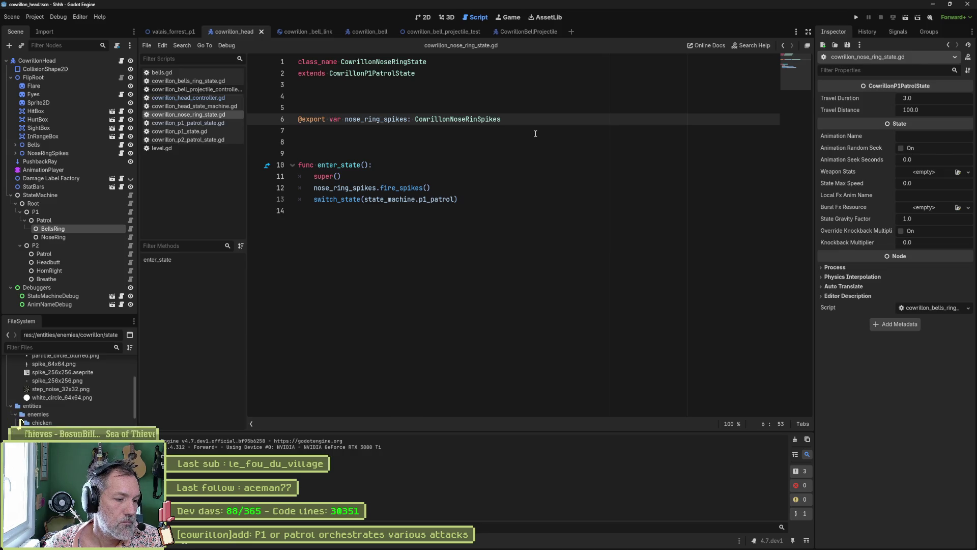
{"action": "key", "text": "Return"}
{"action": "type", "text": "@export va"}
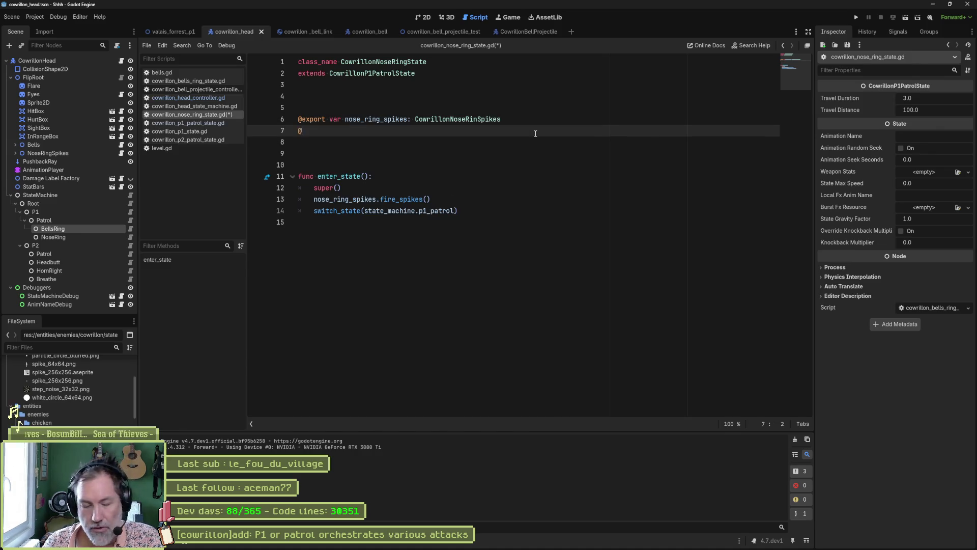
{"action": "type", "text": "r atta"}
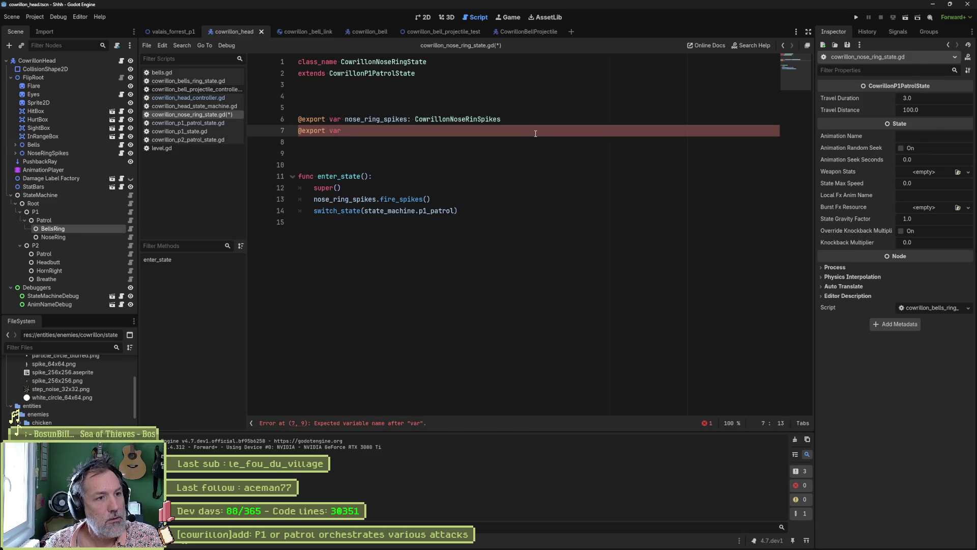
{"action": "type", "text": "ck_duration_"}
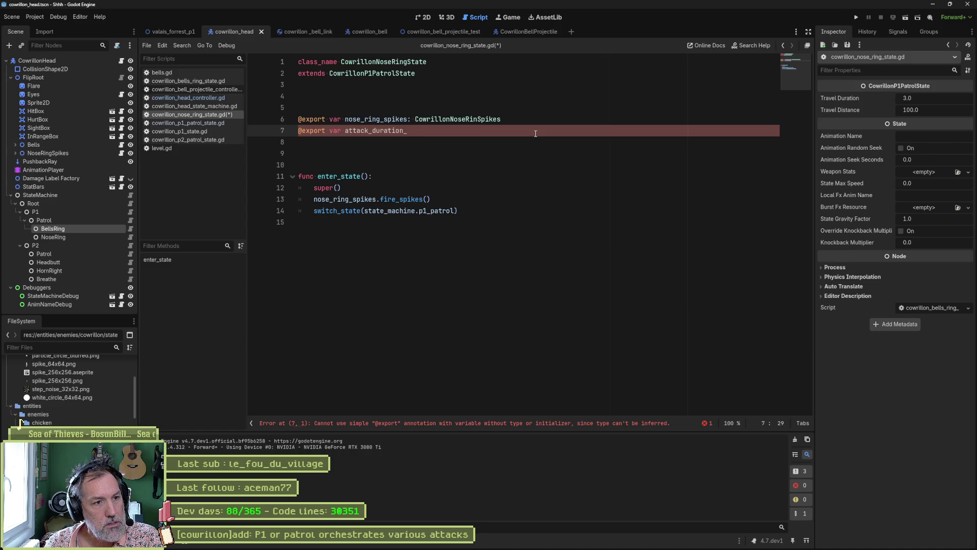
{"action": "type", "text": "range "}
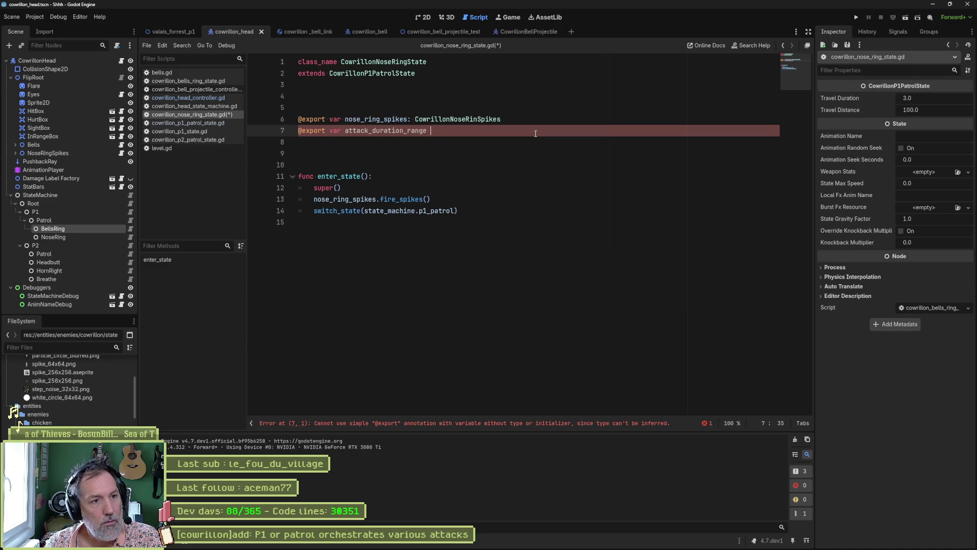
{"action": "type", "text": ":Vector2"}
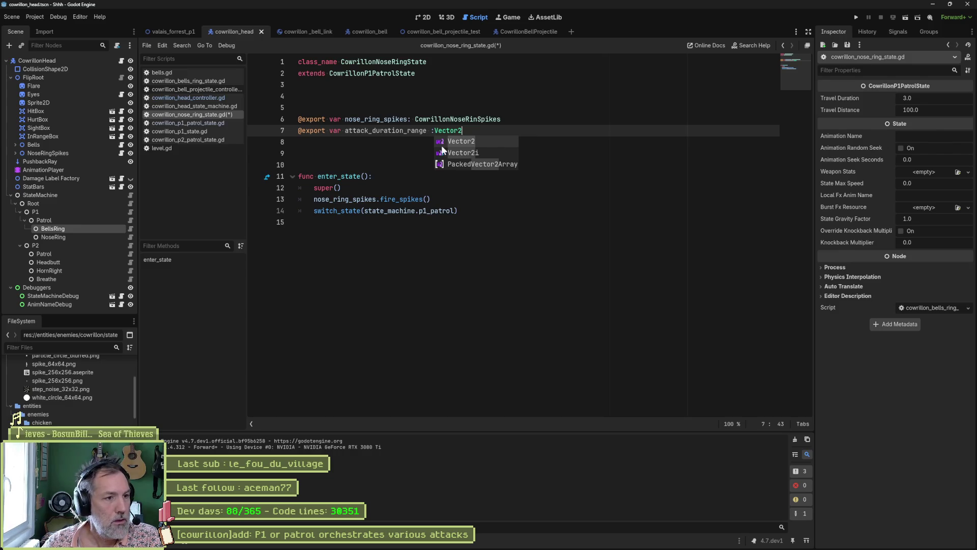
After fire_spikes, assign randf_range(attack_duration_range.x, attack_duration_range.y) to attack_duration_range.
{"action": "left_click", "coordinate": [441, 201]}
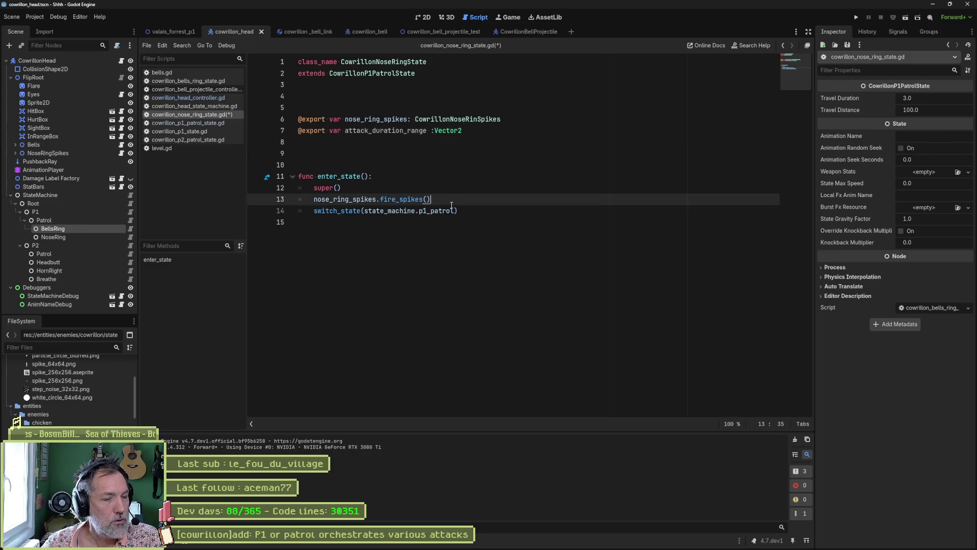
{"action": "key", "text": "Return"}
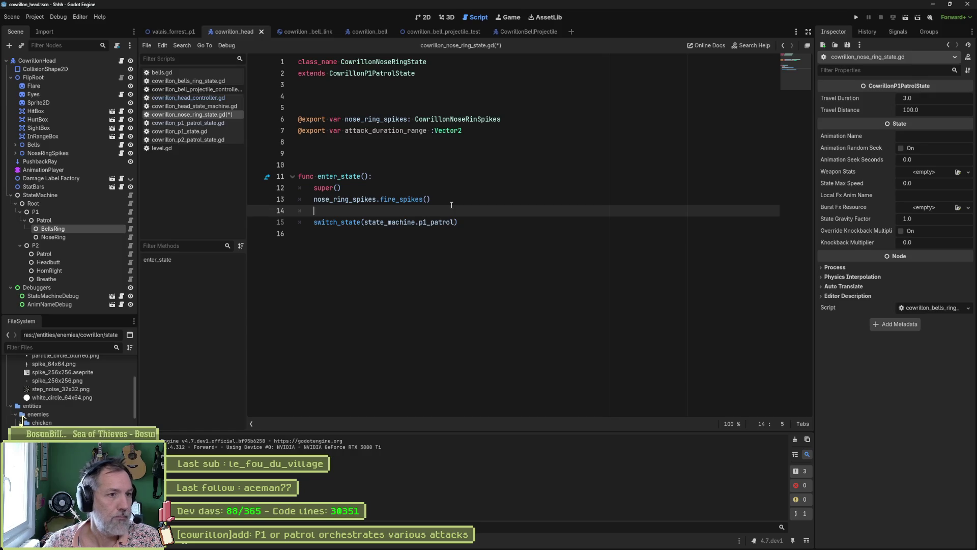
{"action": "type", "text": "atta"}
{"action": "key", "text": "Return"}
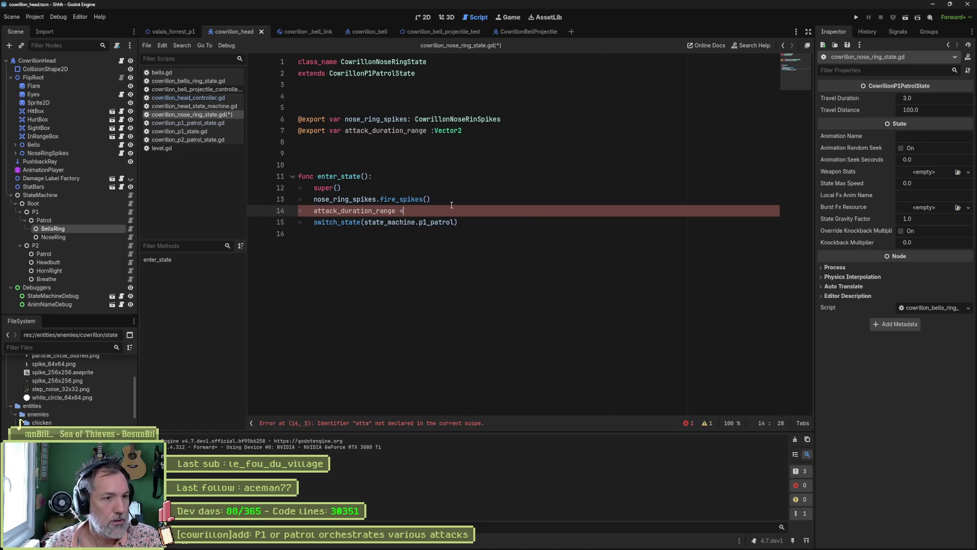
{"action": "type", "text": "ran"}
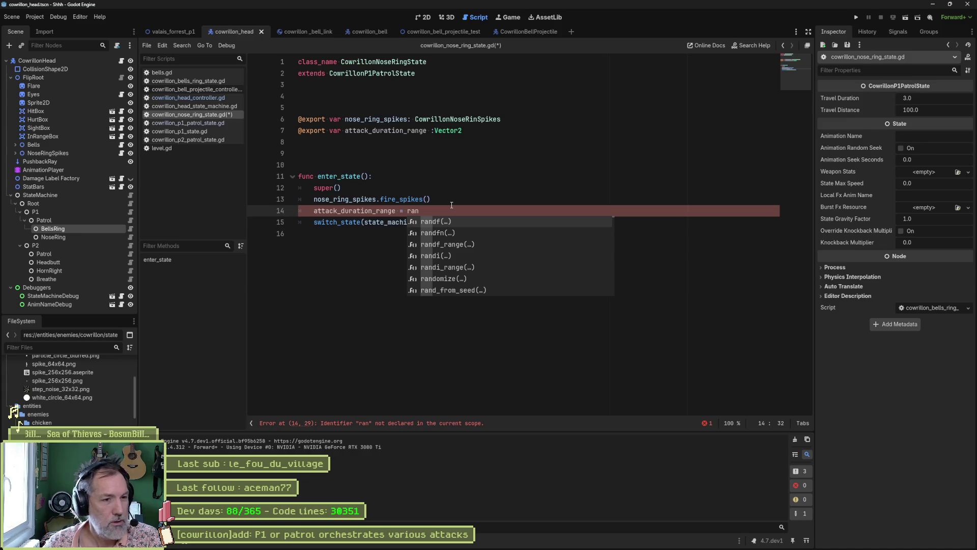
{"action": "key", "text": "Down"}
{"action": "key", "text": "Down"}
{"action": "key", "text": "Return"}
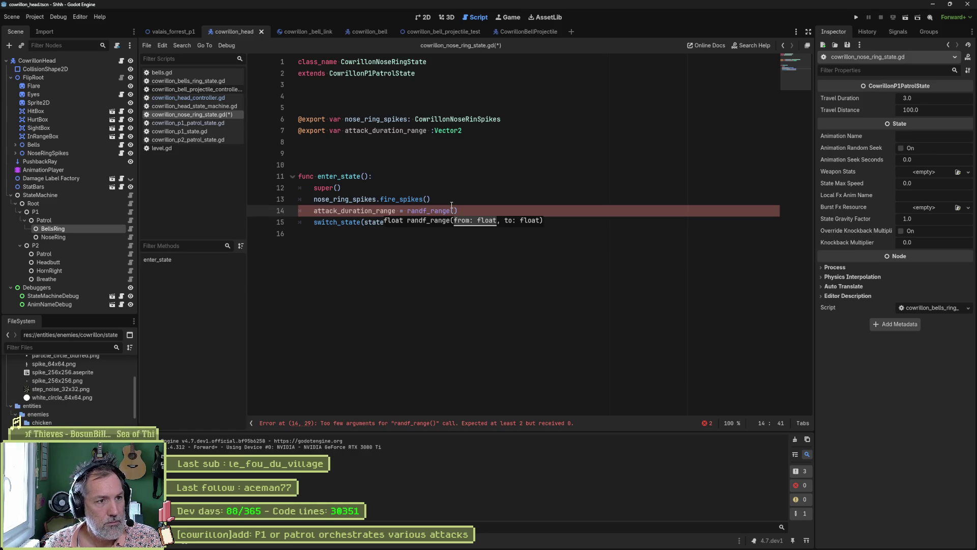
{"action": "type", "text": "atta"}
{"action": "key", "text": "Return"}
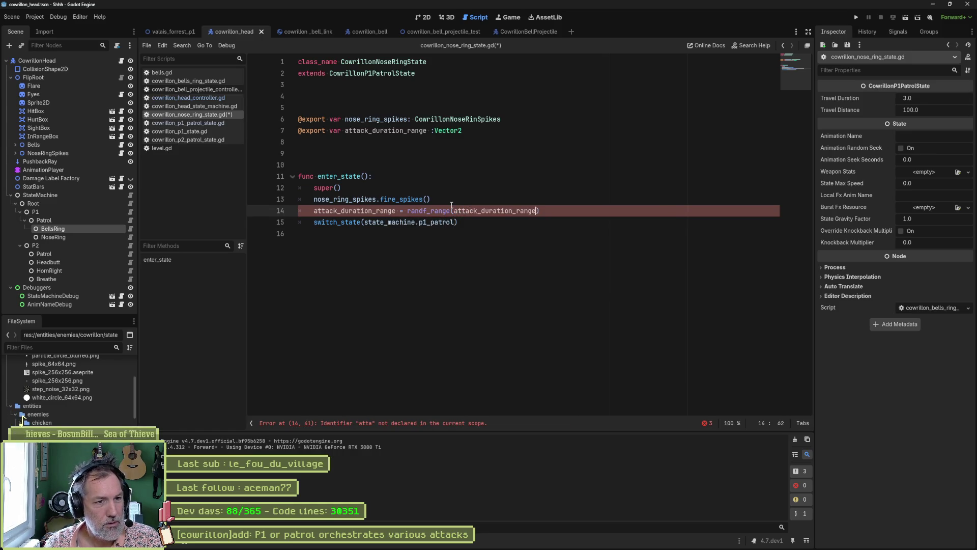
{"action": "type", "text": ".x"}
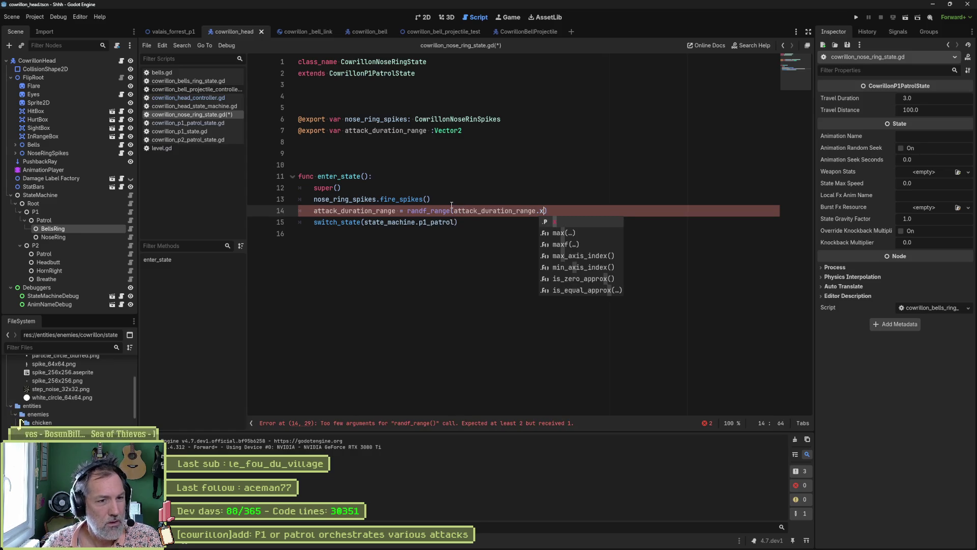
{"action": "type", "text": ", attack_duration_range.y"}
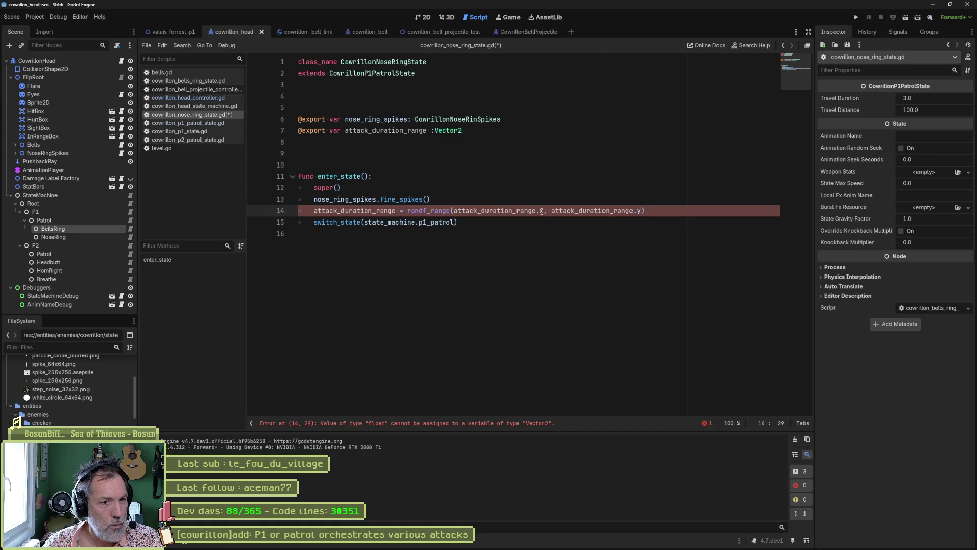
{"action": "mouse_move", "coordinate": [540, 210]}
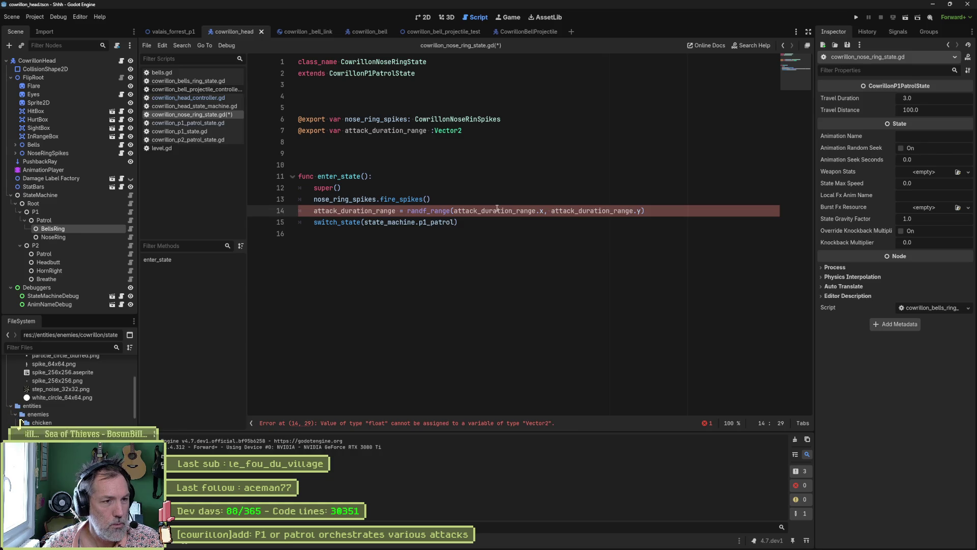
{"action": "left_click", "coordinate": [481, 130]}
{"action": "key", "text": "Return"}
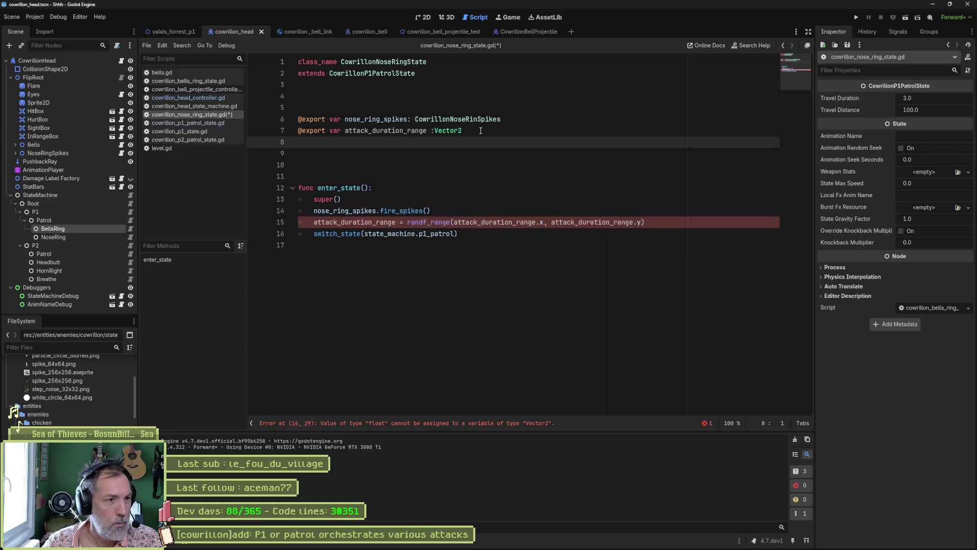
Declare 'var _attack_duration: float' below the exports.
{"action": "key", "text": "Return"}
{"action": "type", "text": "var attack"}
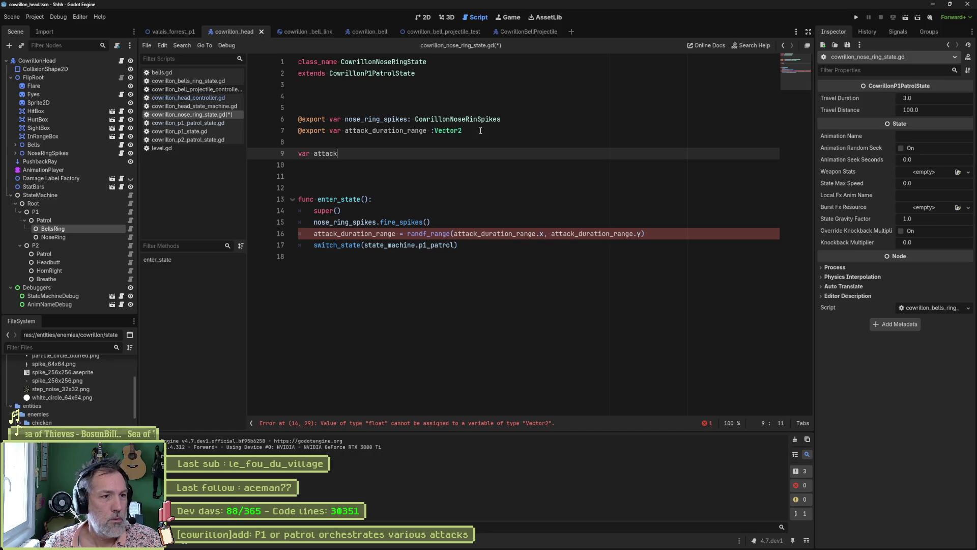
{"action": "type", "text": "_duration"}
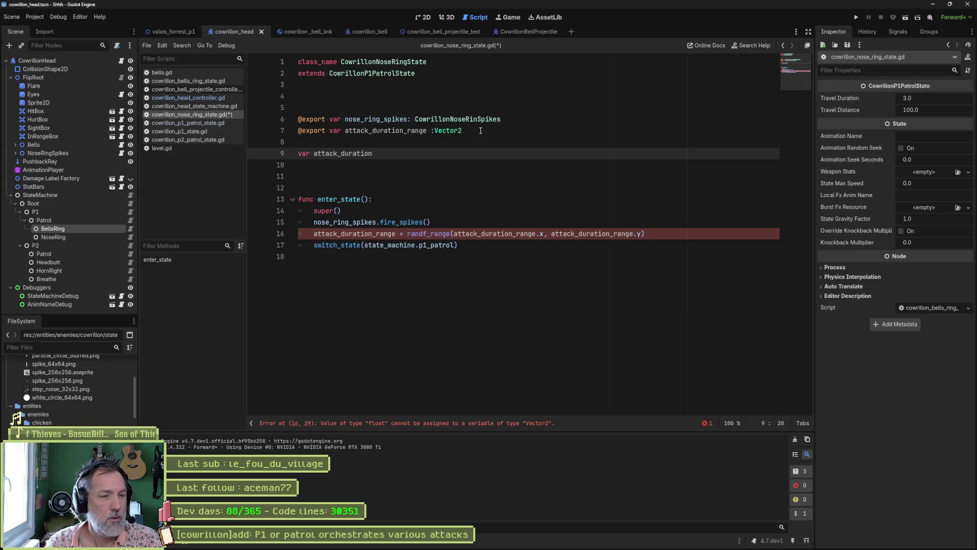
{"action": "key", "text": "ctrl+Left"}
{"action": "type", "text": "_"}
{"action": "key", "text": "End"}
{"action": "type", "text": ": fl"}
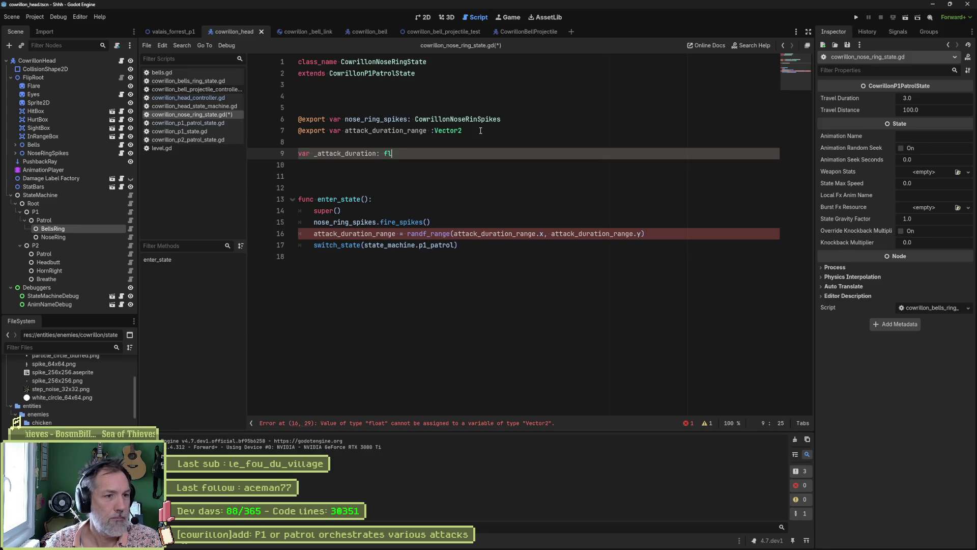
{"action": "type", "text": "oat"}
Make _attack_duration the target of the randf_range assignment and add spacing after it.
{"action": "double_click", "coordinate": [366, 153]}
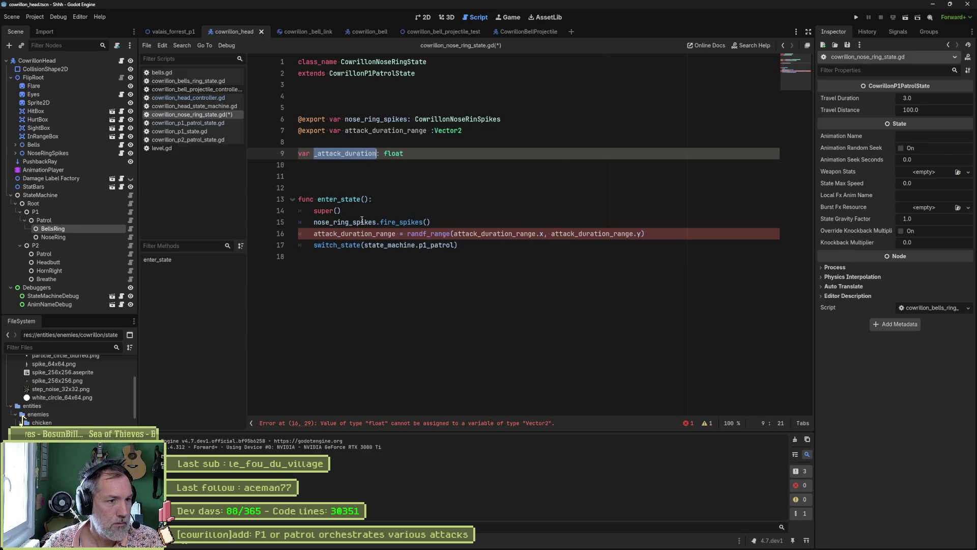
{"action": "key", "text": "ctrl+c"}
{"action": "double_click", "coordinate": [364, 234]}
{"action": "key", "text": "ctrl+v"}
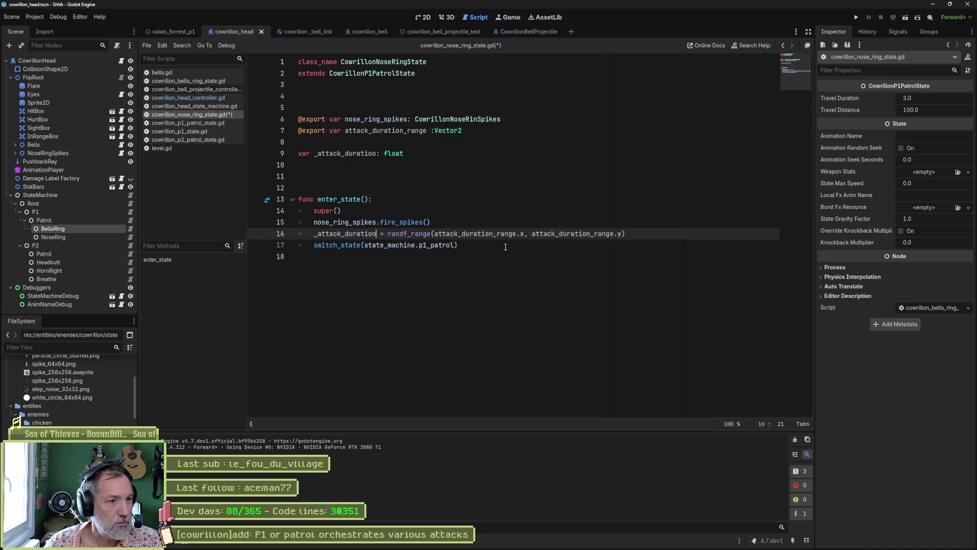
{"action": "left_click", "coordinate": [640, 235]}
{"action": "key", "text": "Return"}
{"action": "key", "text": "Return"}
{"action": "key", "text": "Return"}
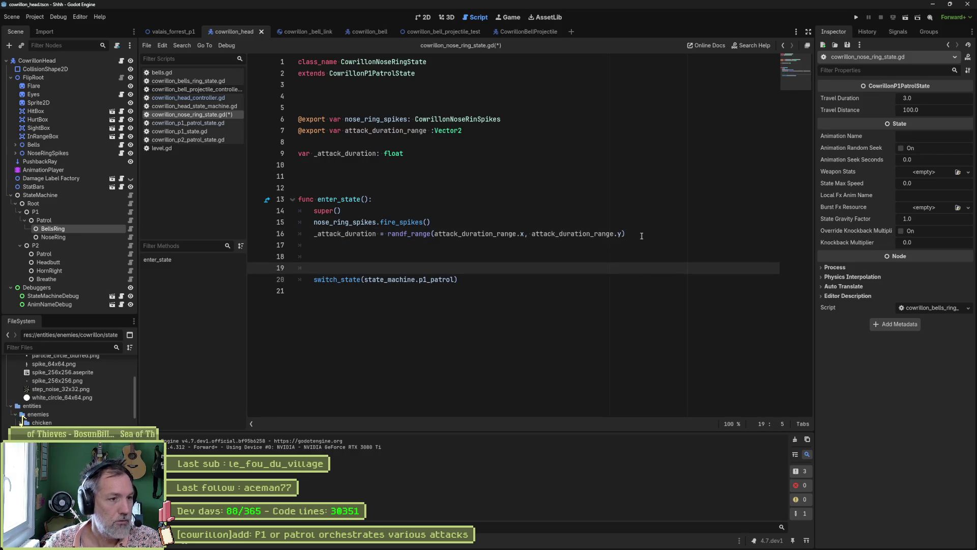
Add update_state that switches to p1_patrol only when Time.get_ticks_msec() - entered_time_msec exceeds _attack_duration.
{"action": "type", "text": "func up"}
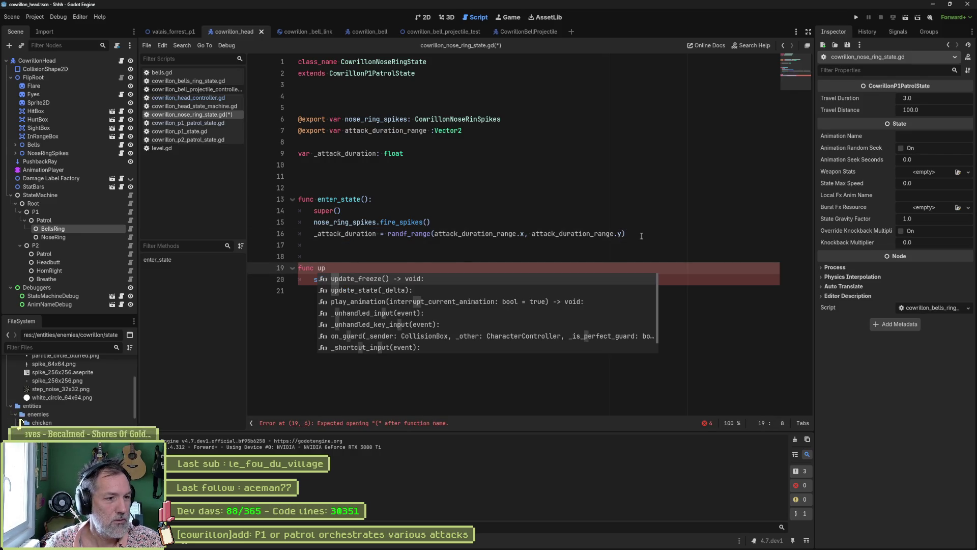
{"action": "key", "text": "Down"}
{"action": "key", "text": "Return"}
{"action": "key", "text": "Return"}
{"action": "type", "text": "if T"}
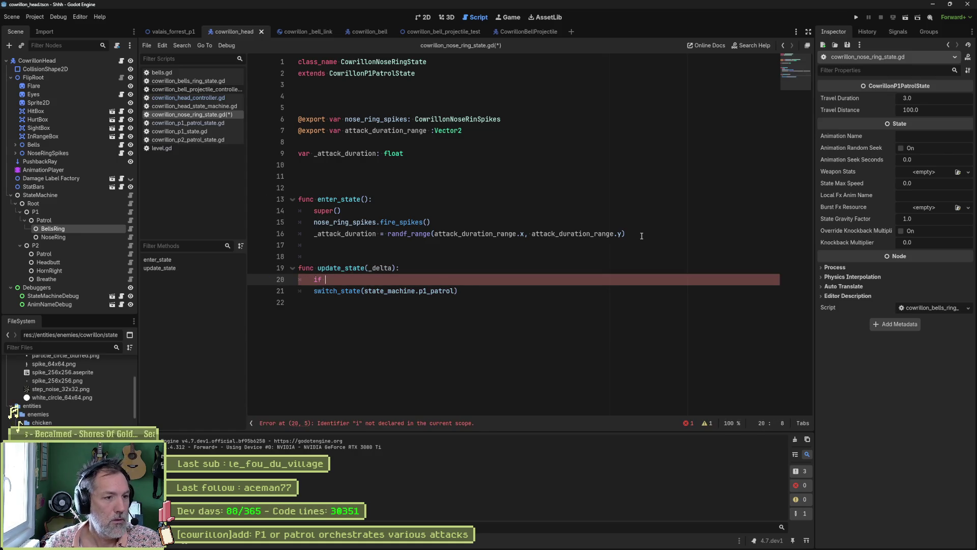
{"action": "type", "text": "ime.get_t"}
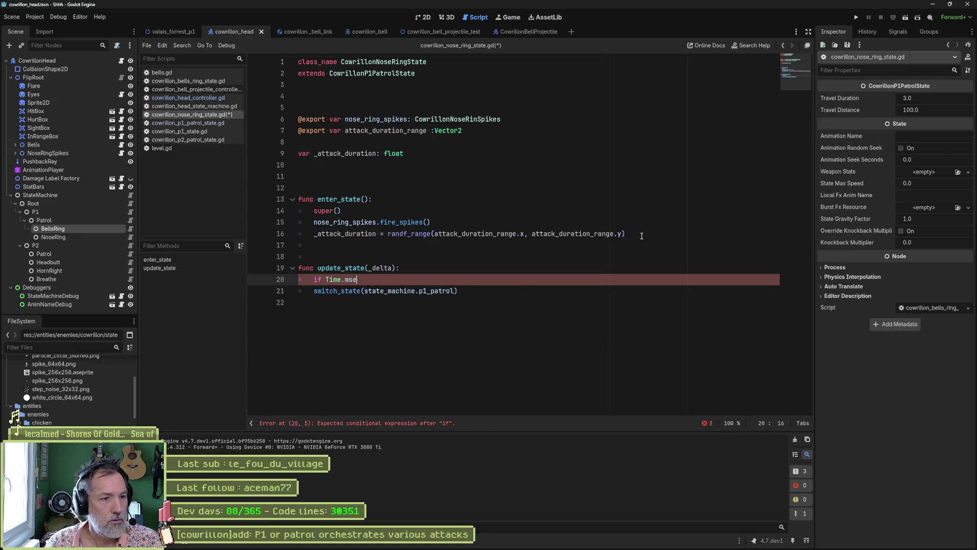
{"action": "key", "text": "Return"}
{"action": "type", "text": "/"}
{"action": "key", "text": "BackSpace"}
{"action": "type", "text": "- enter"}
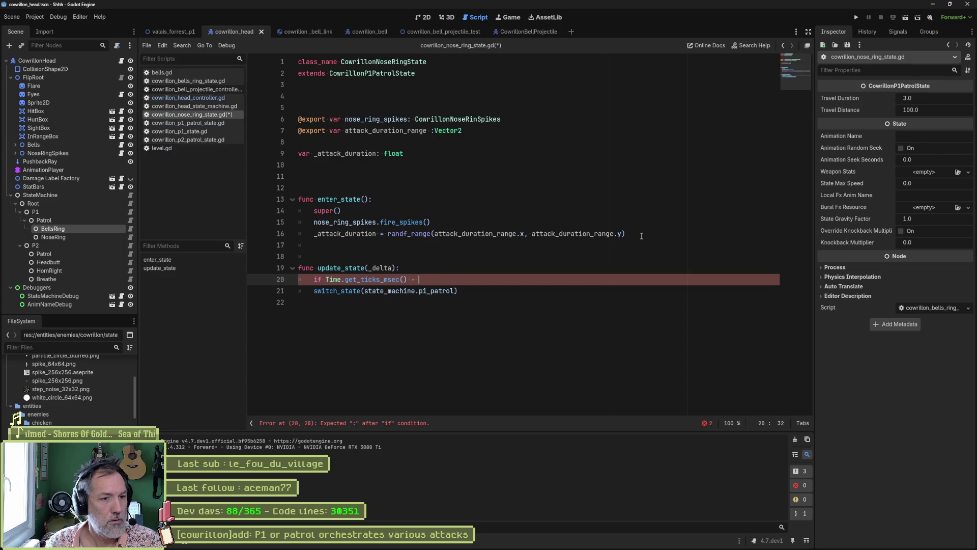
{"action": "key", "text": "Return"}
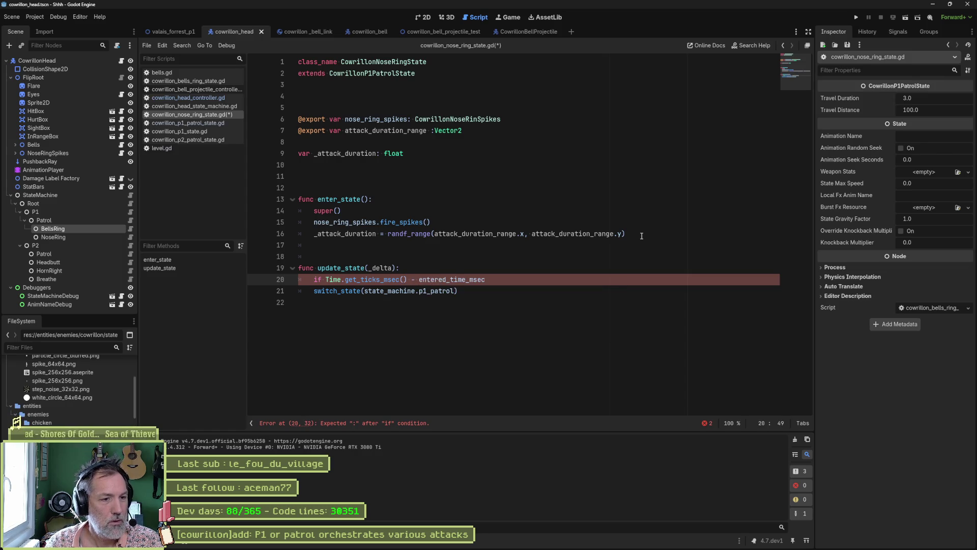
{"action": "type", "text": "_atta"}
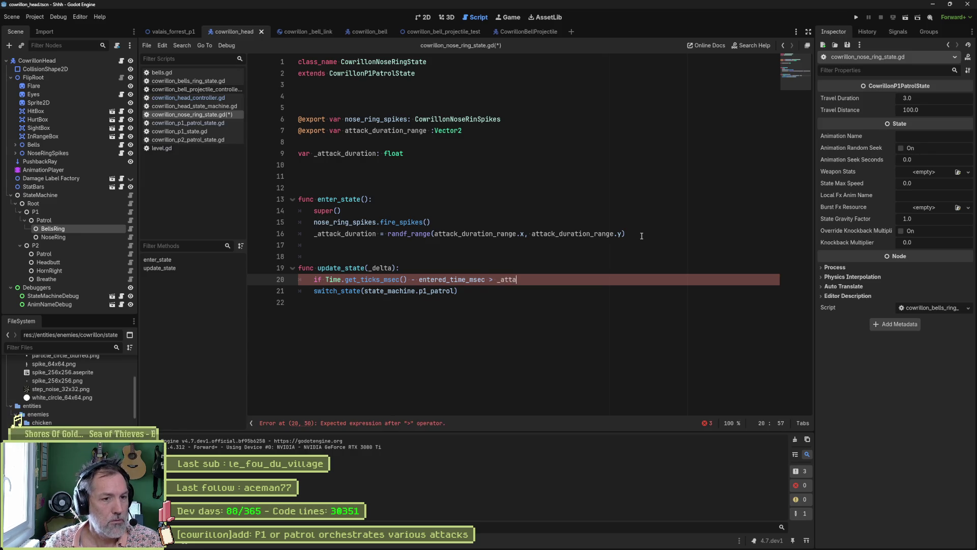
{"action": "key", "text": "Return"}
{"action": "key", "text": "Down"}
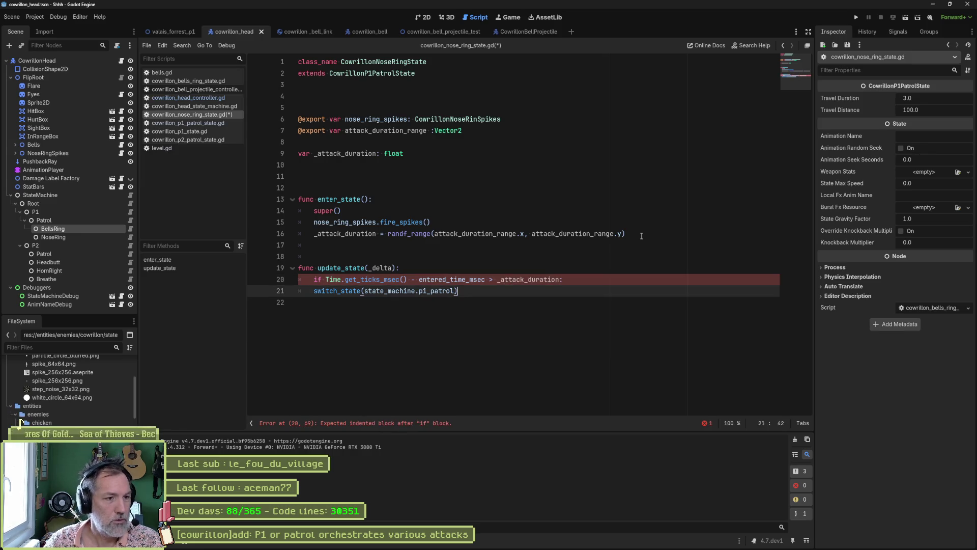
{"action": "key", "text": "Home"}
{"action": "key", "text": "Tab"}
Add a super(_delta) call at the top of update_state.
{"action": "left_click", "coordinate": [536, 268]}
{"action": "key", "text": "Return"}
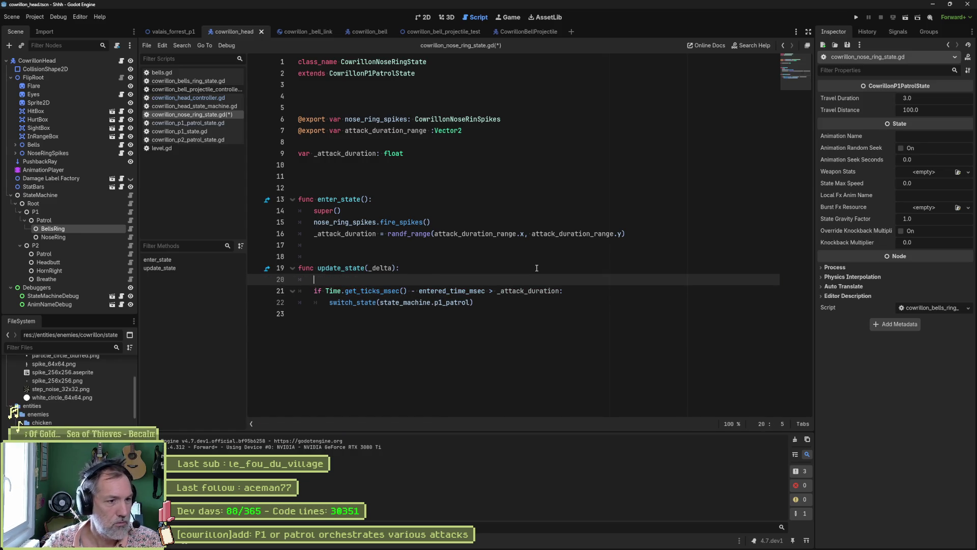
{"action": "type", "text": "super(_delta"}
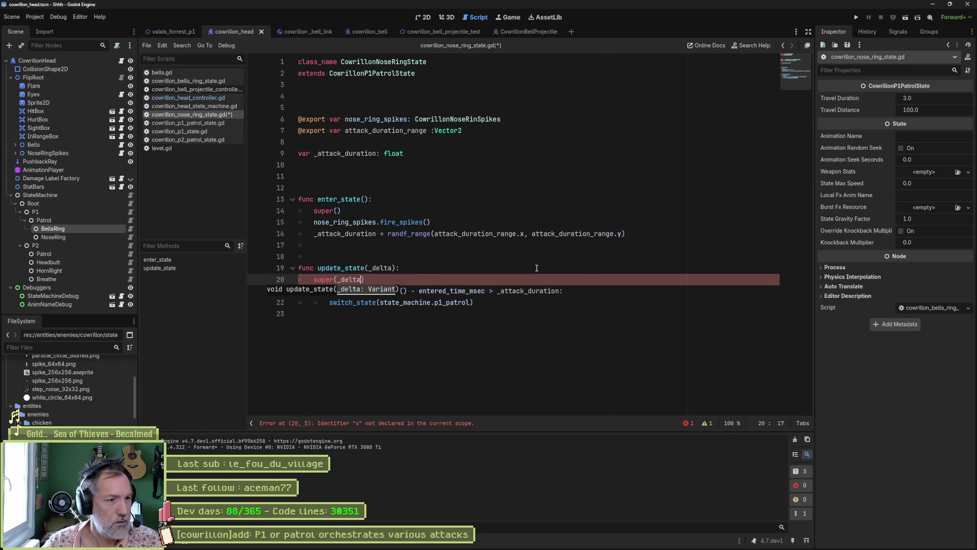
{"action": "left_click", "coordinate": [529, 259]}
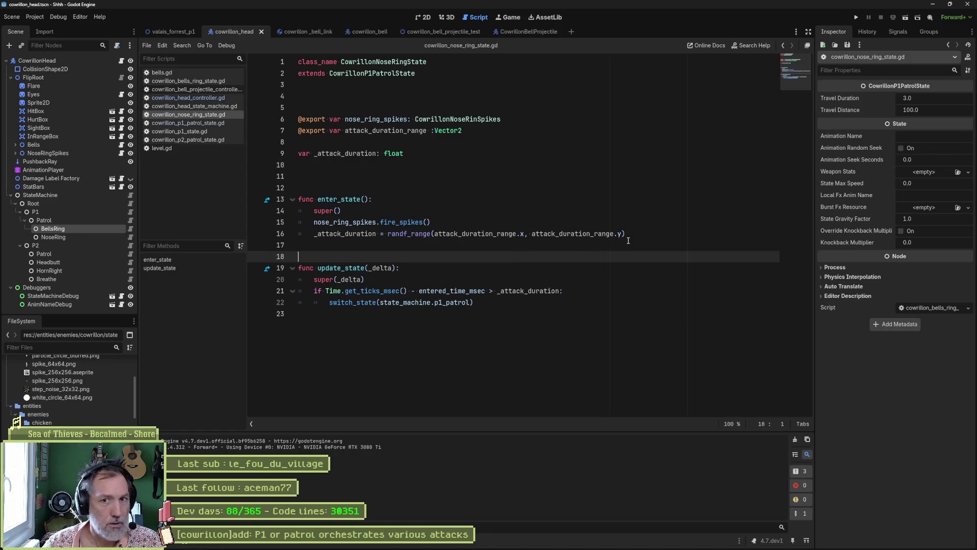
Set the NoseRing node's Attack Duration Range to x 300, y 800 and save the scene.
{"action": "left_click", "coordinate": [76, 236]}
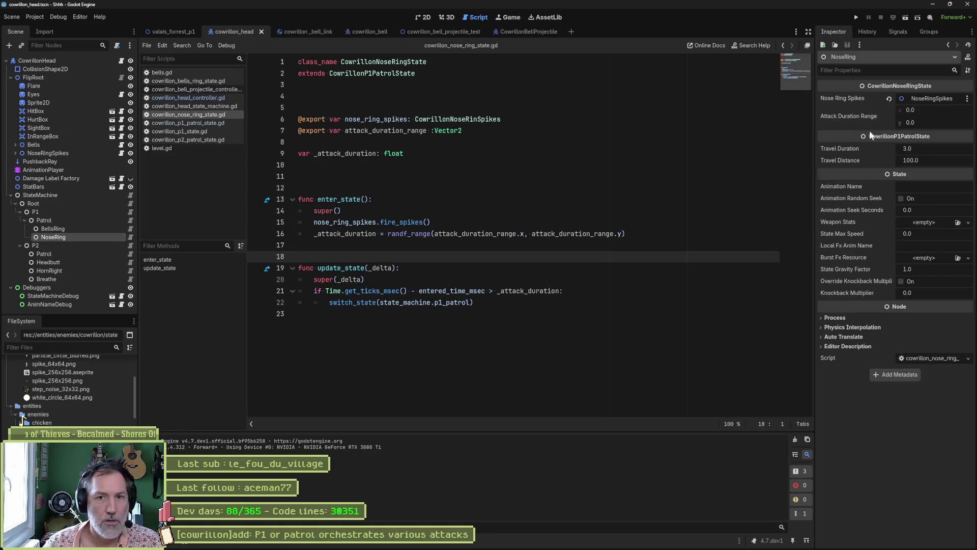
{"action": "left_click", "coordinate": [943, 111]}
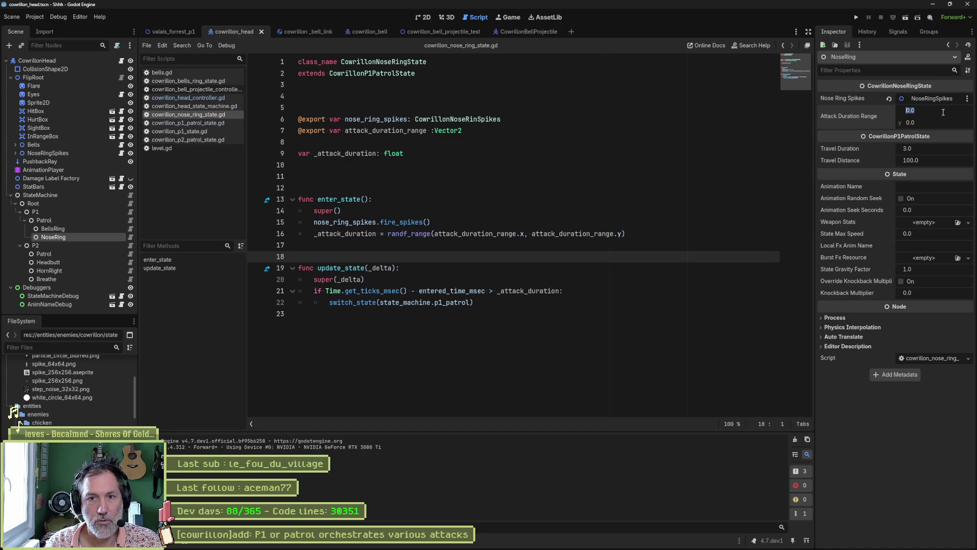
{"action": "type", "text": "300"}
{"action": "key", "text": "Tab"}
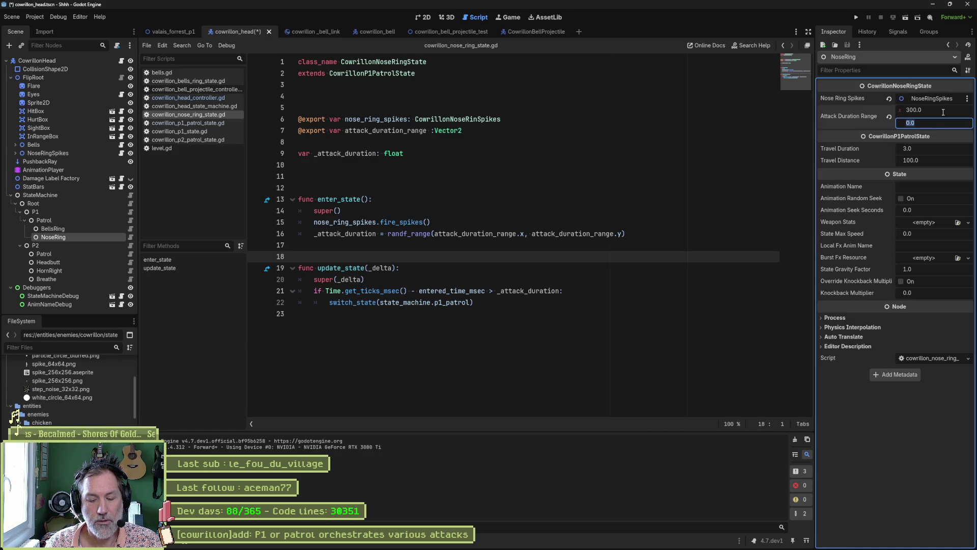
{"action": "type", "text": "800"}
{"action": "key", "text": "Return"}
{"action": "key", "text": "ctrl+s"}
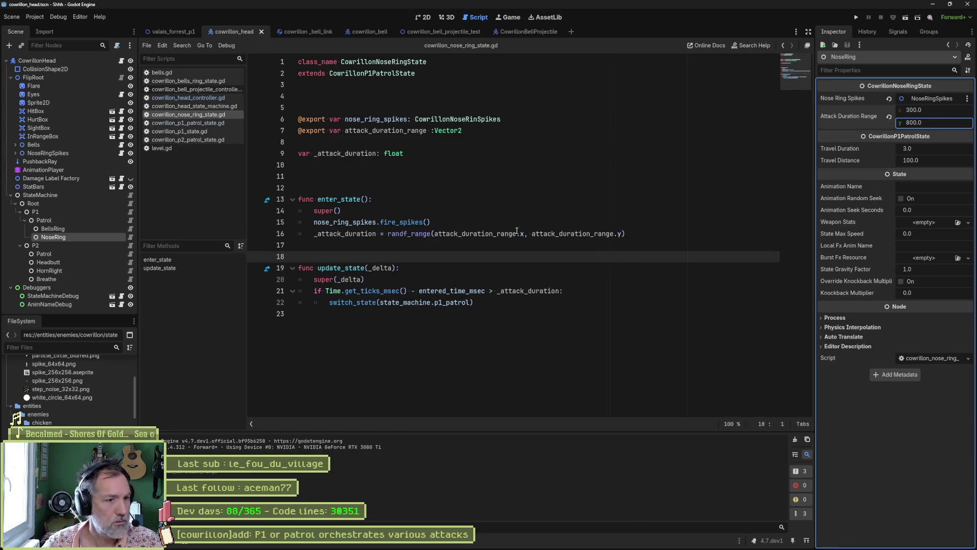
Default attack_duration_range to Vector2(300.0, 800.0) in the script, save, and open valais_forrest_p1.
{"action": "left_click", "coordinate": [463, 135]}
{"action": "type", "text": "= "}
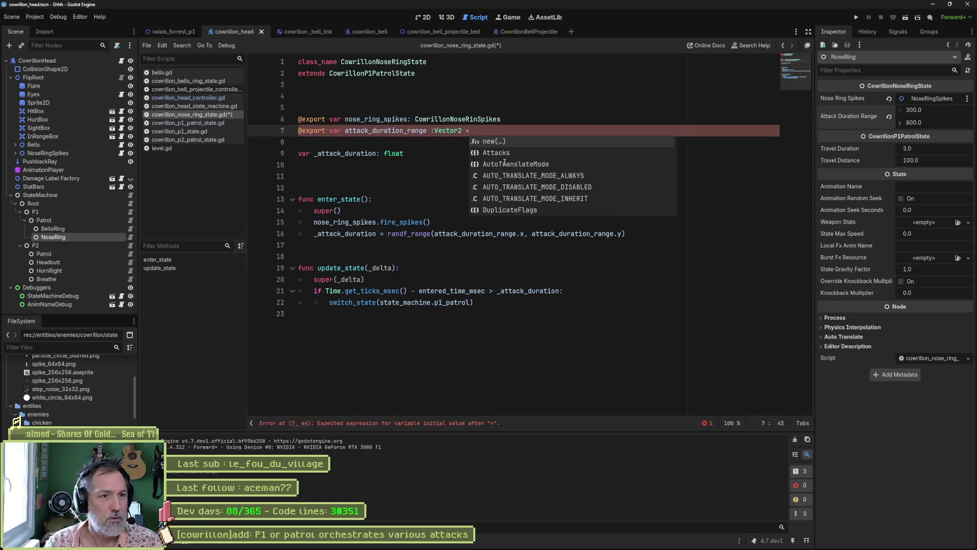
{"action": "type", "text": "Vector2()"}
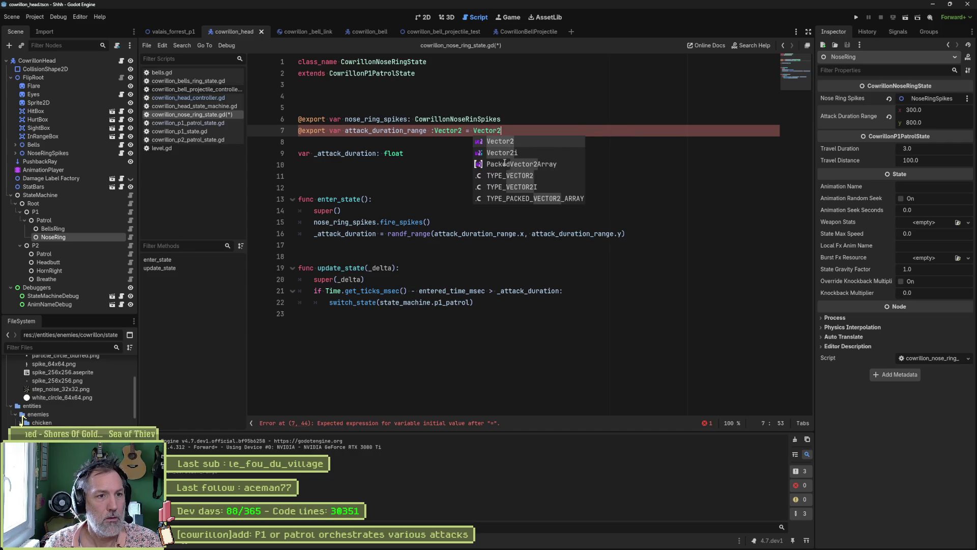
{"action": "type", "text": "300.0"}
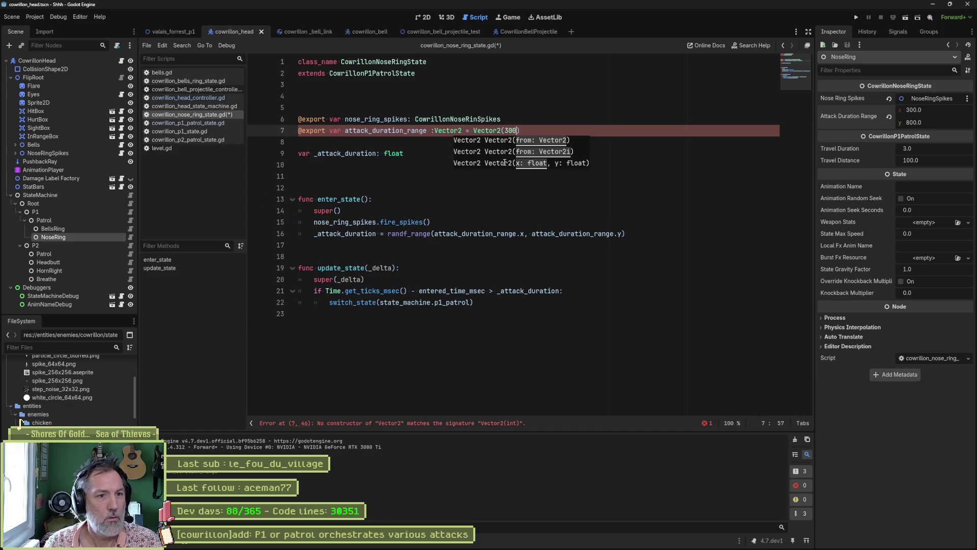
{"action": "type", "text": ", 800.0"}
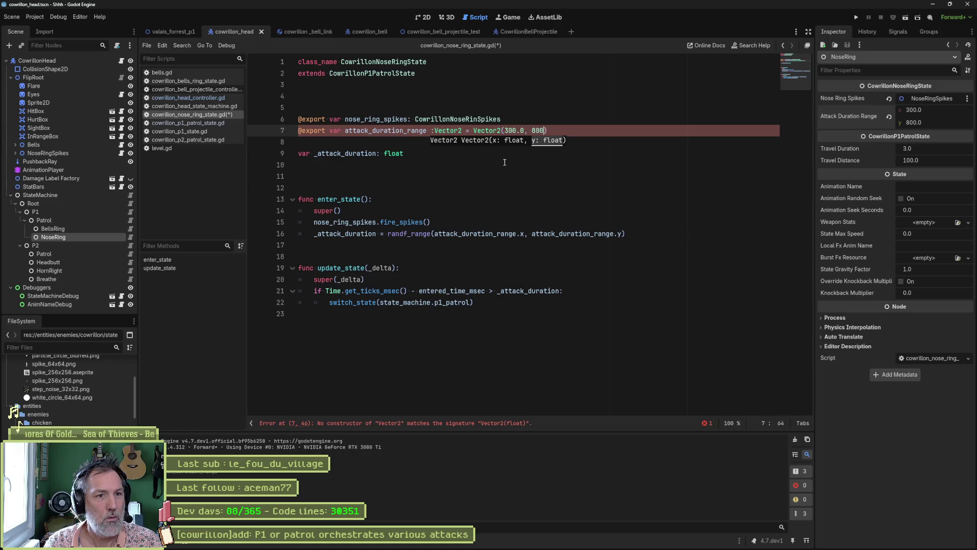
{"action": "key", "text": "ctrl+s"}
{"action": "left_click", "coordinate": [606, 177]}
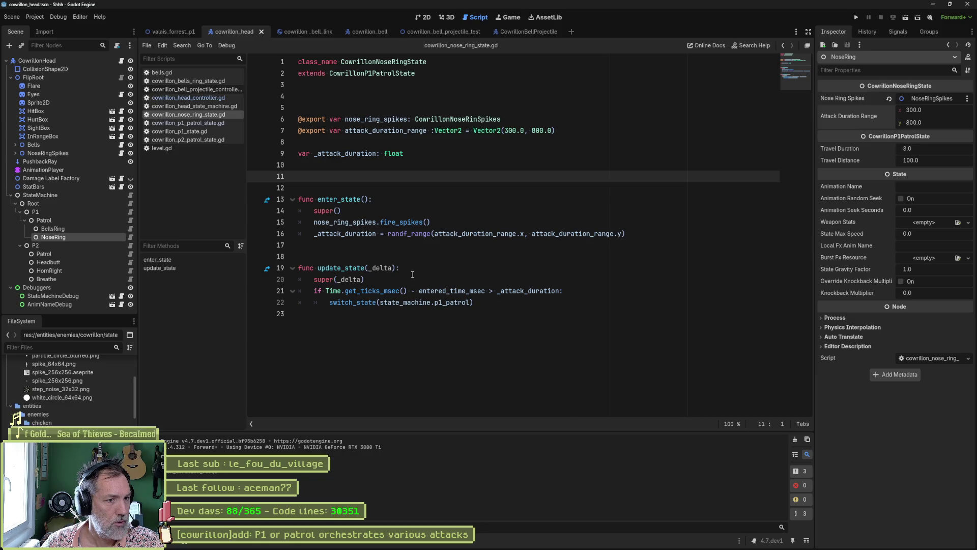
{"action": "left_click", "coordinate": [197, 35]}
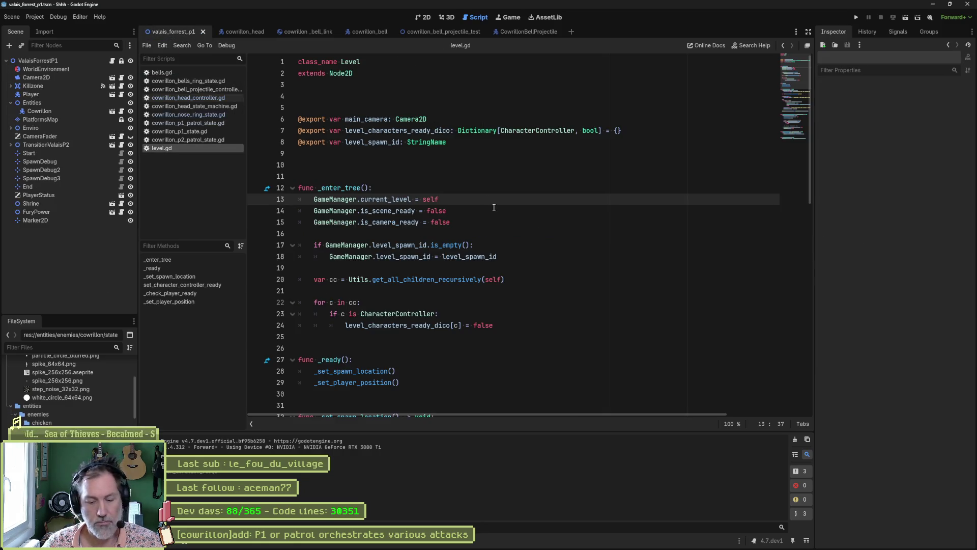
Test-run the forest level with the boss attacks, then stop the paused debug session.
{"action": "key", "text": "F6"}
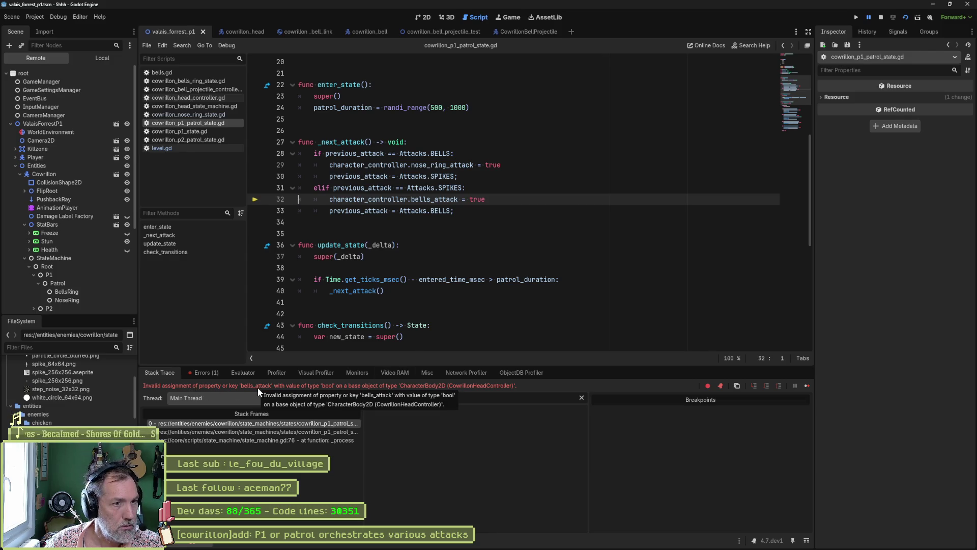
{"action": "left_click", "coordinate": [419, 280]}
{"action": "key", "text": "F8"}
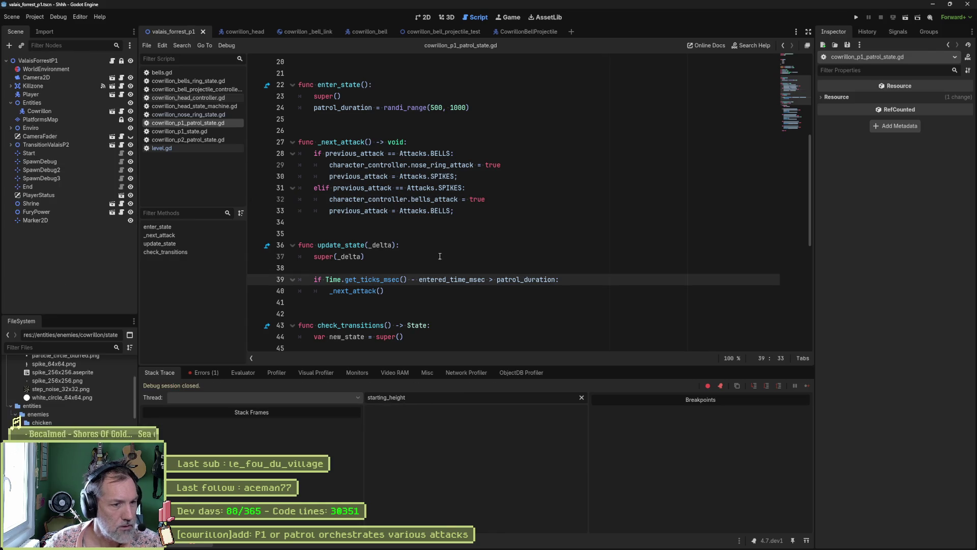
Replace bells_attack on line 32 with bells_ring_attack from line 61, save, and rerun the game.
{"action": "scroll", "coordinate": [435, 261], "scroll_direction": "down", "scroll_amount": 6}
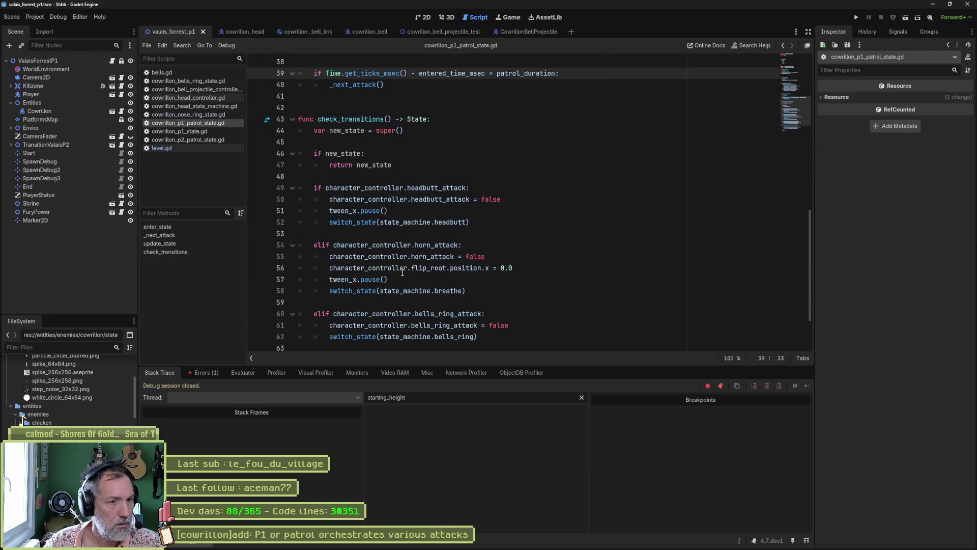
{"action": "left_click", "coordinate": [451, 326]}
{"action": "double_click", "coordinate": [451, 326]}
{"action": "key", "text": "ctrl+c"}
{"action": "scroll", "coordinate": [451, 305], "scroll_direction": "up", "scroll_amount": 6}
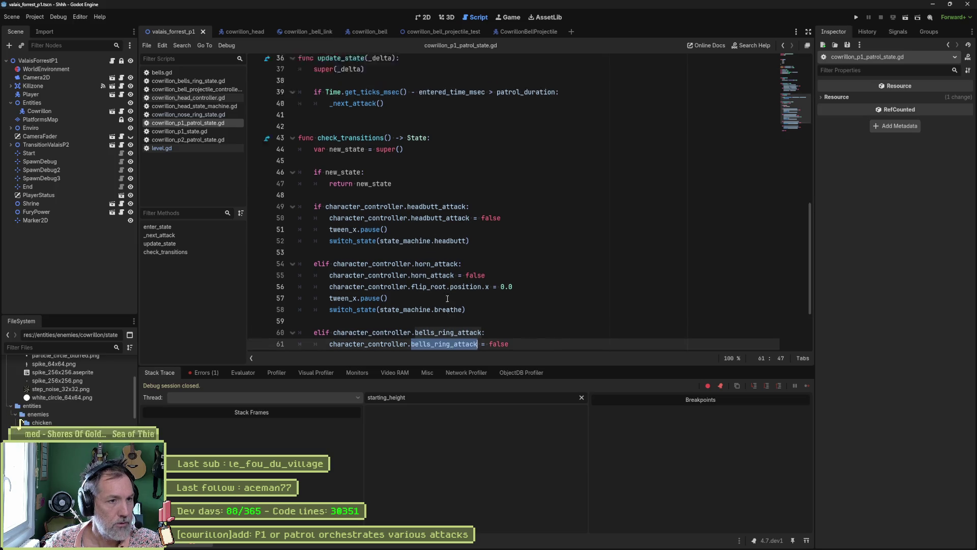
{"action": "double_click", "coordinate": [458, 199]}
{"action": "key", "text": "ctrl+v"}
{"action": "key", "text": "ctrl+s"}
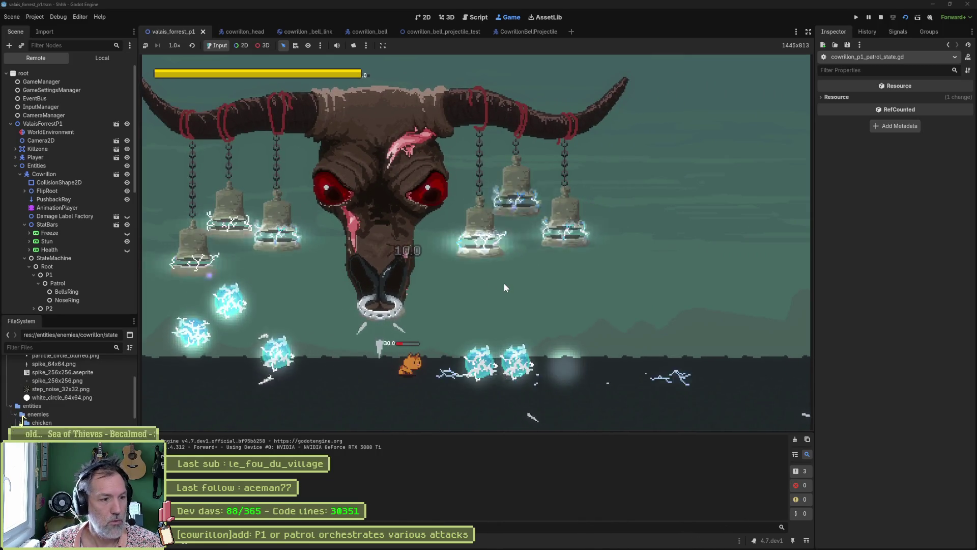
{"action": "key", "text": "F8"}
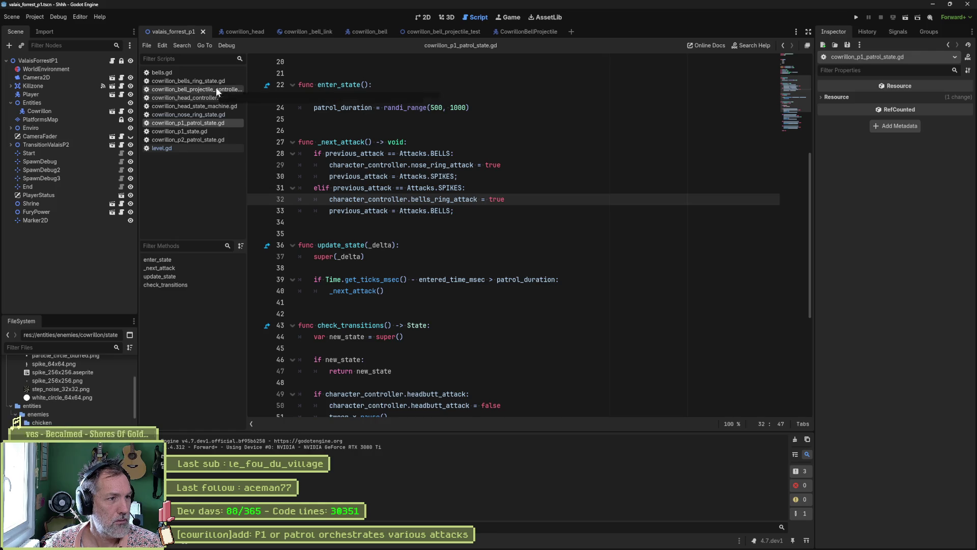
In cowrillon_bells_ring_state.gd, add print_debug(self, " melody finished") inside _on_melody_finished.
{"action": "left_click", "coordinate": [240, 31]}
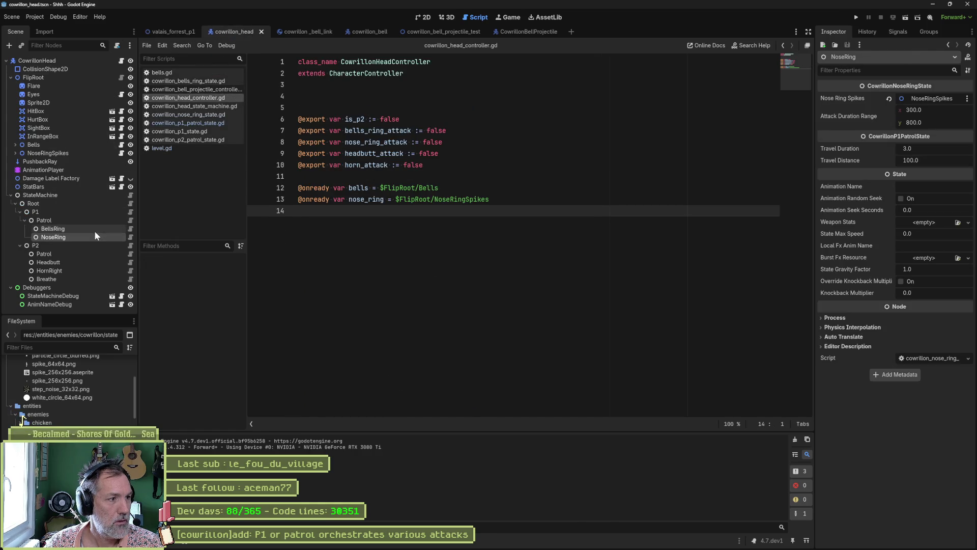
{"action": "left_click", "coordinate": [131, 230]}
{"action": "left_click", "coordinate": [347, 176]}
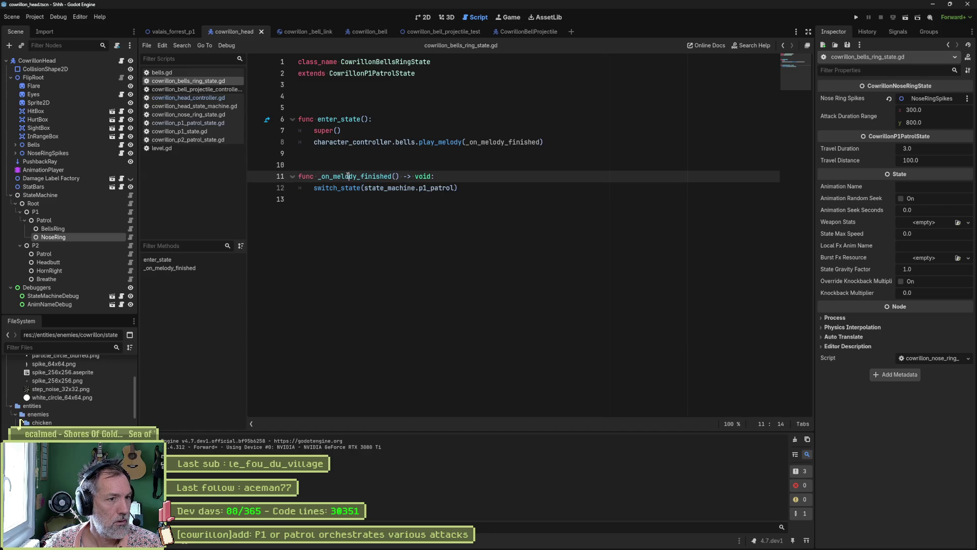
{"action": "left_click", "coordinate": [481, 179]}
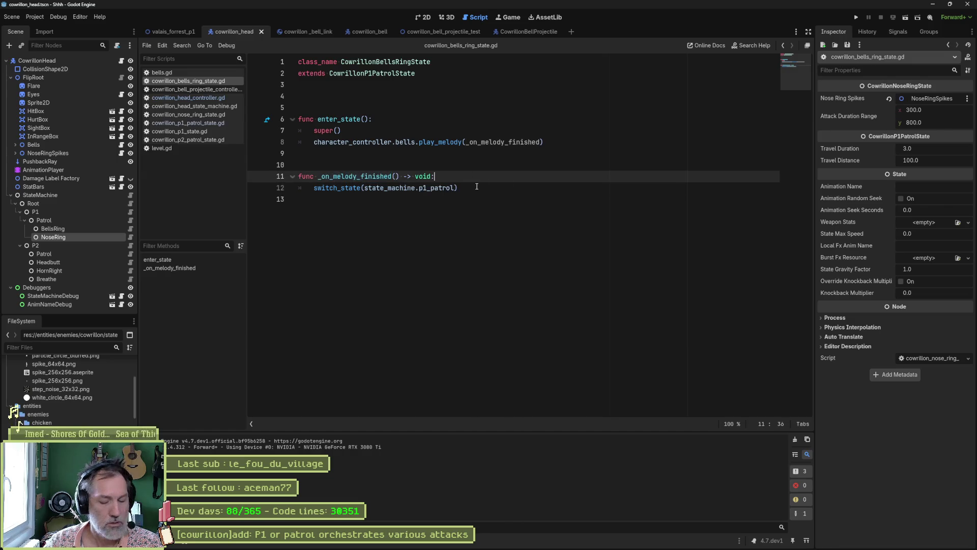
{"action": "key", "text": "Return"}
{"action": "type", "text": "print_debug(se"}
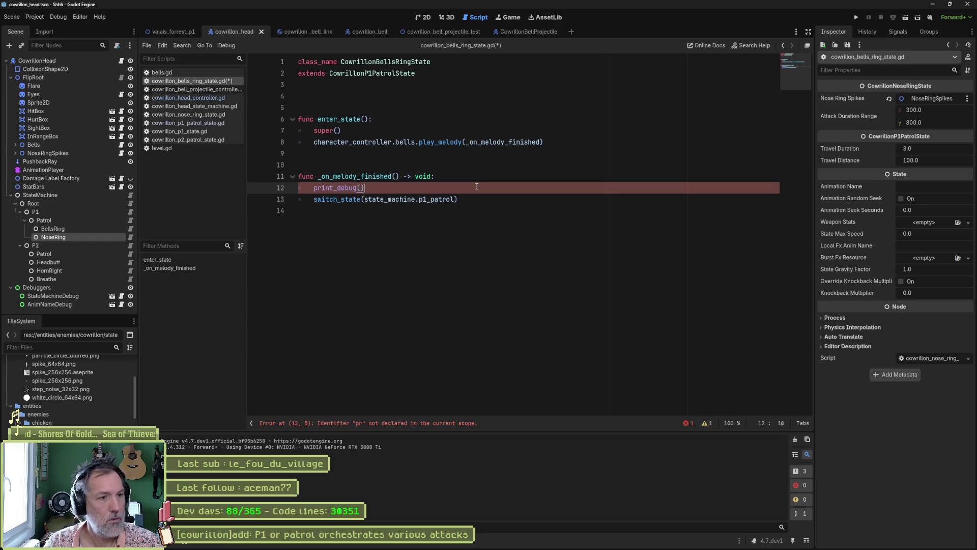
{"action": "type", "text": "lf, \" melod"}
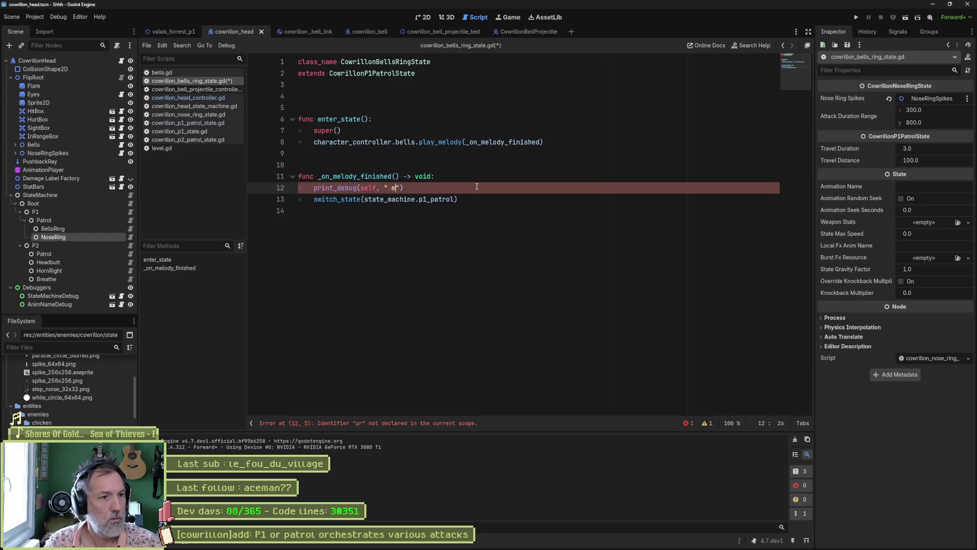
{"action": "type", "text": "y finished"}
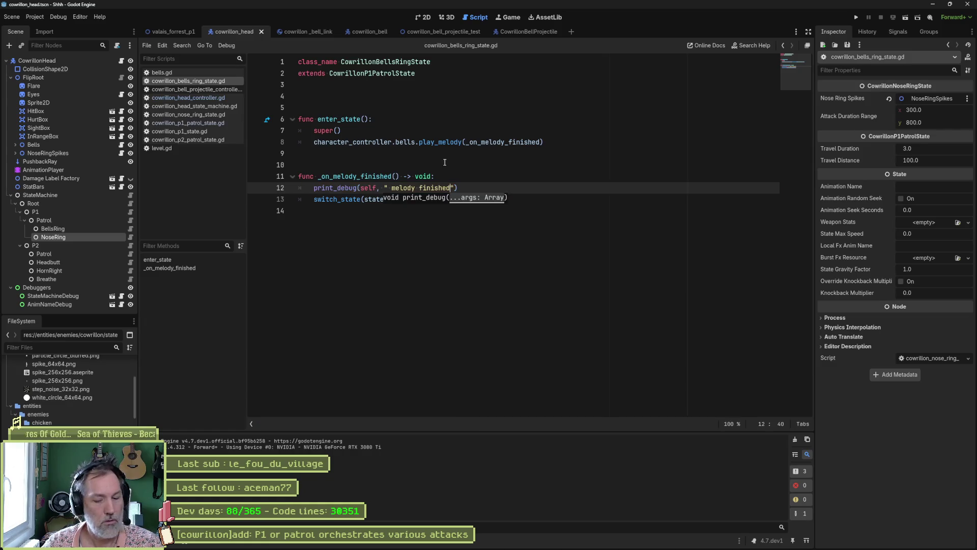
Run valais_forrest_p1 to check the melody-finished debug print, then stop the game.
{"action": "left_click", "coordinate": [174, 34]}
{"action": "key", "text": "F6"}
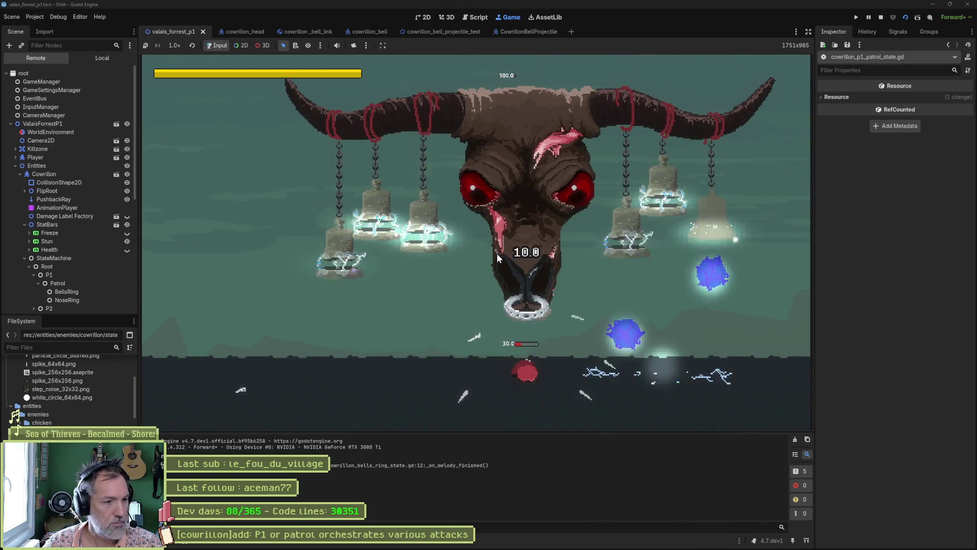
{"action": "key", "text": "F8"}
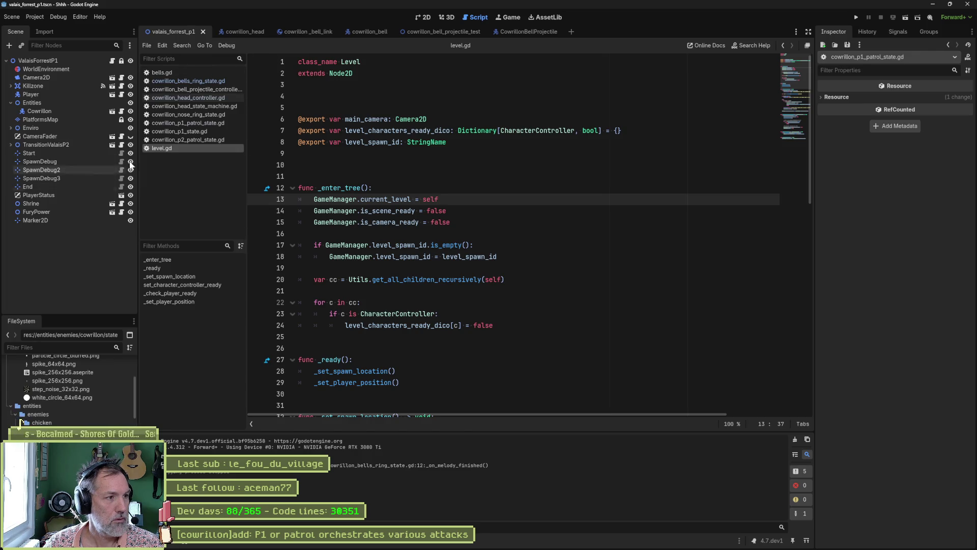
Open cowrillon_p1_patrol_state.gd and read through _next_attack's SPIKES/BELLS alternation and the _next_attack call.
{"action": "left_click", "coordinate": [246, 32]}
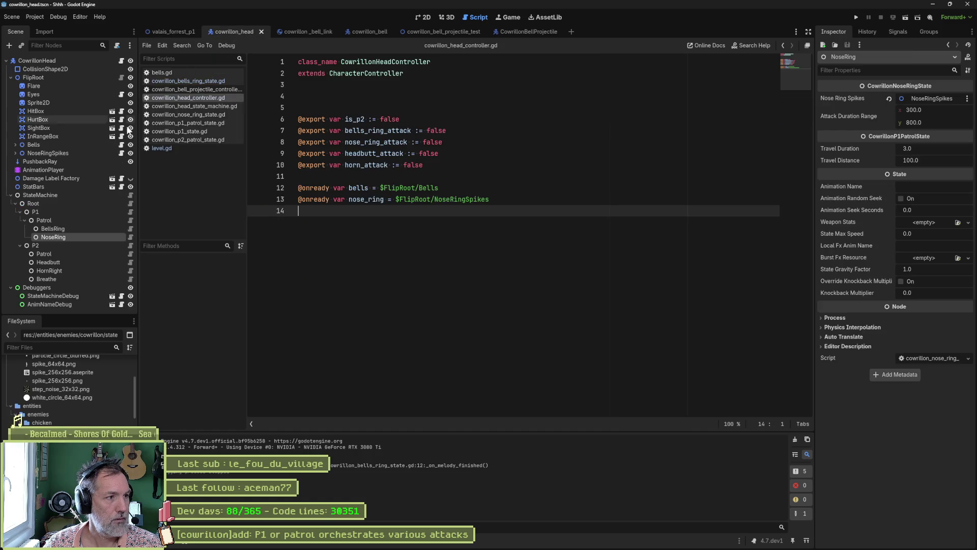
{"action": "left_click", "coordinate": [130, 221]}
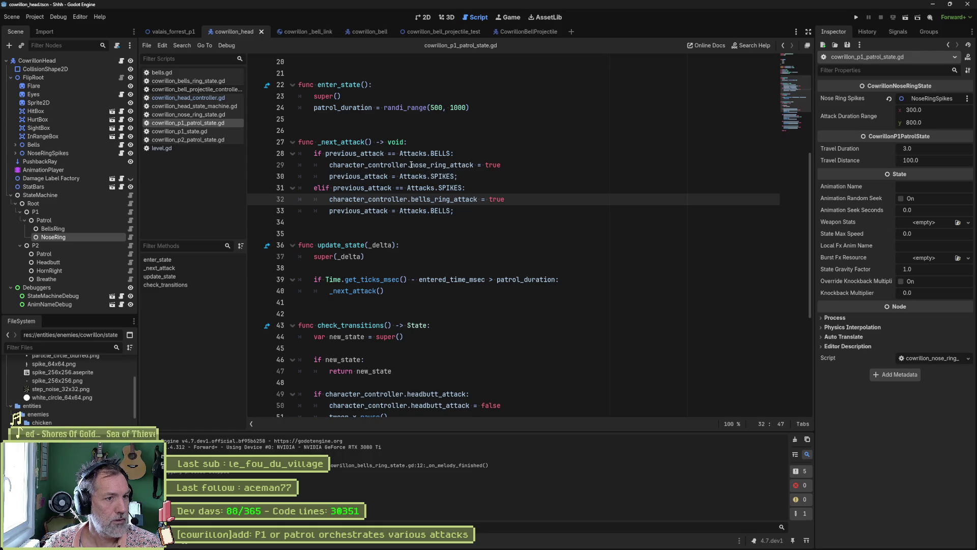
{"action": "left_click", "coordinate": [411, 188]}
{"action": "mouse_move", "coordinate": [407, 189]}
{"action": "left_mouse_down"}
{"action": "mouse_move", "coordinate": [465, 188]}
{"action": "mouse_move", "coordinate": [405, 199]}
{"action": "mouse_move", "coordinate": [477, 200]}
{"action": "left_mouse_up"}
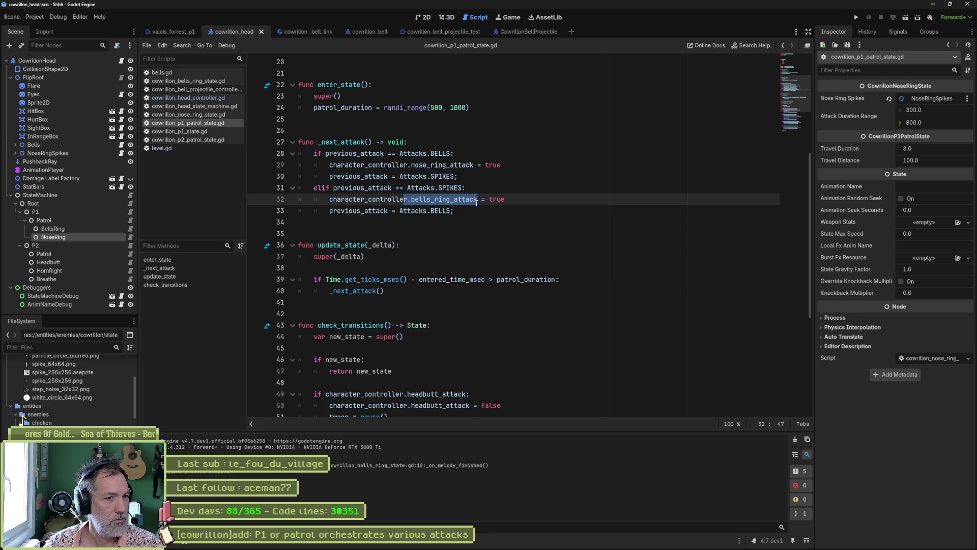
{"action": "scroll", "coordinate": [458, 249], "scroll_direction": "down", "scroll_amount": 4}
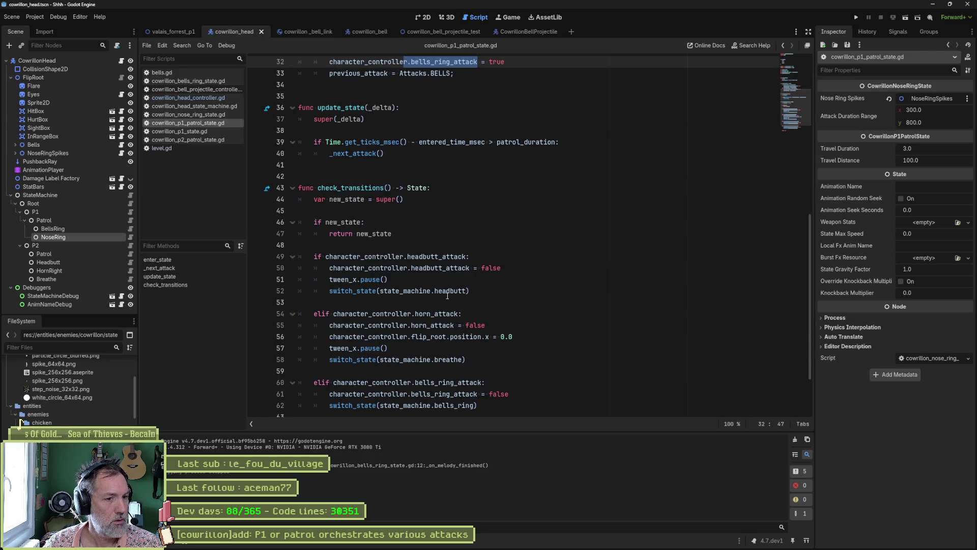
{"action": "scroll", "coordinate": [434, 352], "scroll_direction": "down", "scroll_amount": 1}
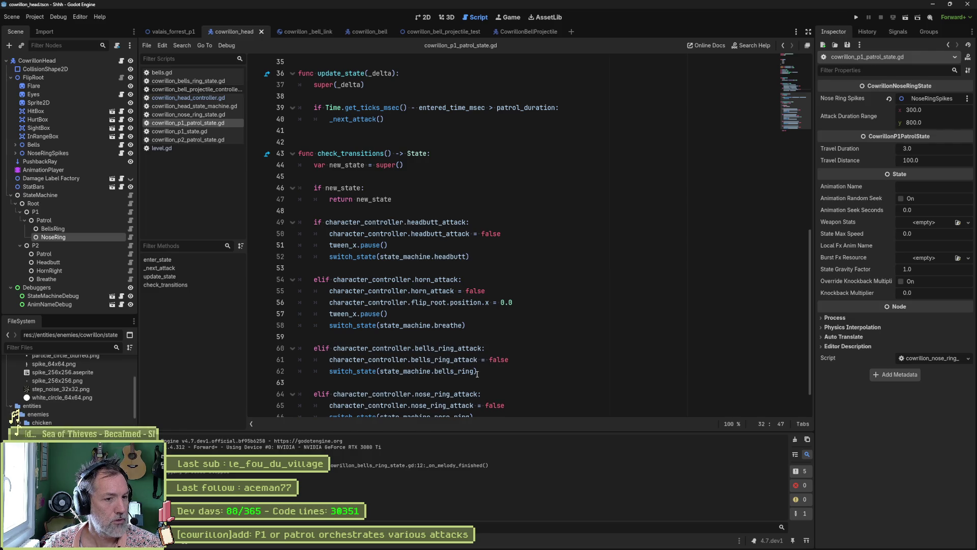
{"action": "scroll", "coordinate": [477, 373], "scroll_direction": "up", "scroll_amount": 5}
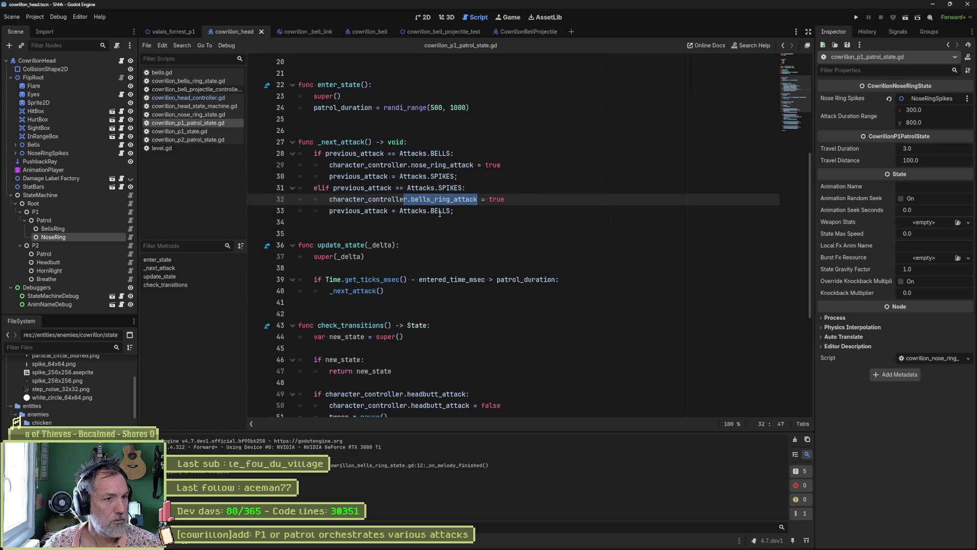
{"action": "mouse_move", "coordinate": [449, 214]}
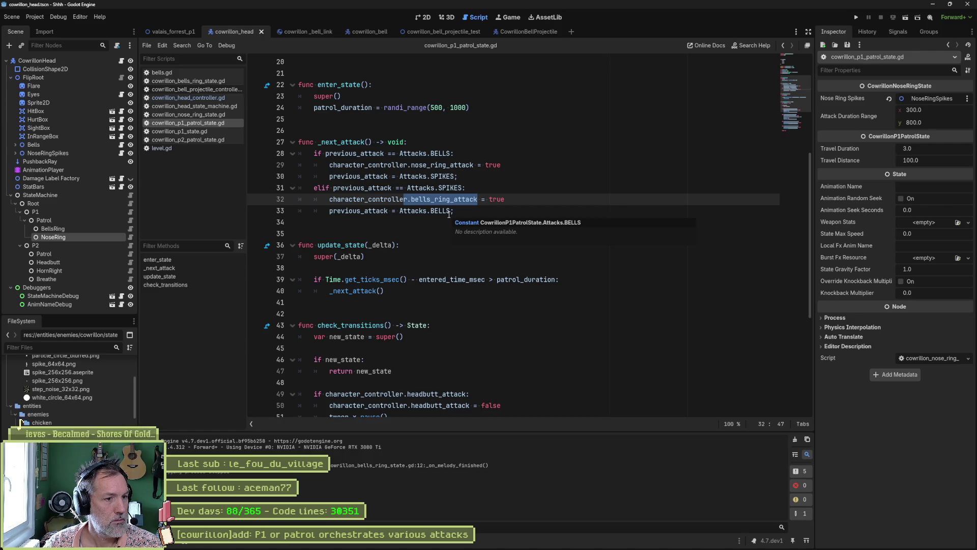
{"action": "scroll", "coordinate": [415, 244], "scroll_direction": "down", "scroll_amount": 6}
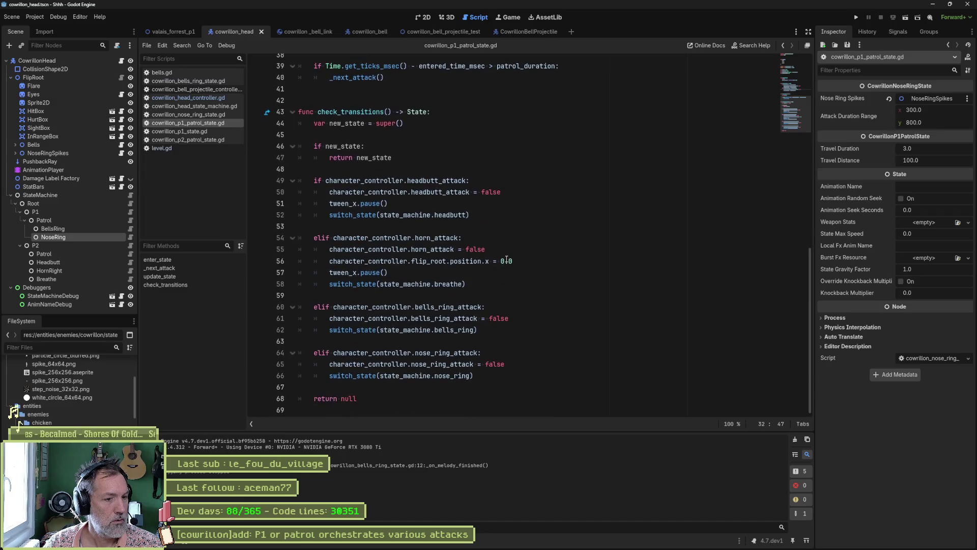
{"action": "scroll", "coordinate": [506, 258], "scroll_direction": "up", "scroll_amount": 5}
{"action": "scroll", "coordinate": [506, 257], "scroll_direction": "up", "scroll_amount": 3}
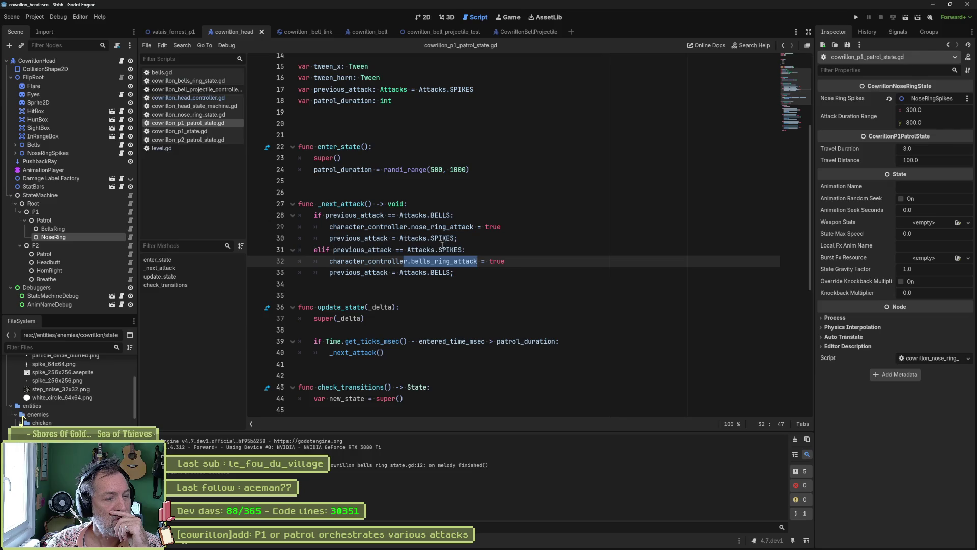
{"action": "double_click", "coordinate": [373, 353]}
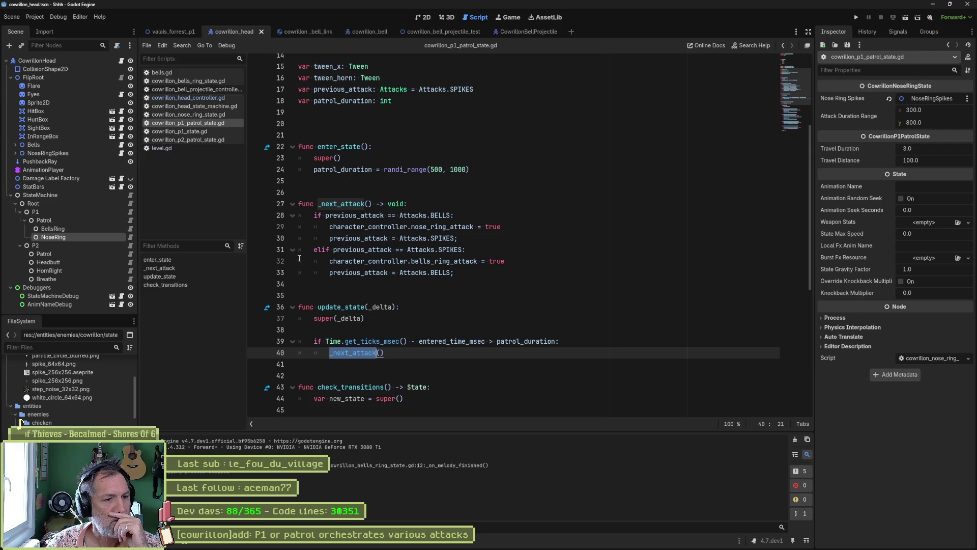
Prefix the line 39 patrol condition with a state_machine.current_state check.
{"action": "mouse_move", "coordinate": [528, 342]}
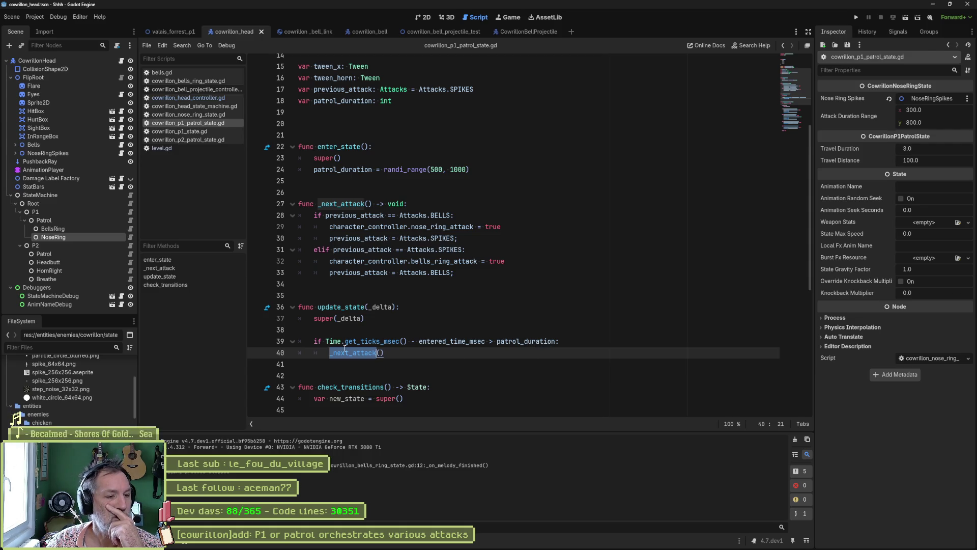
{"action": "scroll", "coordinate": [412, 335], "scroll_direction": "down", "scroll_amount": 1}
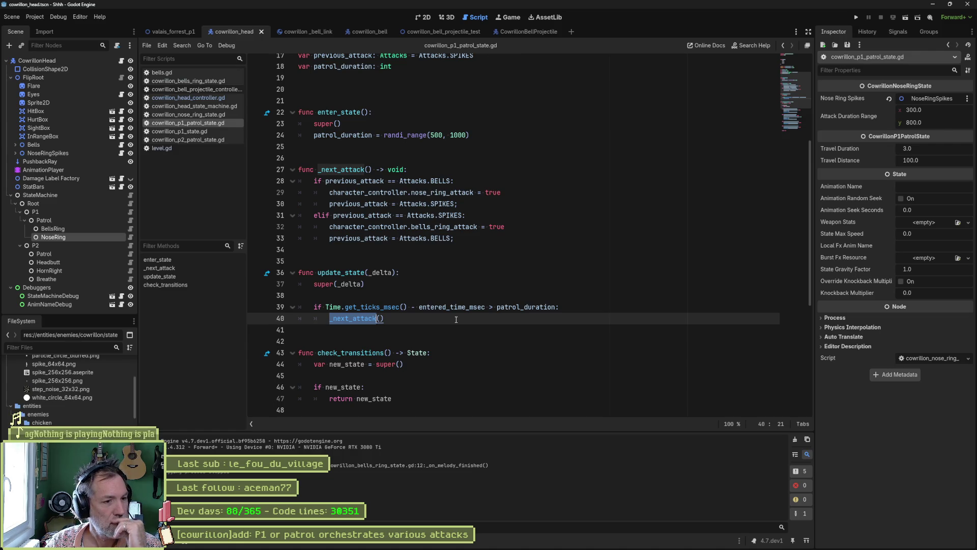
{"action": "scroll", "coordinate": [456, 319], "scroll_direction": "down", "scroll_amount": 5}
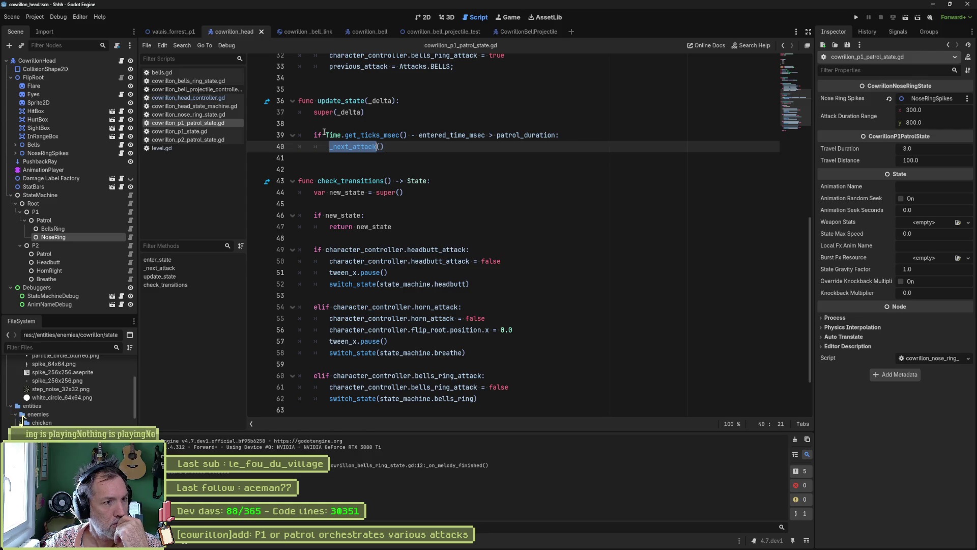
{"action": "mouse_move", "coordinate": [325, 135]}
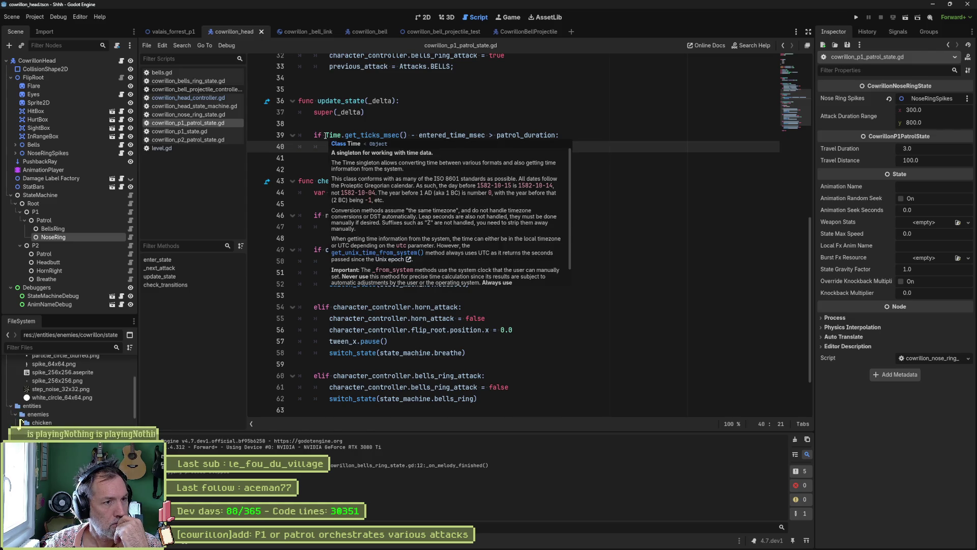
{"action": "left_click", "coordinate": [326, 136]}
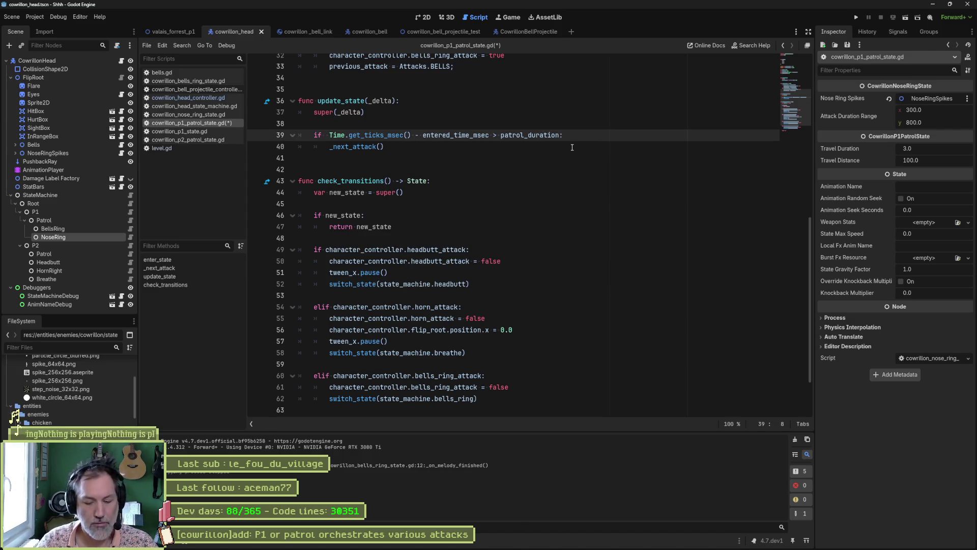
{"action": "type", "text": "cu"}
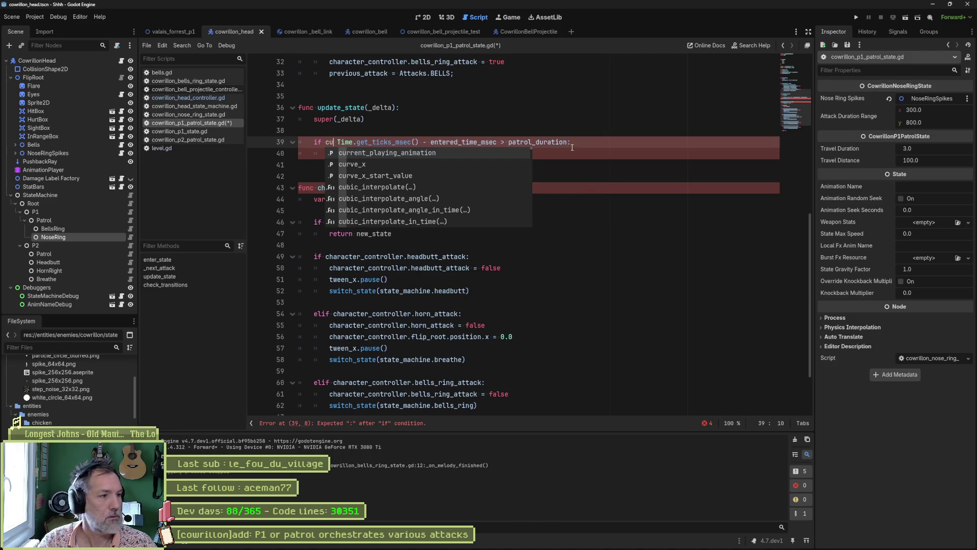
{"action": "key", "text": "BackSpace"}
{"action": "key", "text": "BackSpace"}
{"action": "type", "text": "state_machine."}
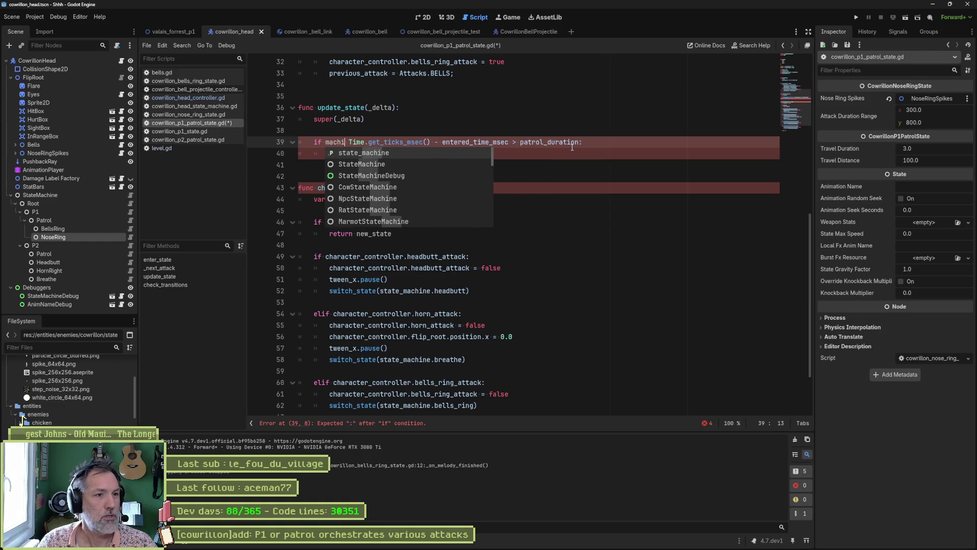
{"action": "type", "text": "current_state == "}
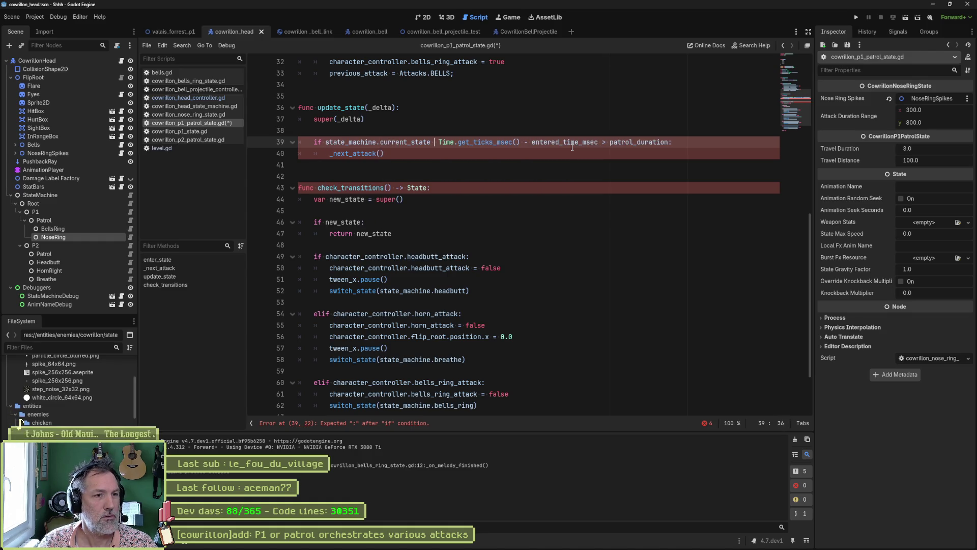
{"action": "type", "text": "state_machine."}
Test the guarded patrol in-game, stop it, and return to the P1 patrol state script.
{"action": "key", "text": "F5"}
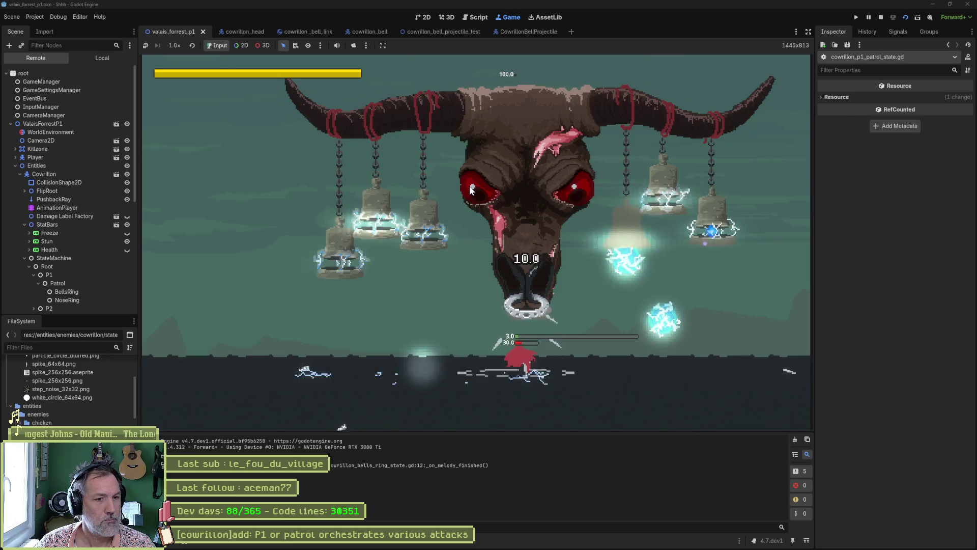
{"action": "key", "text": "F8"}
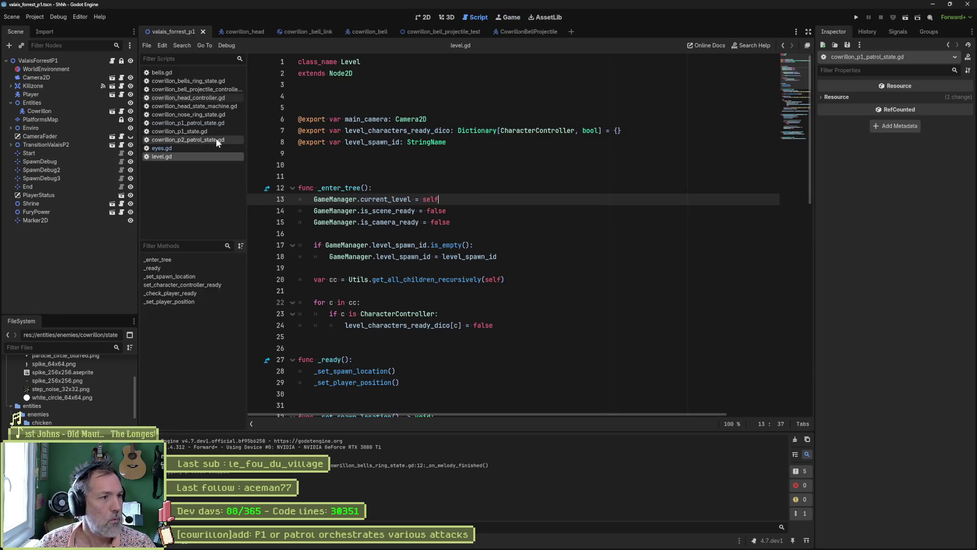
{"action": "left_click", "coordinate": [249, 30]}
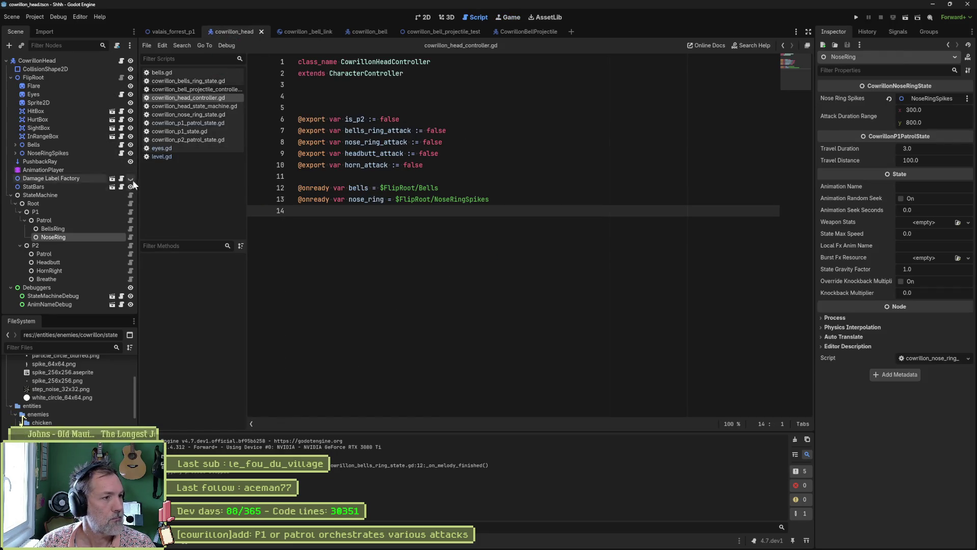
{"action": "left_click", "coordinate": [131, 220]}
{"action": "scroll", "coordinate": [402, 246], "scroll_direction": "up", "scroll_amount": 4}
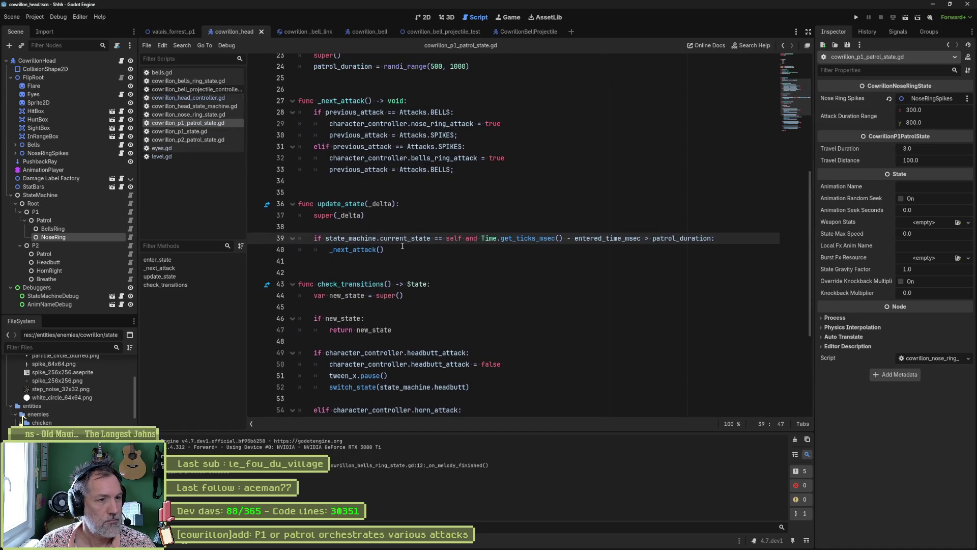
Add print_debug(self, " state_machine.current_state: ", state_machine.current_state) in update_state and run the game.
{"action": "mouse_move", "coordinate": [327, 239]}
{"action": "left_mouse_down"}
{"action": "mouse_move", "coordinate": [477, 238]}
{"action": "mouse_move", "coordinate": [462, 239]}
{"action": "left_mouse_up"}
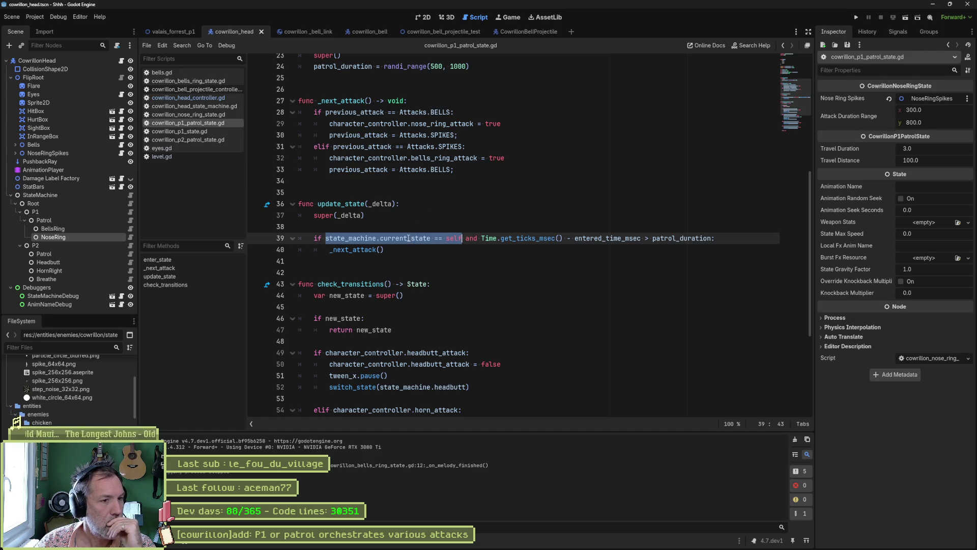
{"action": "left_click_drag", "start_coordinate": [326, 237], "coordinate": [434, 242]}
{"action": "key", "text": "ctrl+c"}
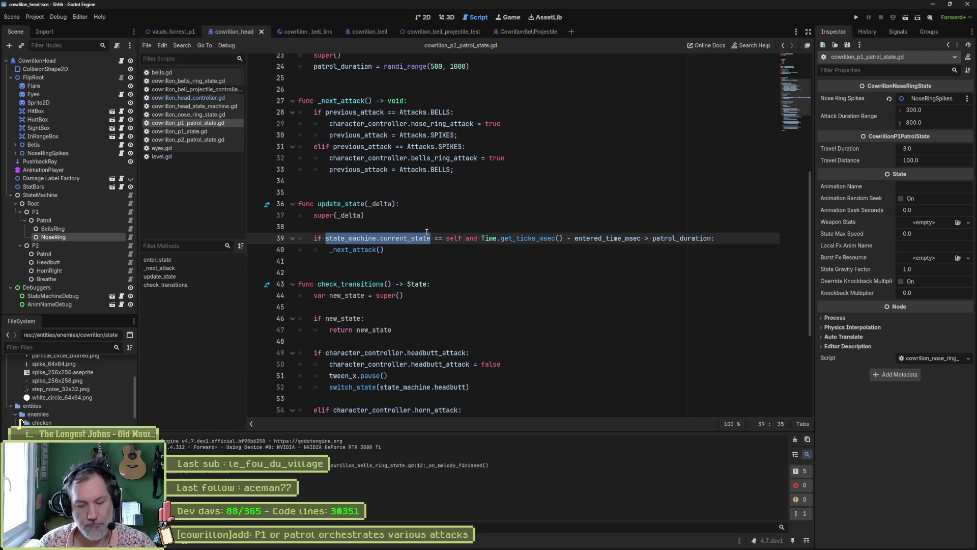
{"action": "left_click", "coordinate": [429, 226]}
{"action": "key", "text": "Tab"}
{"action": "type", "text": "print_"}
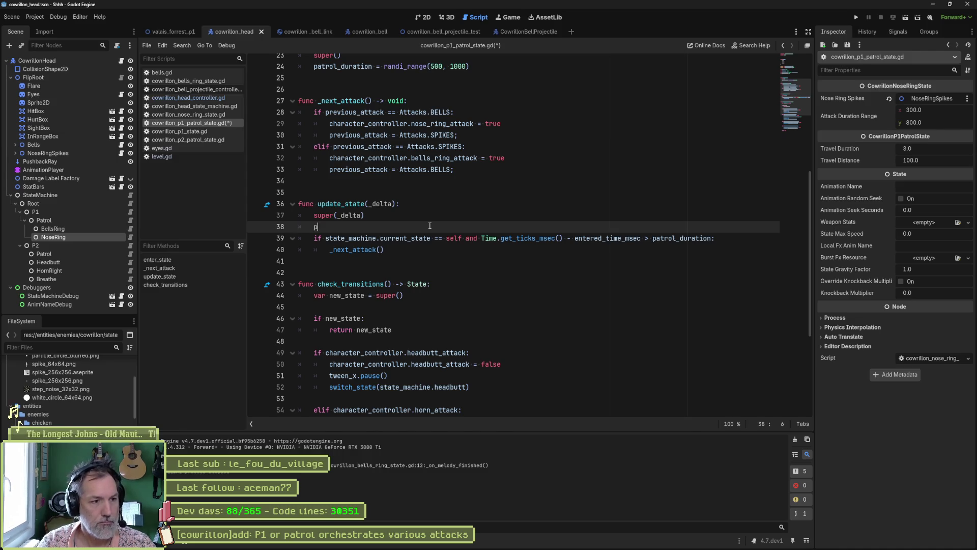
{"action": "type", "text": "debug()"}
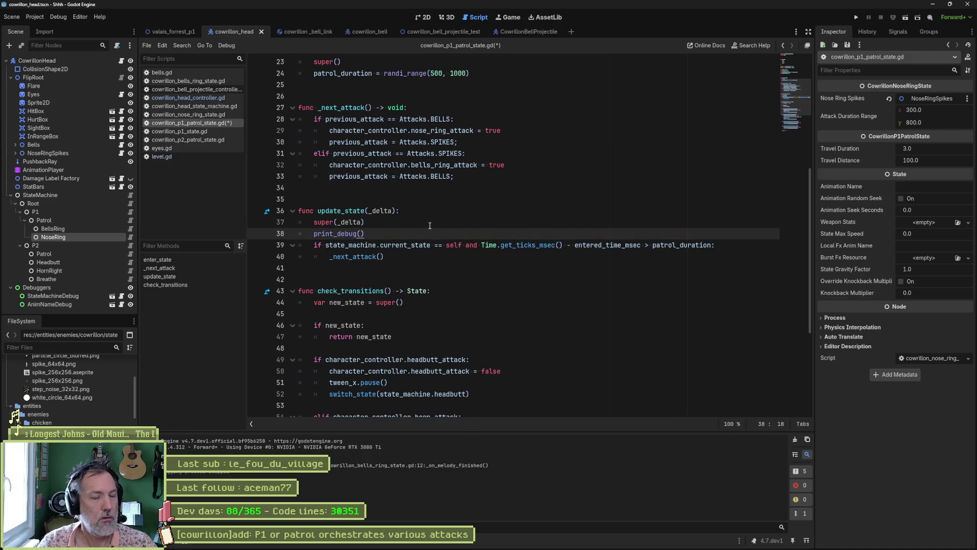
{"action": "type", "text": "self, \""}
{"action": "key", "text": "ctrl+v"}
{"action": "type", "text": ": \""}
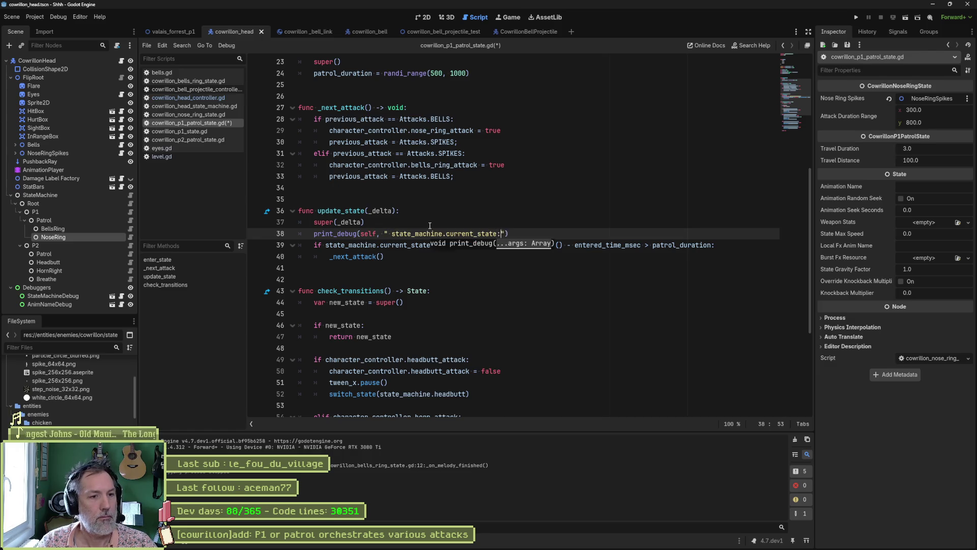
{"action": "type", "text": ","}
{"action": "key", "text": "ctrl+v"}
{"action": "key", "text": "F6"}
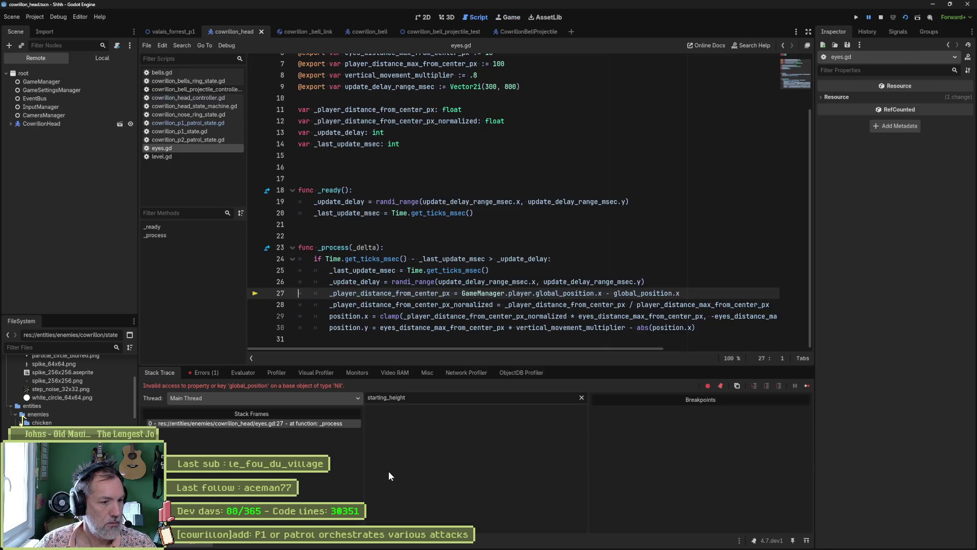
Stop the errored run, rerun valais_forrest_p1 to watch current-state prints, then return to cowrillon_head.
{"action": "key", "text": "F8"}
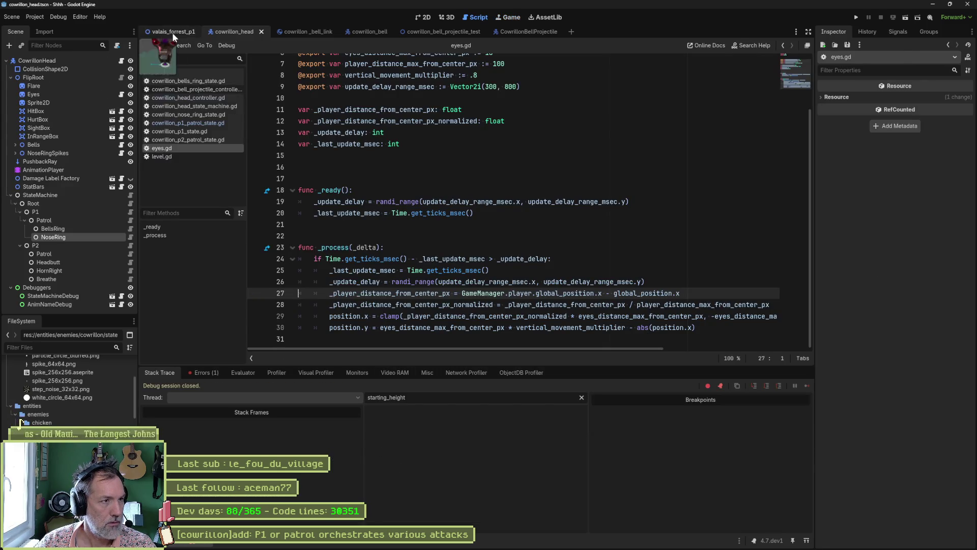
{"action": "left_click", "coordinate": [172, 32]}
{"action": "key", "text": "F6"}
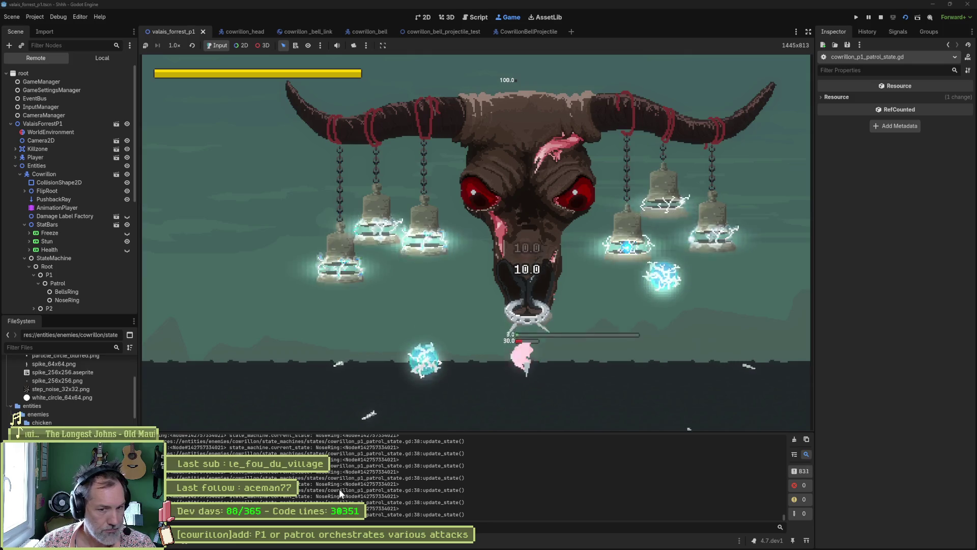
{"action": "key", "text": "F8"}
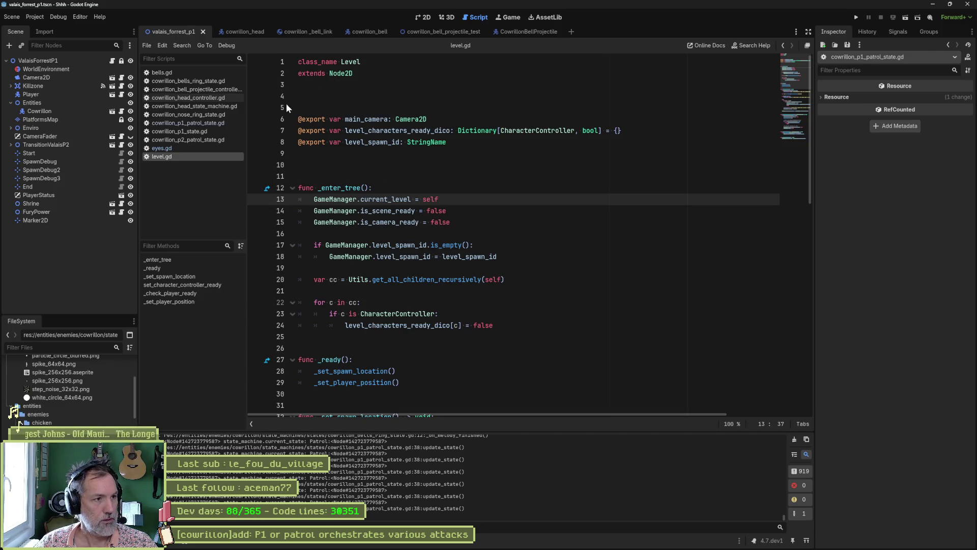
{"action": "left_click", "coordinate": [240, 32]}
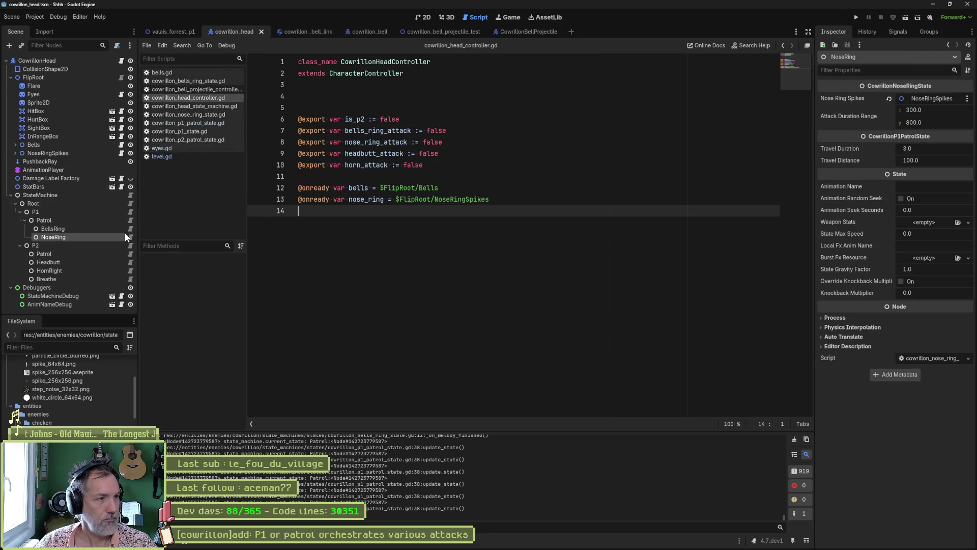
Add is_attacking = false to enter_state, removing the extra var is_attacking declaration.
{"action": "left_click", "coordinate": [130, 220]}
{"action": "scroll", "coordinate": [456, 204], "scroll_direction": "up", "scroll_amount": 5}
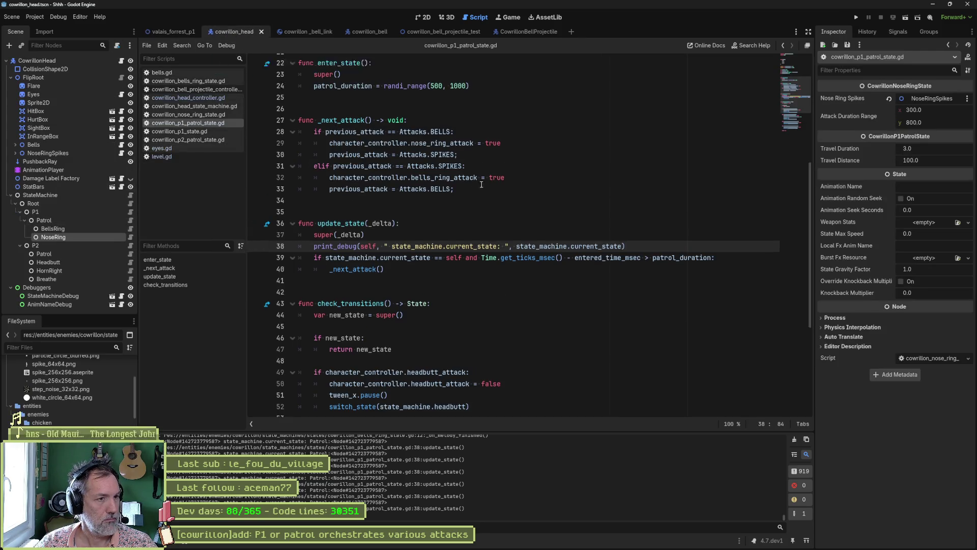
{"action": "left_click", "coordinate": [455, 171]}
{"action": "key", "text": "Return"}
{"action": "type", "text": "var "}
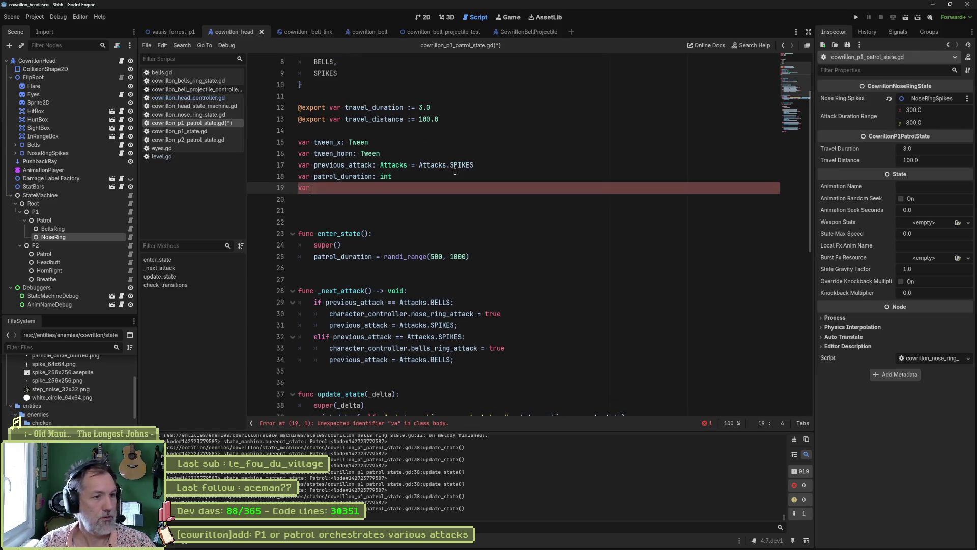
{"action": "type", "text": "is_attac"}
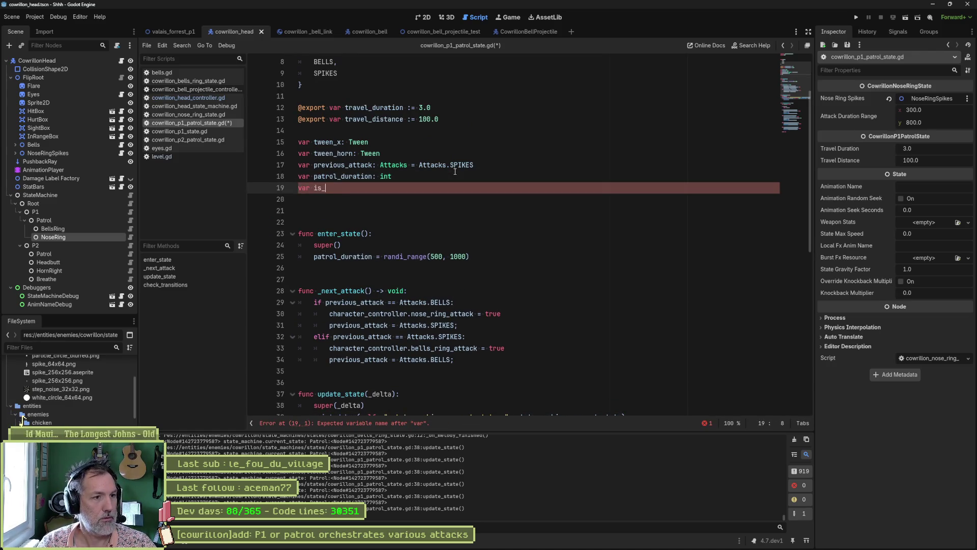
{"action": "type", "text": "king := "}
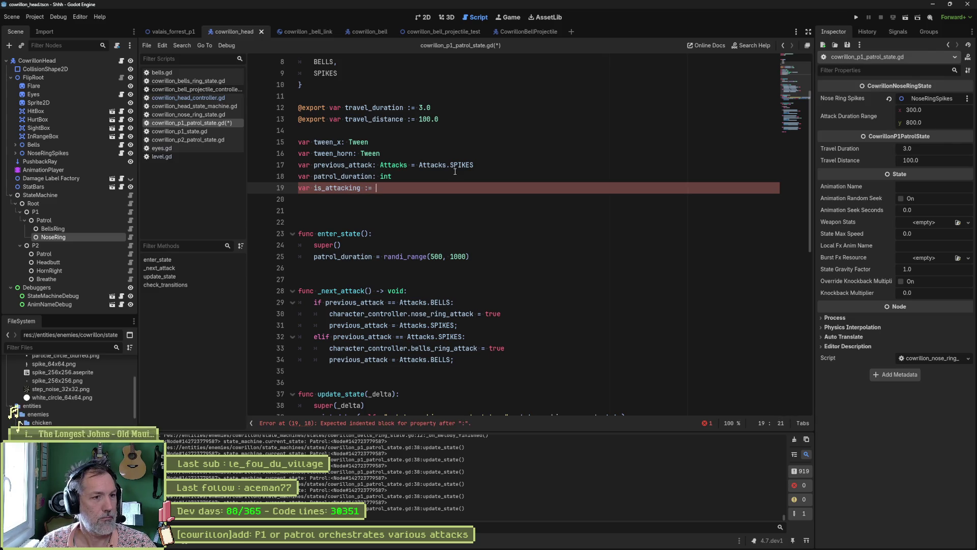
{"action": "type", "text": "false"}
{"action": "double_click", "coordinate": [354, 187]}
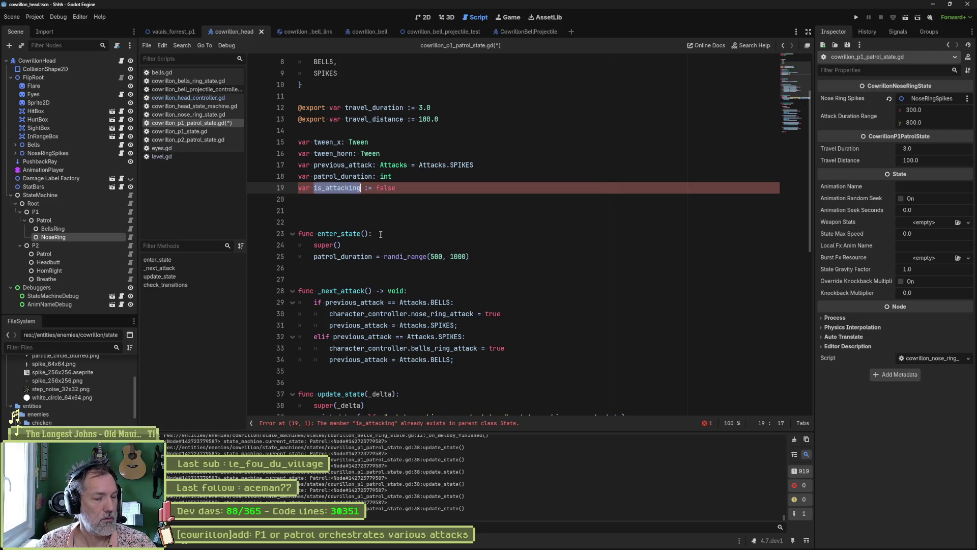
{"action": "left_click", "coordinate": [494, 255]}
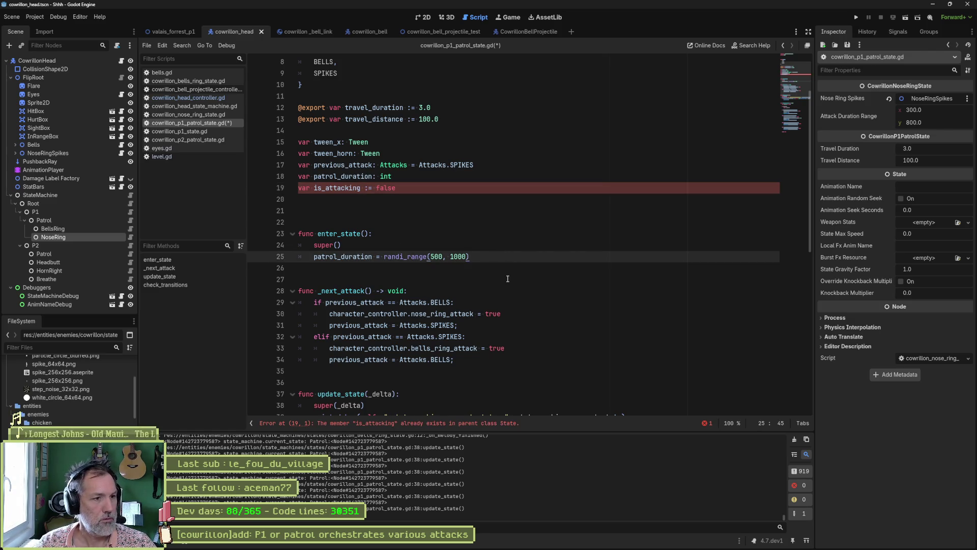
{"action": "key", "text": "Return"}
{"action": "type", "text": "is_attacking = false"}
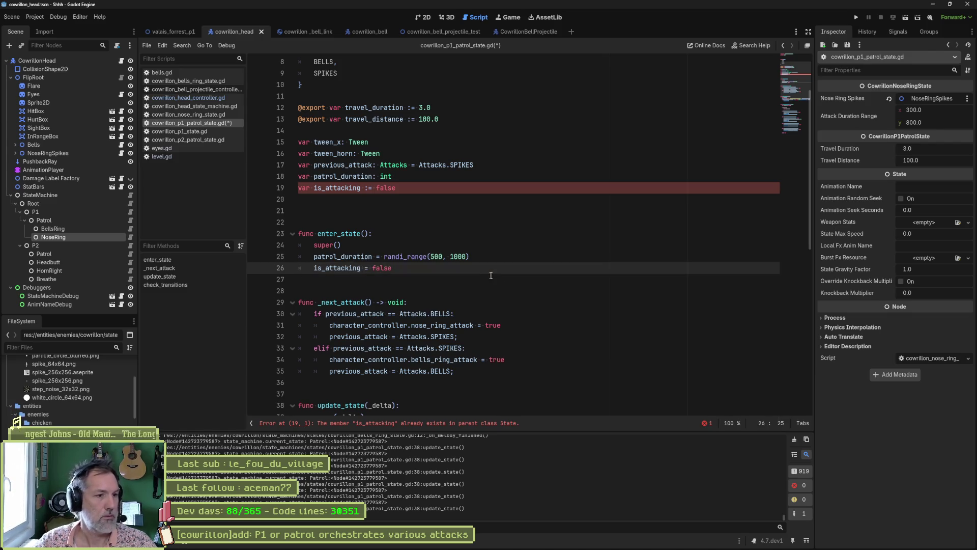
{"action": "left_click", "coordinate": [500, 261], "text": "shift"}
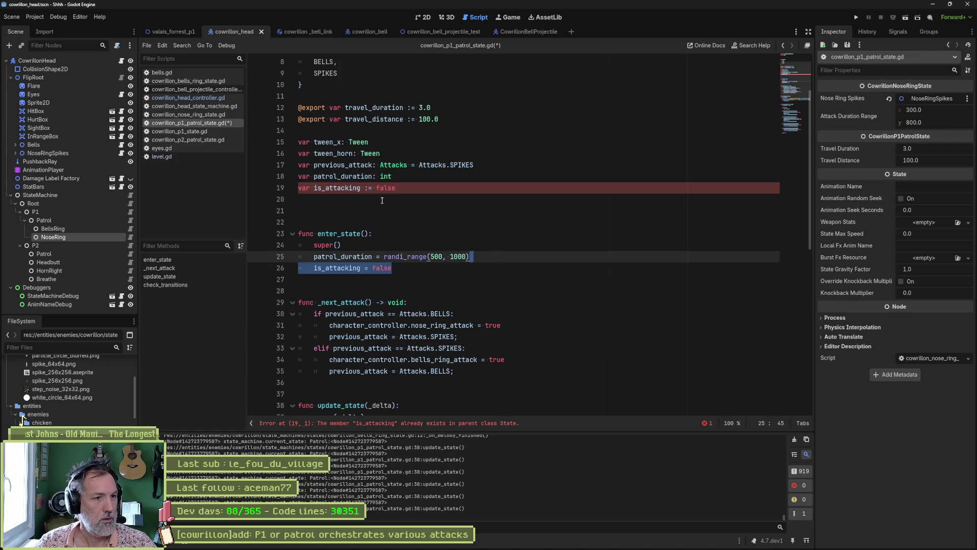
{"action": "left_click", "coordinate": [345, 189]}
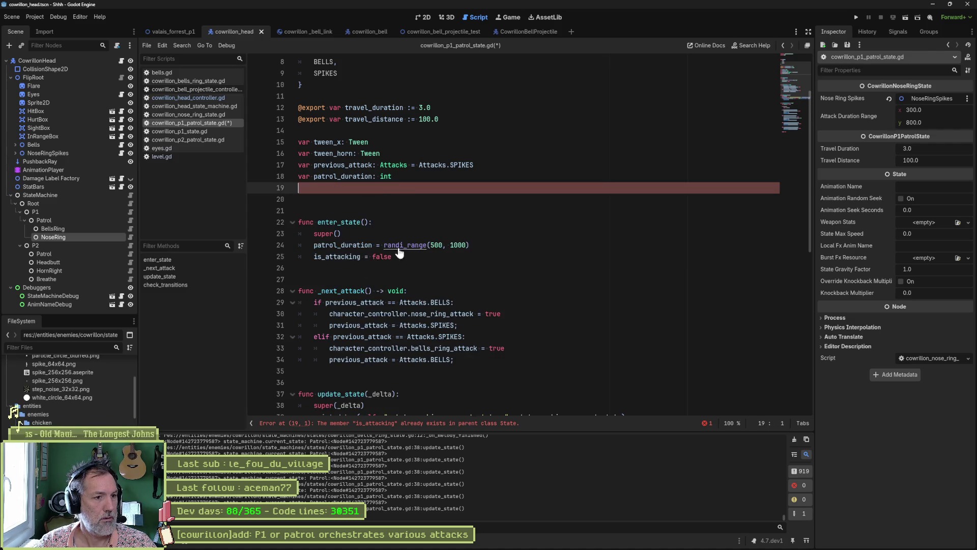
{"action": "key", "text": "ctrl+z"}
{"action": "key", "text": "ctrl+z"}
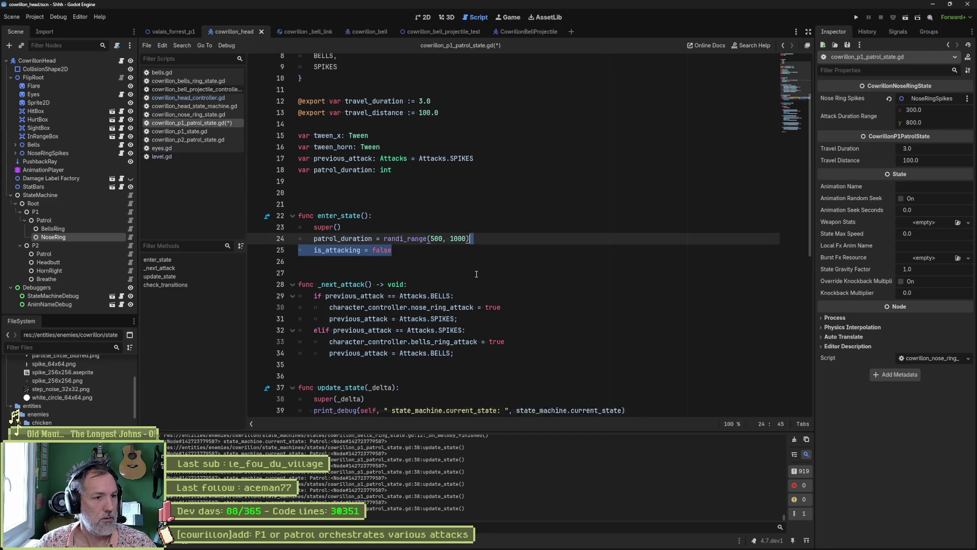
Set is_attacking = true in both the BELLS and SPIKES branches of _next_attack.
{"action": "scroll", "coordinate": [477, 274], "scroll_direction": "down", "scroll_amount": 1}
{"action": "left_click", "coordinate": [487, 289]}
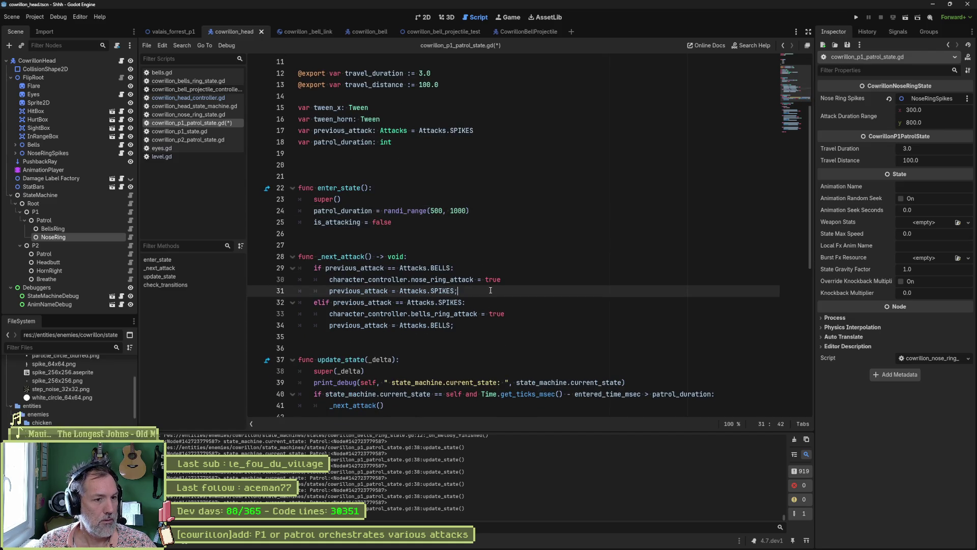
{"action": "type", "text": "is_attacking = false"}
{"action": "key", "text": "Home"}
{"action": "key", "text": "Tab"}
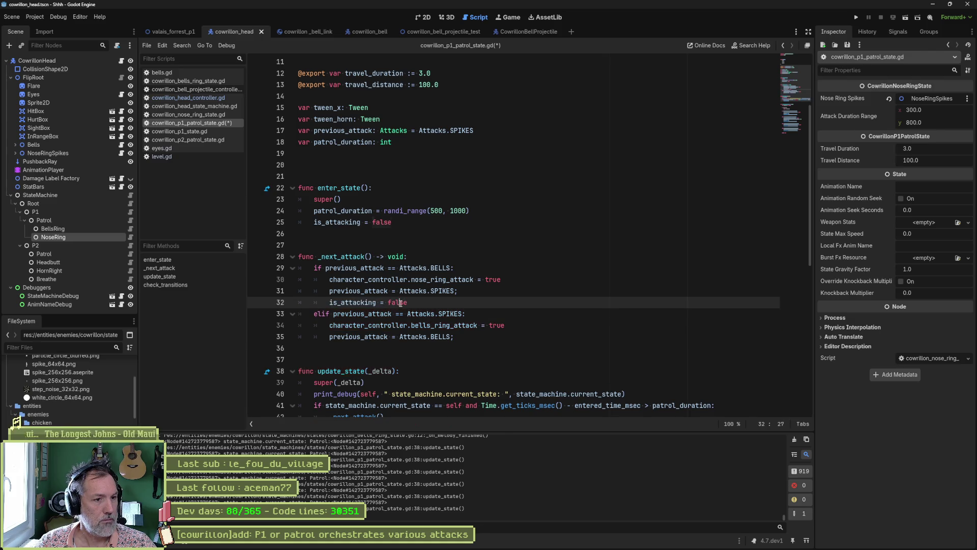
{"action": "double_click", "coordinate": [397, 303]}
{"action": "type", "text": "true"}
{"action": "key", "text": "ctrl+c"}
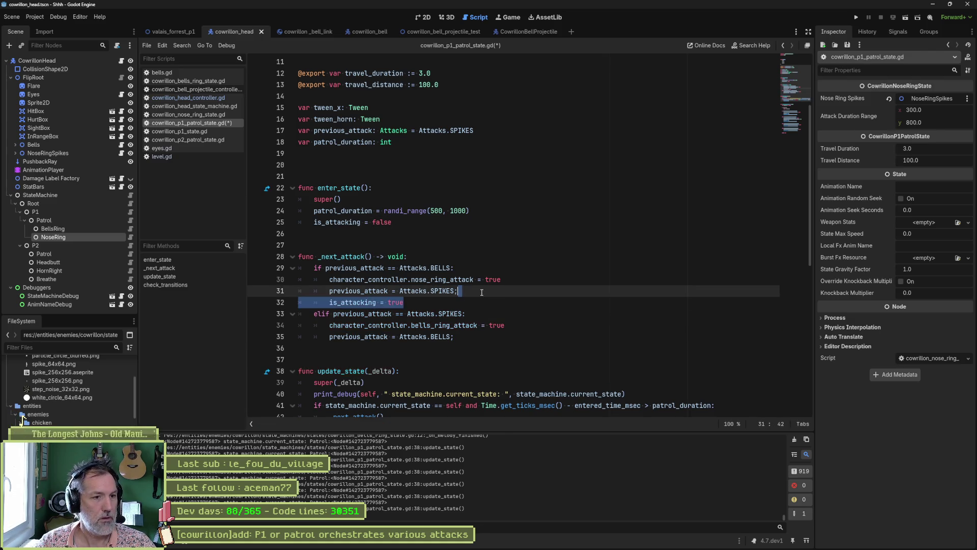
{"action": "key", "text": "Down"}
{"action": "key", "text": "Down"}
{"action": "key", "text": "Down"}
{"action": "key", "text": "End"}
{"action": "key", "text": "Return"}
{"action": "key", "text": "ctrl+v"}
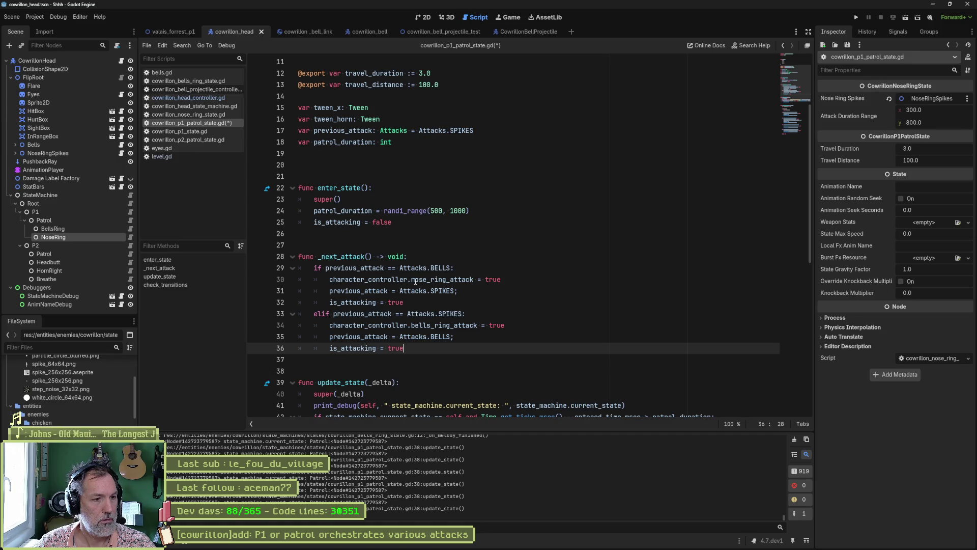
Change the update_state attack condition to 'not is_attacking', save, and run the scene.
{"action": "scroll", "coordinate": [424, 288], "scroll_direction": "down", "scroll_amount": 3}
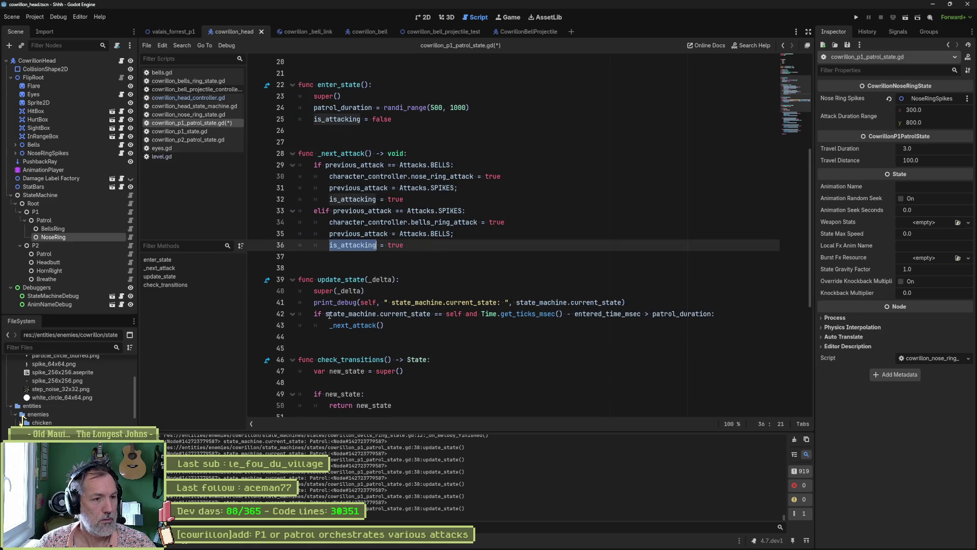
{"action": "left_click_drag", "start_coordinate": [326, 314], "coordinate": [460, 314]}
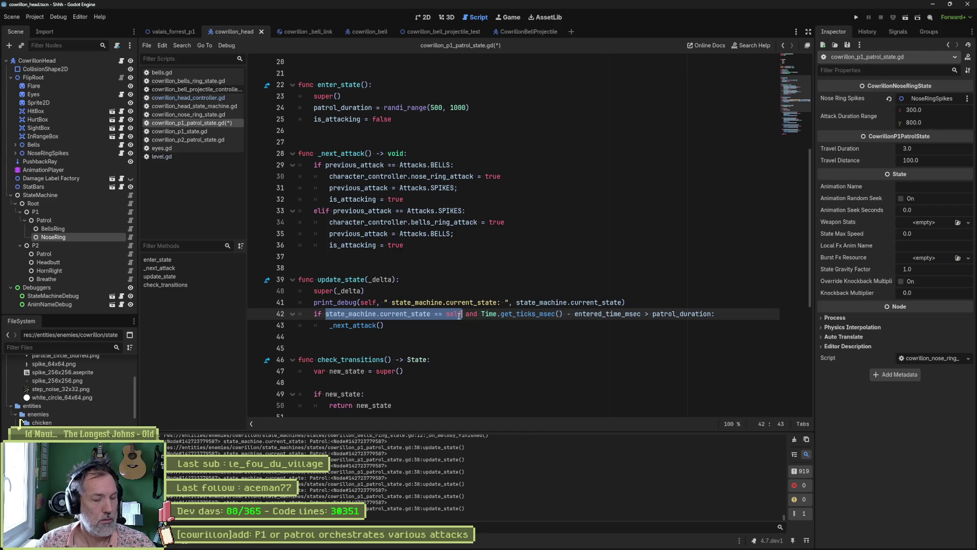
{"action": "type", "text": "not is_attacking"}
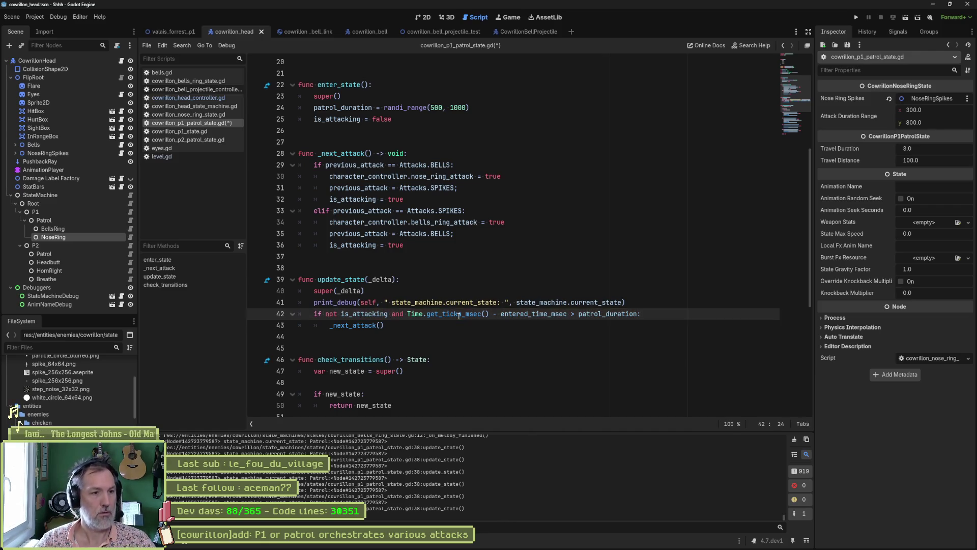
{"action": "key", "text": "ctrl+s"}
{"action": "key", "text": "F6"}
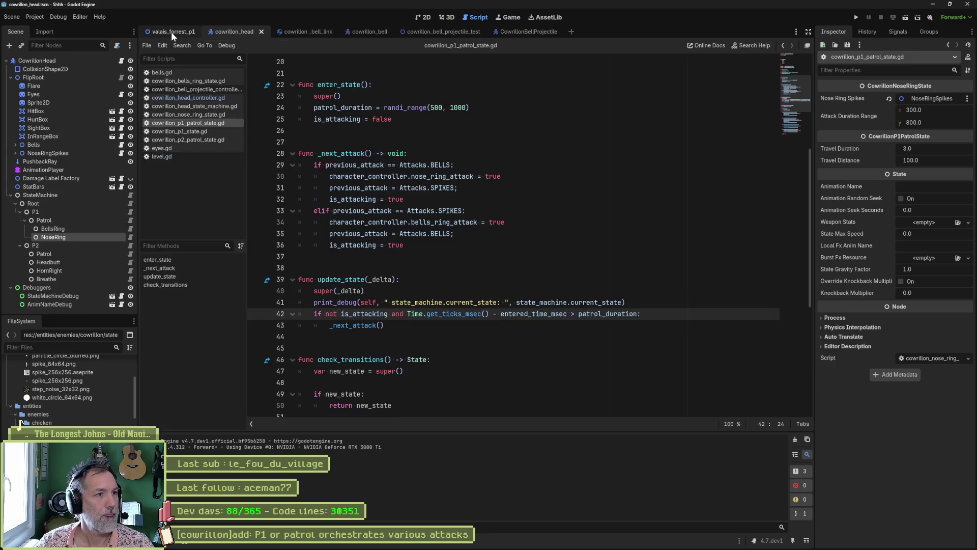
Run valais_forrest_p1 to test the boss, stop it, and return to cowrillon_head.
{"action": "left_click", "coordinate": [171, 31]}
{"action": "key", "text": "F6"}
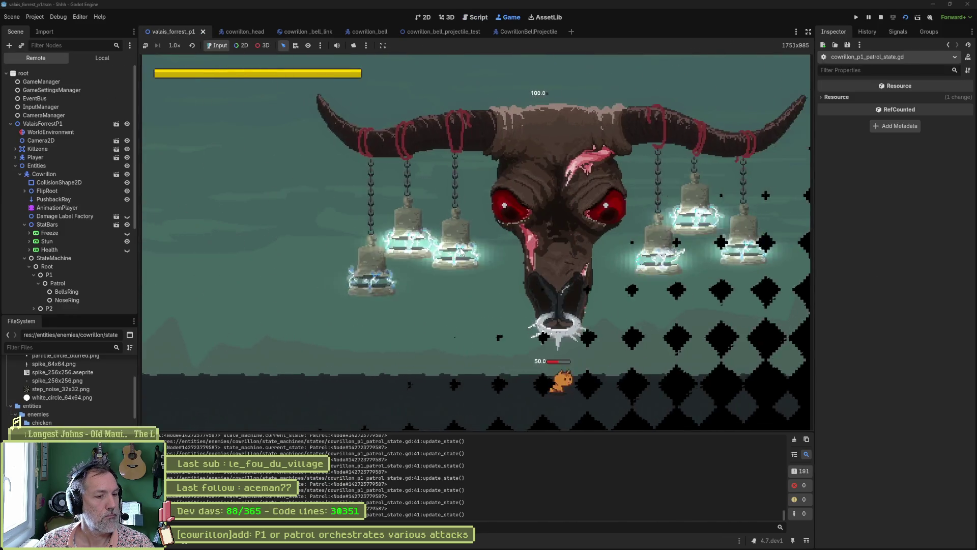
{"action": "key", "text": "F8"}
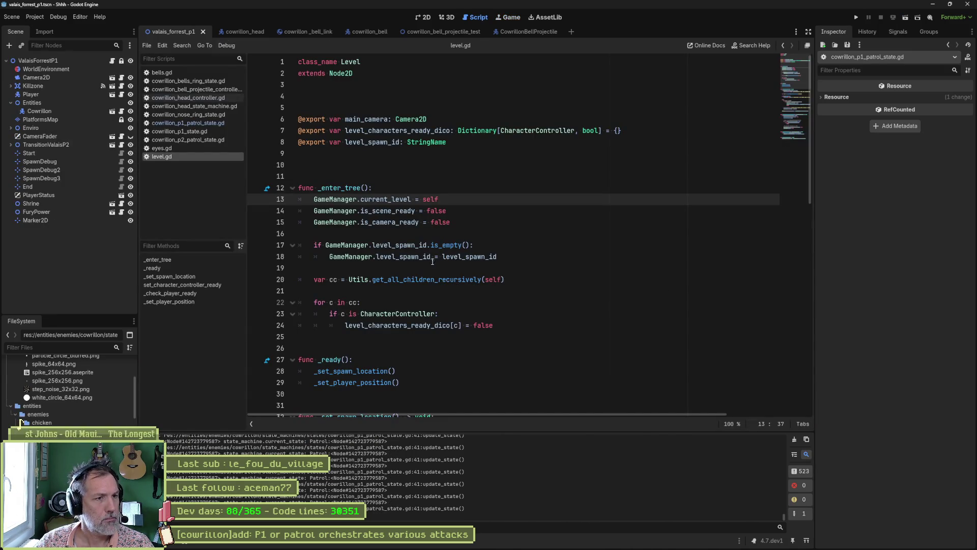
{"action": "left_click", "coordinate": [237, 31]}
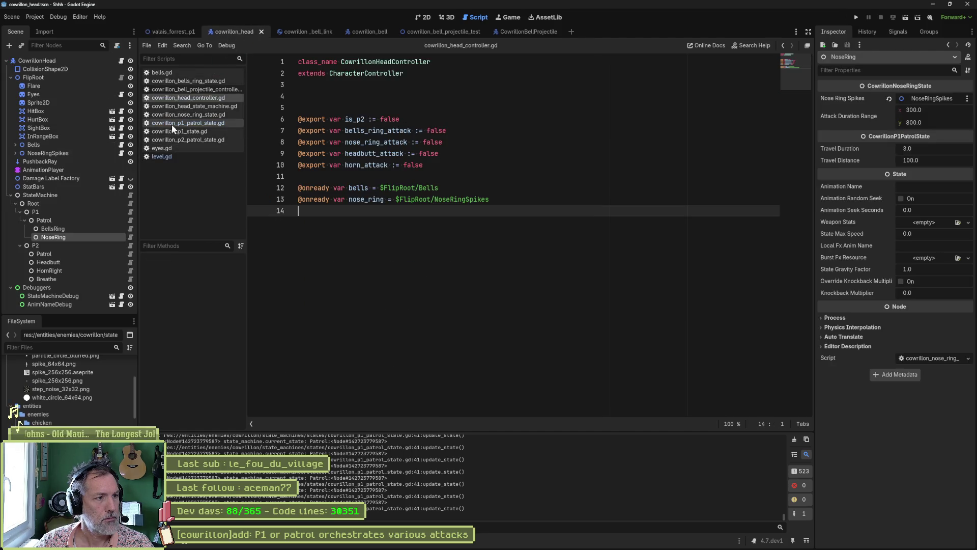
Move is_attacking = true after the if/elif block, drop the BELLS-branch copy, and save.
{"action": "left_click", "coordinate": [130, 220]}
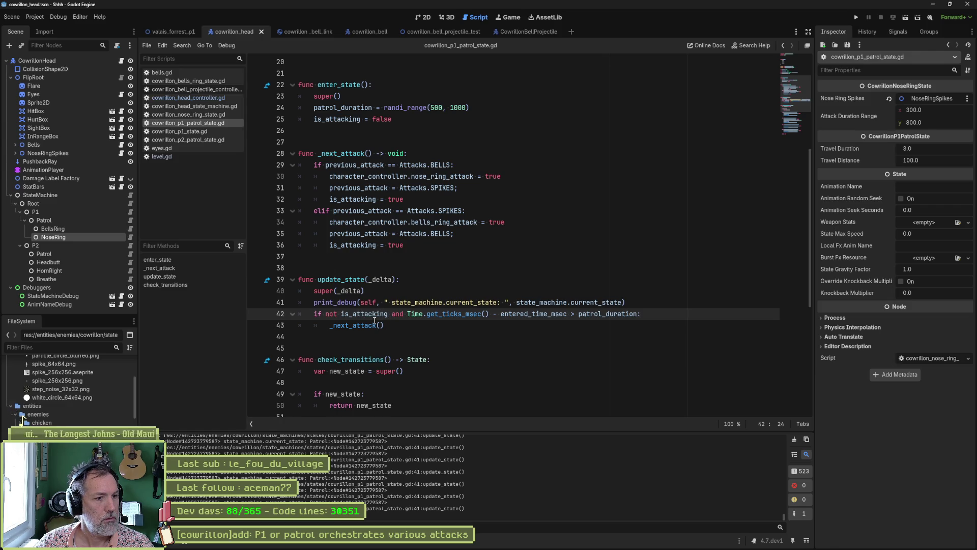
{"action": "double_click", "coordinate": [357, 325]}
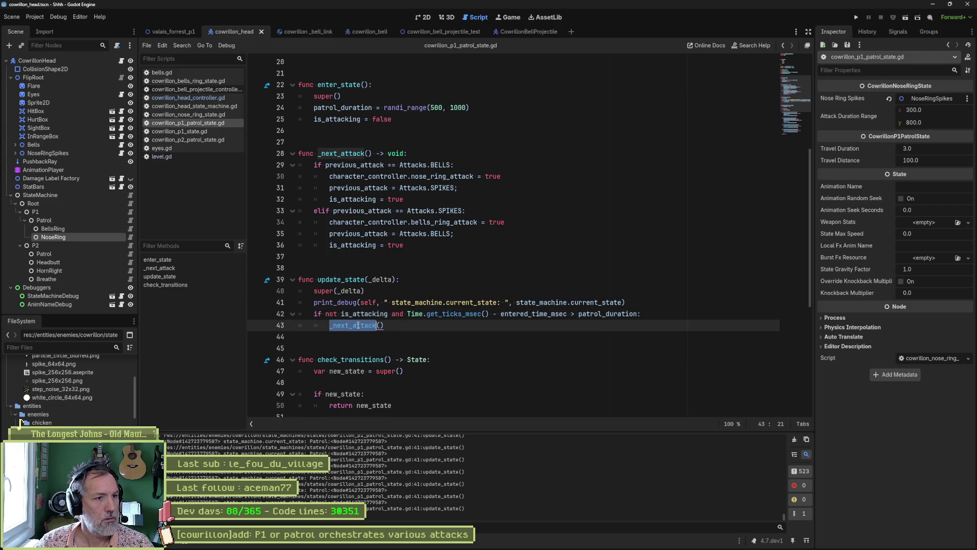
{"action": "left_click", "coordinate": [443, 245]}
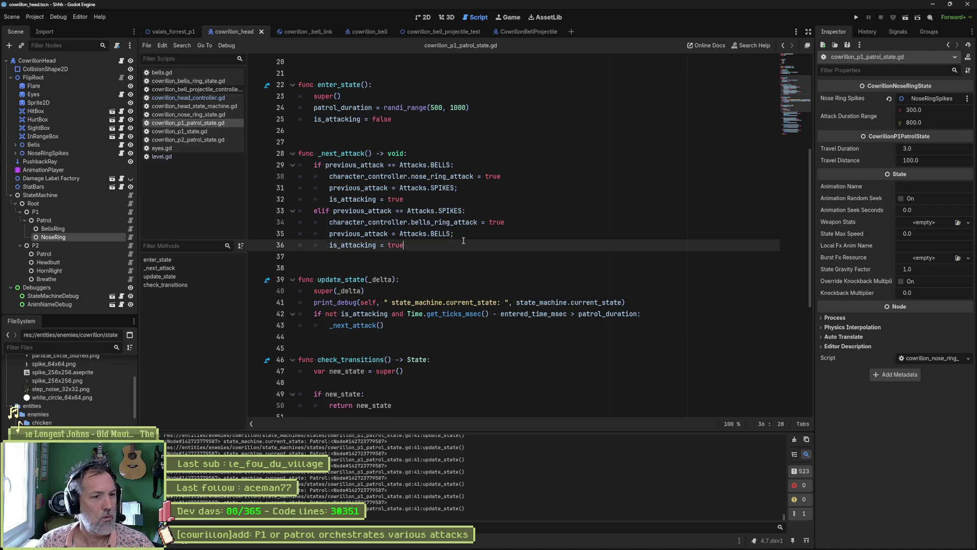
{"action": "key", "text": "shift+Tab"}
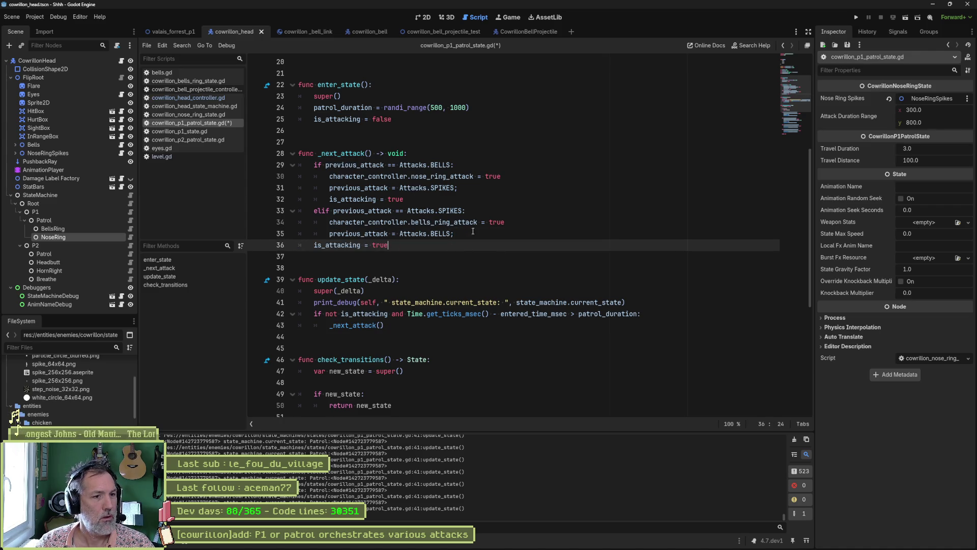
{"action": "left_click", "coordinate": [473, 231]}
{"action": "key", "text": "Return"}
{"action": "key", "text": "Up"}
{"action": "key", "text": "Up"}
{"action": "key", "text": "Up"}
{"action": "key", "text": "ctrl+shift+k"}
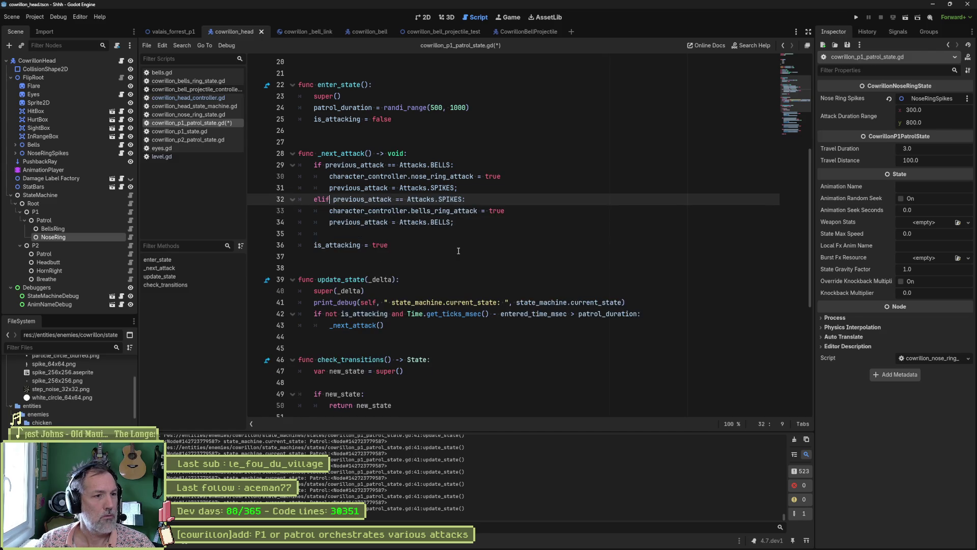
{"action": "key", "text": "Home"}
{"action": "key", "text": "Return"}
{"action": "key", "text": "ctrl+s"}
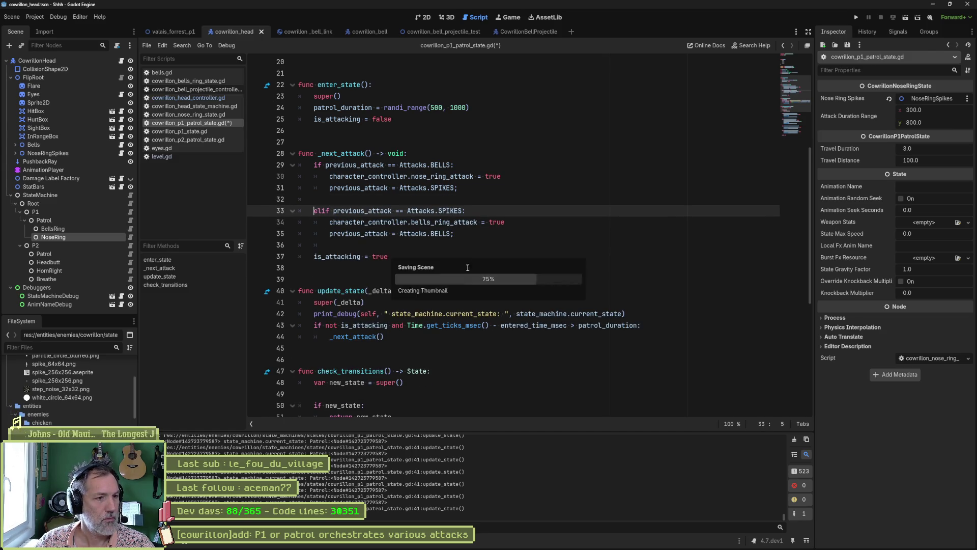
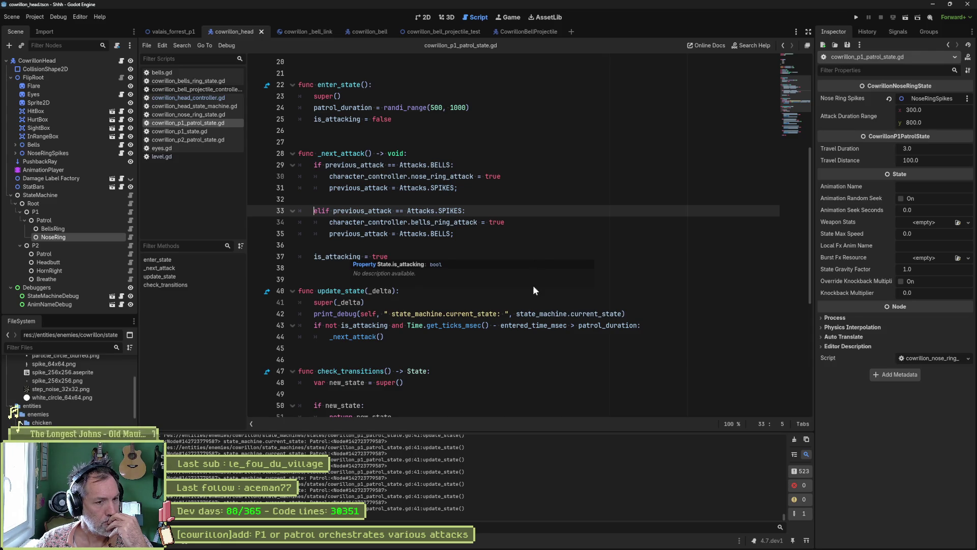
Move print_debug beneath the 'if not is_attacking' check, indent it, and run the game.
{"action": "double_click", "coordinate": [535, 325]}
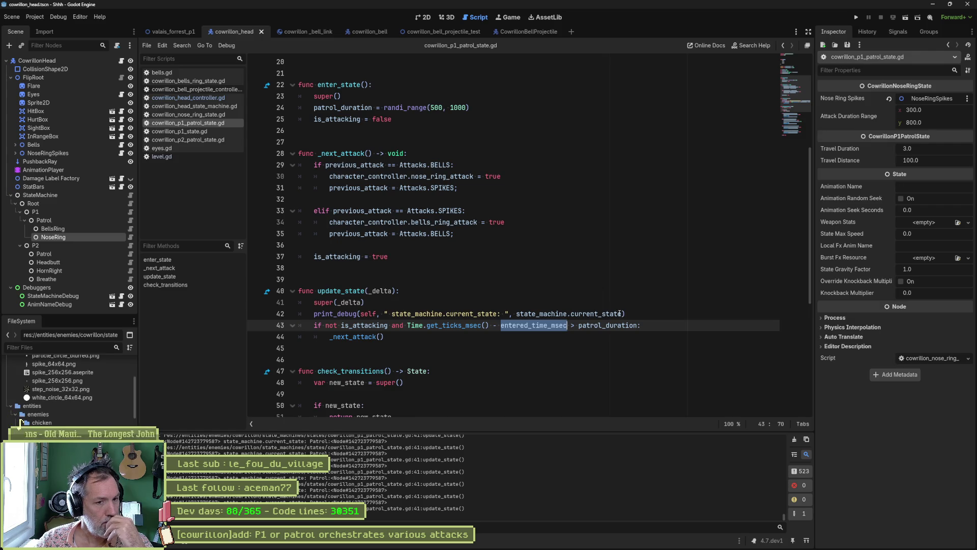
{"action": "left_click", "coordinate": [636, 315]}
{"action": "key", "text": "alt+Down"}
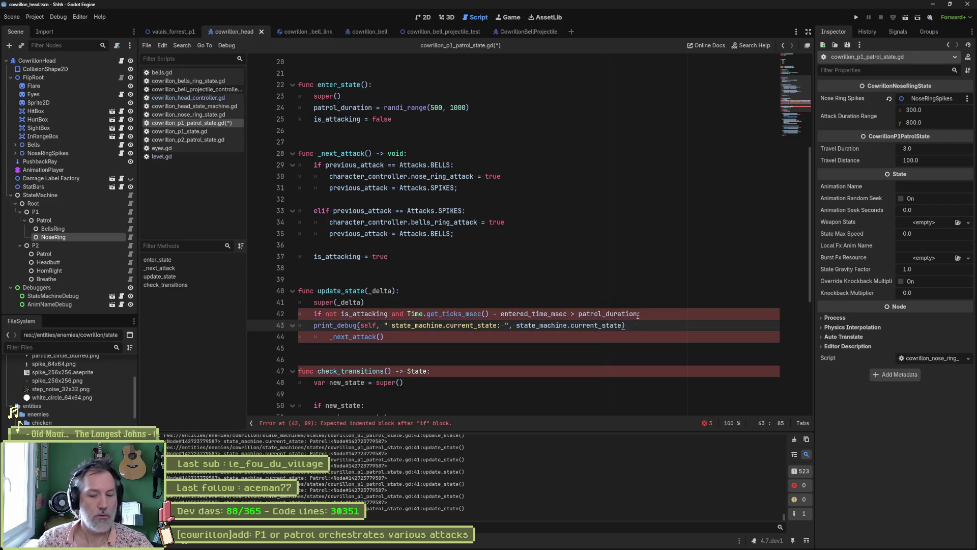
{"action": "key", "text": "Tab"}
{"action": "key", "text": "F5"}
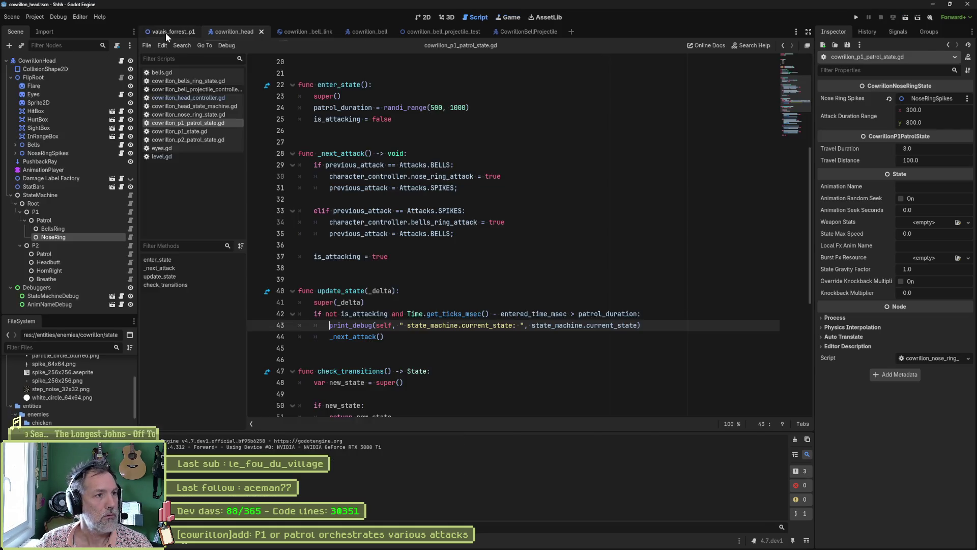
Run and stop the game from valais_forrest_p1, then go back to the cowrillon_head scene.
{"action": "left_click", "coordinate": [166, 33]}
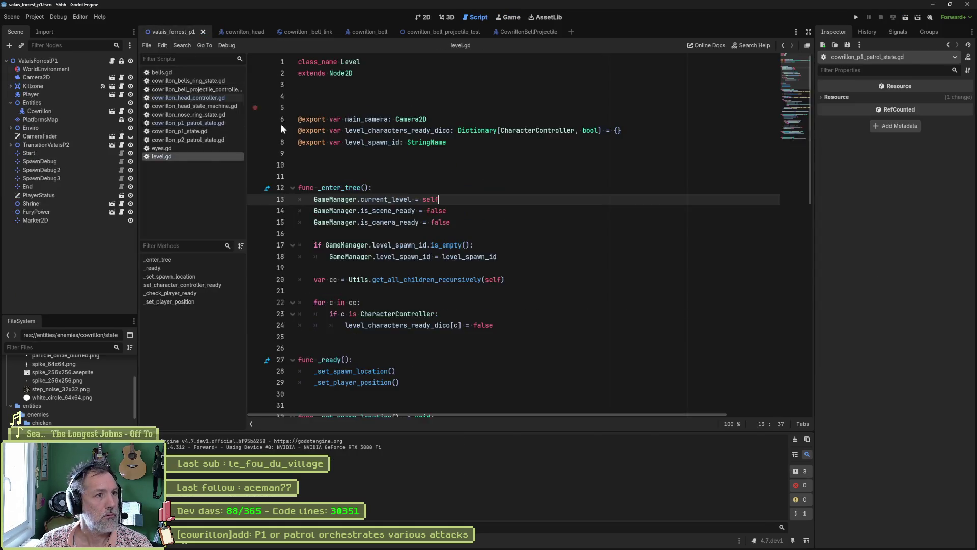
{"action": "key", "text": "F5"}
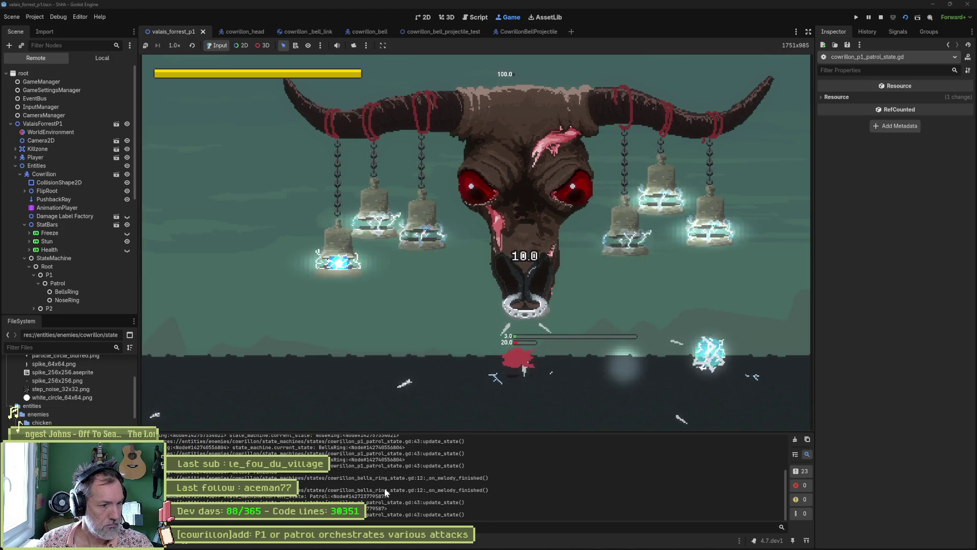
{"action": "key", "text": "F8"}
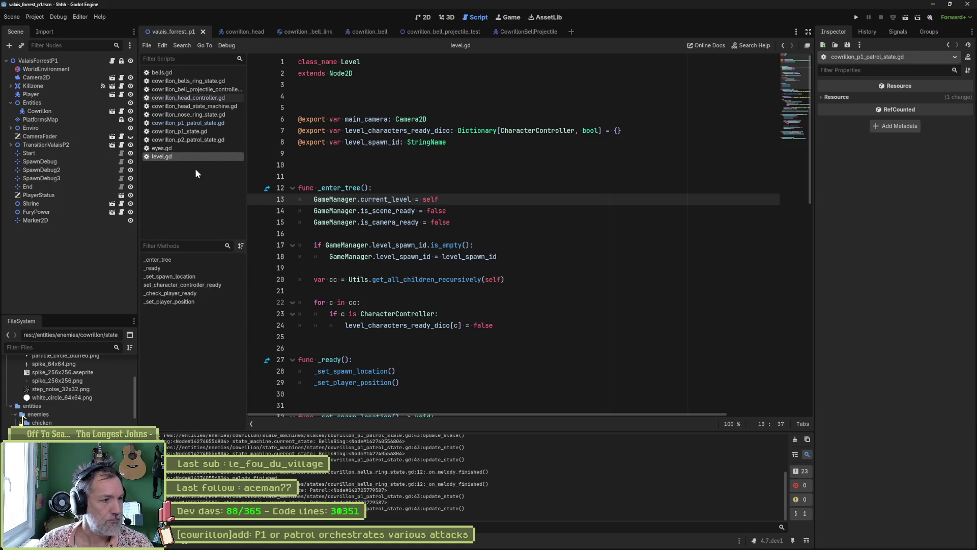
{"action": "left_click", "coordinate": [240, 32]}
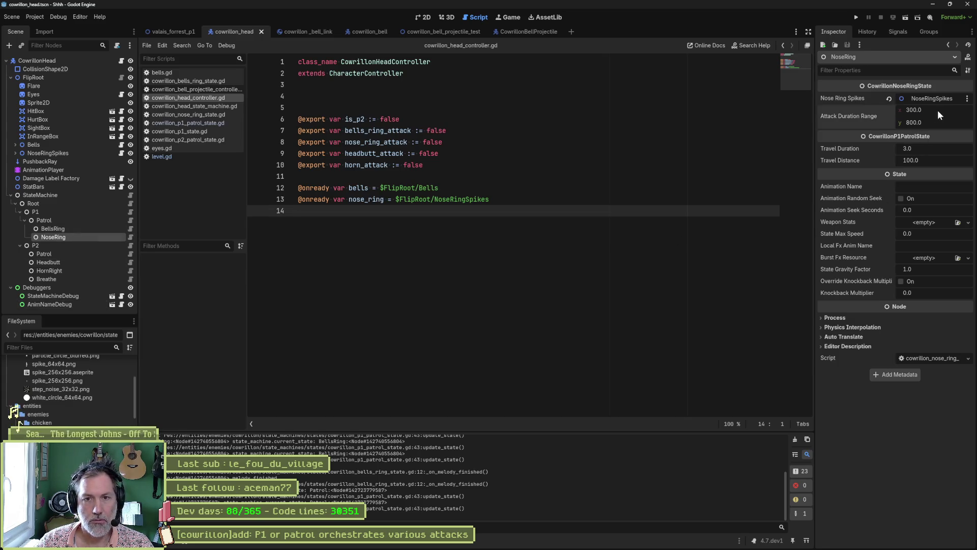
Set NoseRing's Attack Duration Range to 1000 and 2000 in the Inspector and save the scene.
{"action": "type", "text": "1000"}
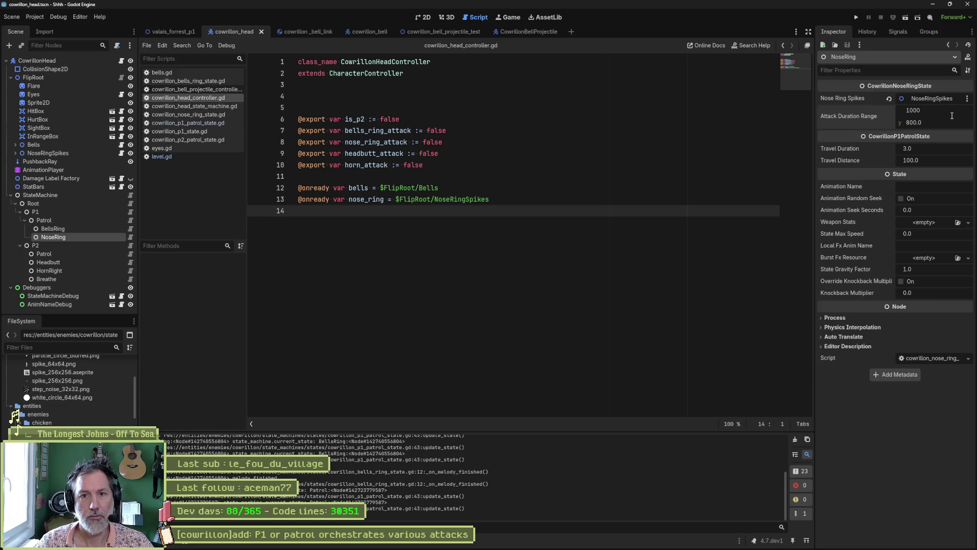
{"action": "key", "text": "Tab"}
{"action": "type", "text": "2000"}
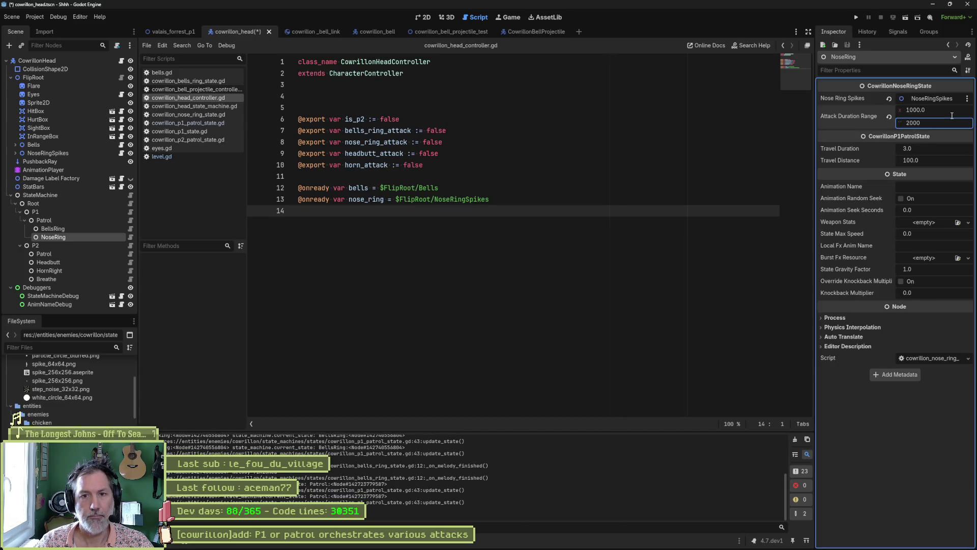
{"action": "key", "text": "Return"}
{"action": "key", "text": "ctrl+s"}
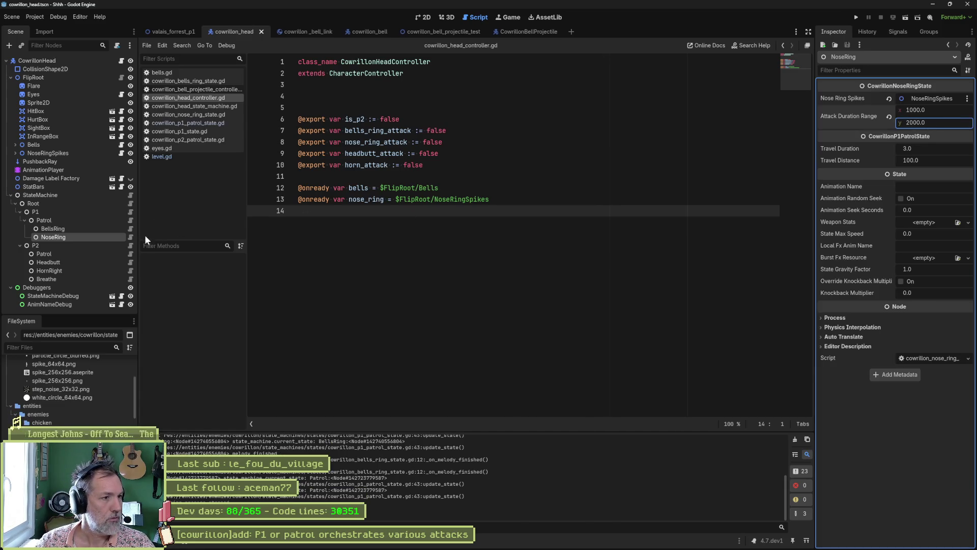
Change the script default range to Vector2(1000.0, 2000.0), save, and run the game.
{"action": "left_click", "coordinate": [130, 237]}
{"action": "double_click", "coordinate": [508, 130]}
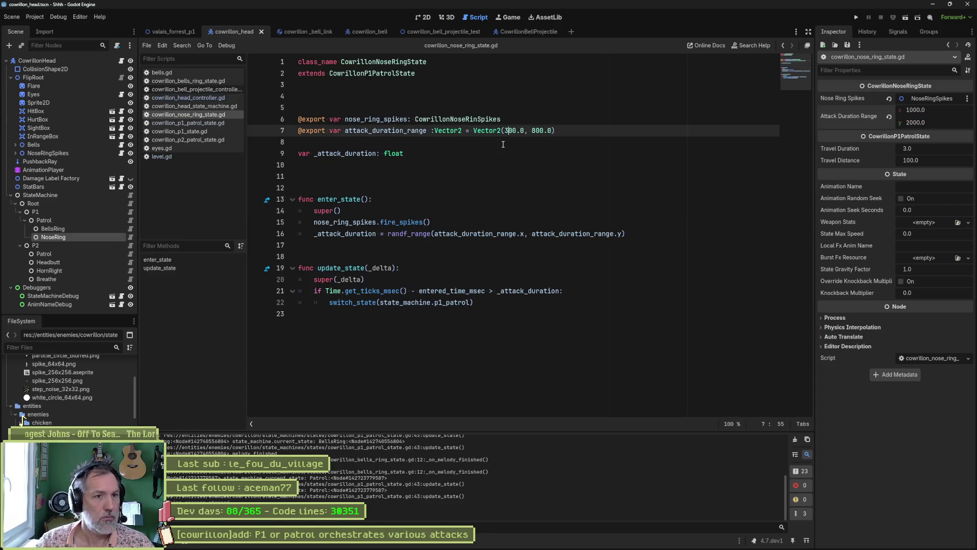
{"action": "type", "text": "2000"}
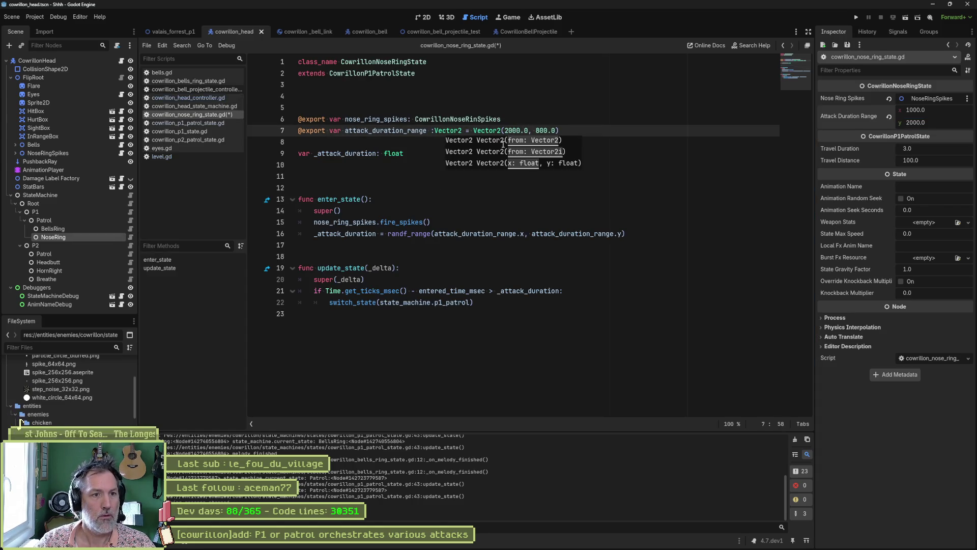
{"action": "key", "text": "BackSpace"}
{"action": "key", "text": "BackSpace"}
{"action": "key", "text": "BackSpace"}
{"action": "type", "text": "1000"}
{"action": "key", "text": "Right"}
{"action": "key", "text": "Right"}
{"action": "key", "text": "Right"}
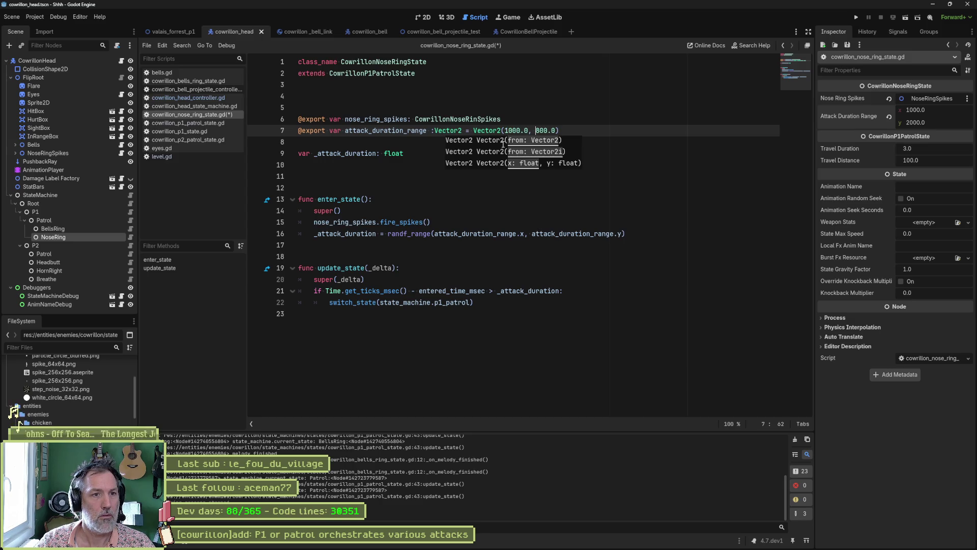
{"action": "key", "text": "Right"}
{"action": "key", "text": "Delete"}
{"action": "type", "text": "20"}
{"action": "key", "text": "ctrl+s"}
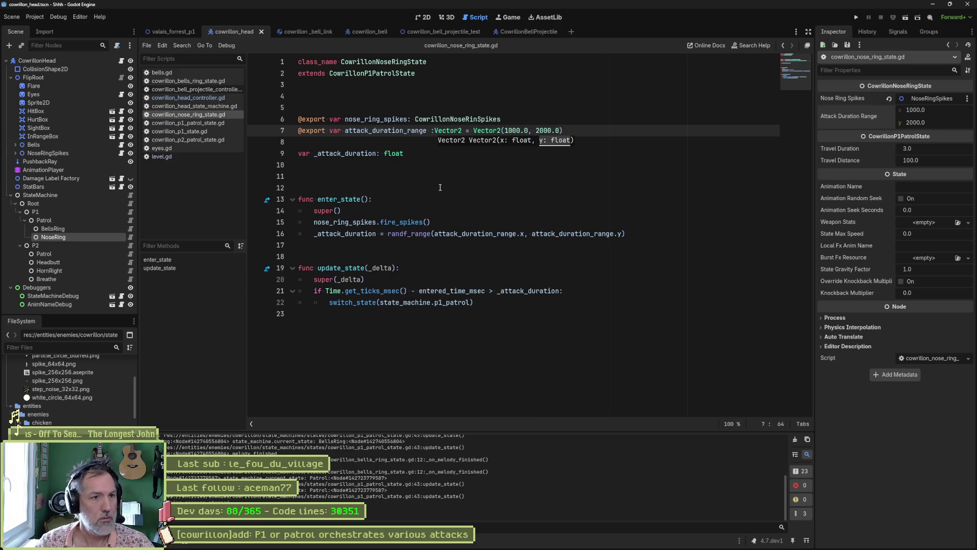
{"action": "left_click", "coordinate": [511, 189]}
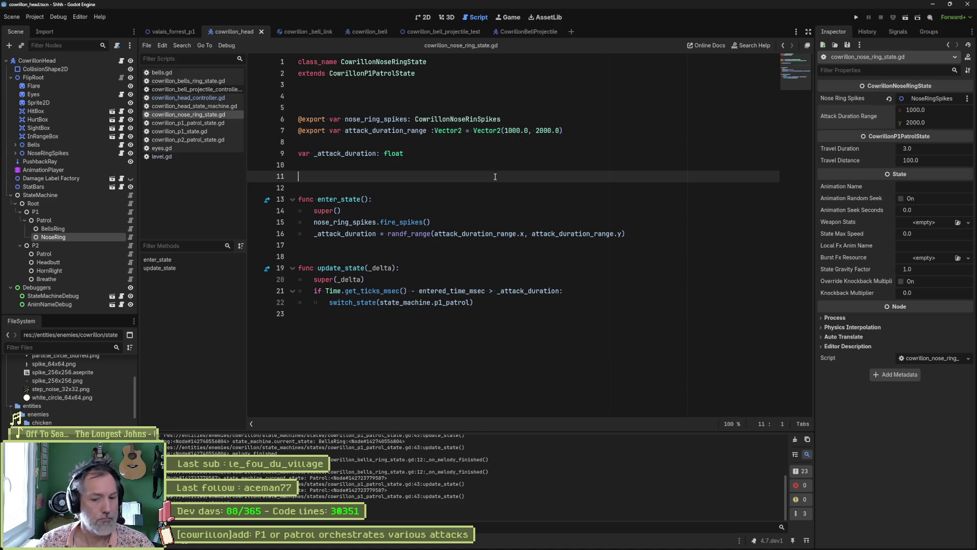
{"action": "key", "text": "F5"}
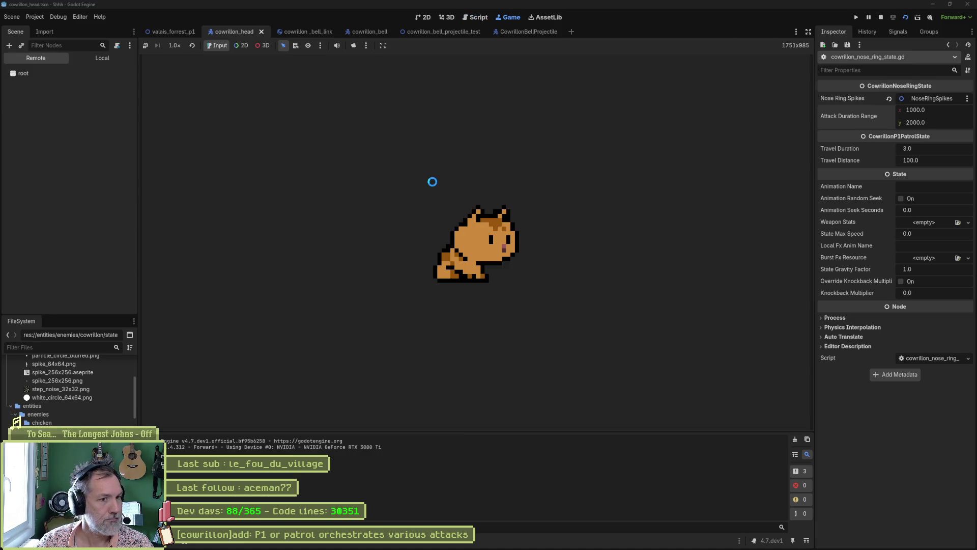
Stop the game, read the eyes.gd error, then run and stop the valais_forrest_p1 level.
{"action": "key", "text": "F8"}
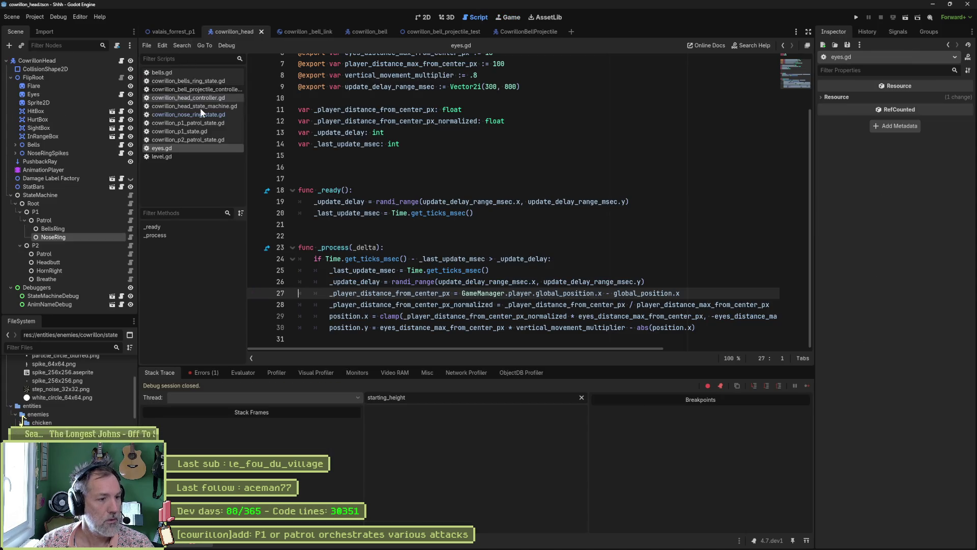
{"action": "left_click", "coordinate": [212, 372]}
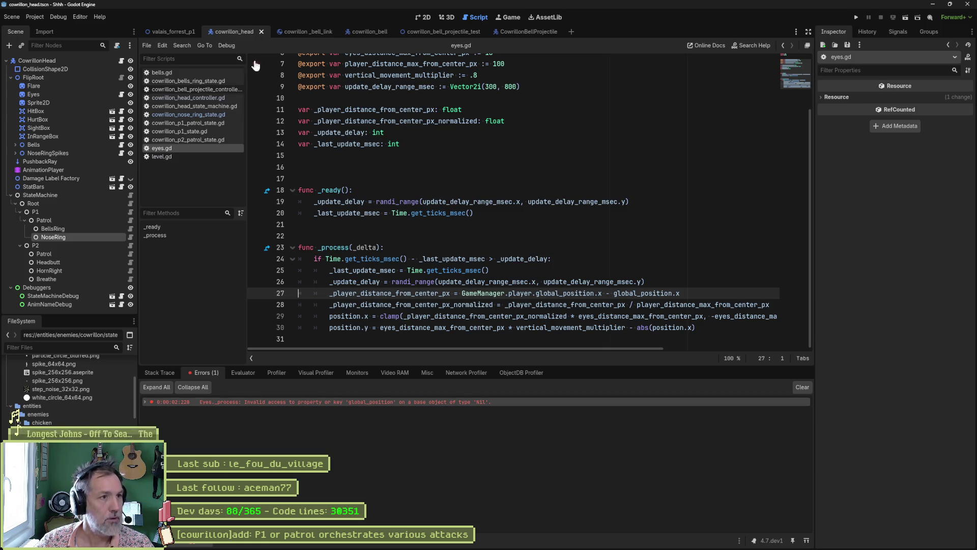
{"action": "left_click", "coordinate": [173, 31]}
{"action": "key", "text": "F6"}
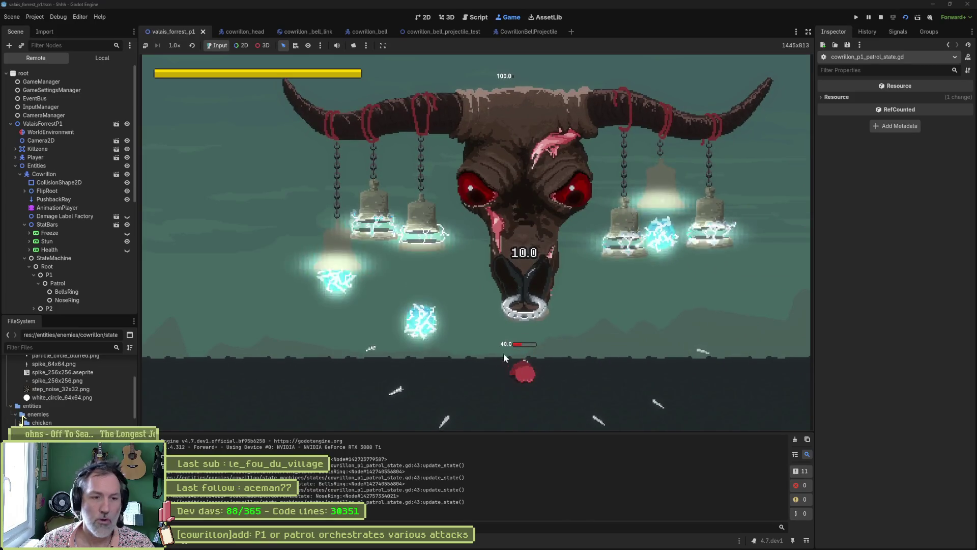
{"action": "key", "text": "F8"}
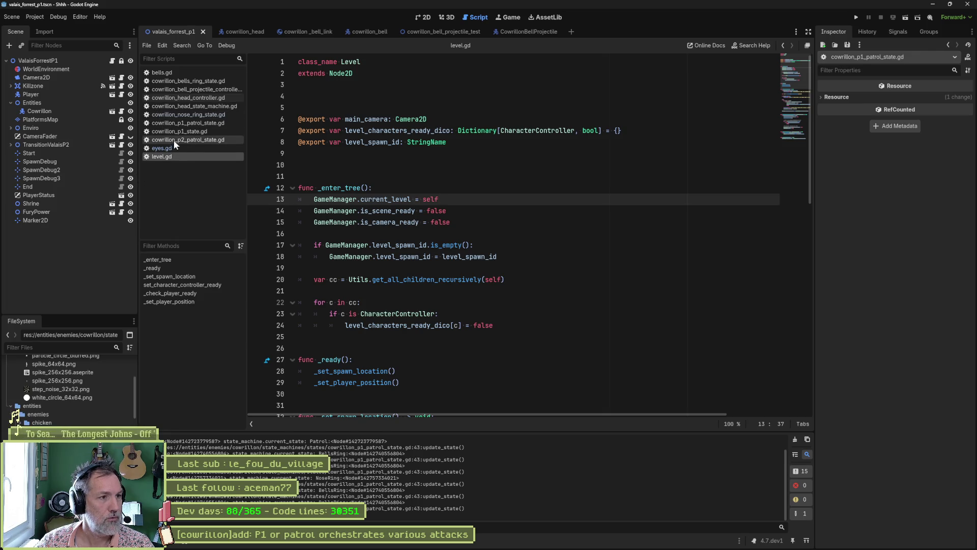
{"action": "left_click", "coordinate": [201, 124]}
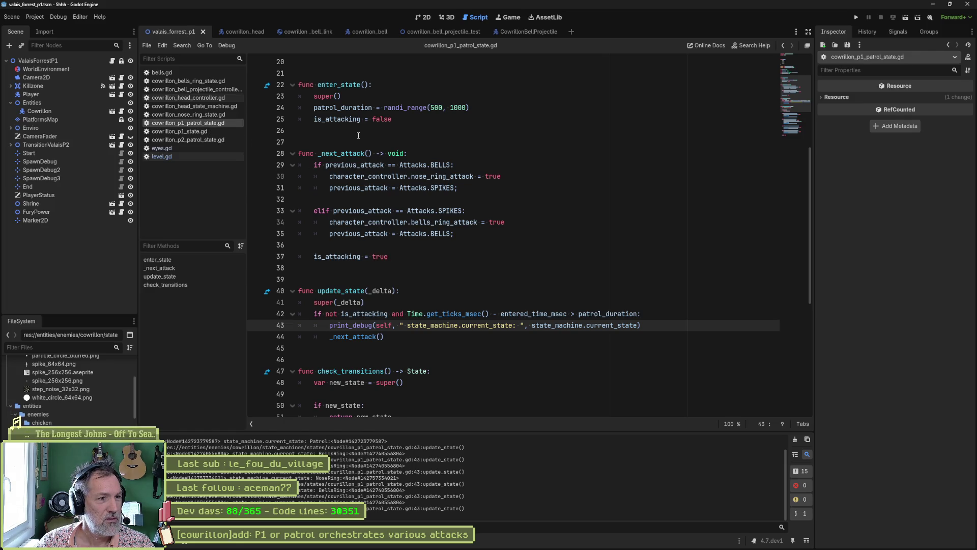
{"action": "double_click", "coordinate": [343, 107]}
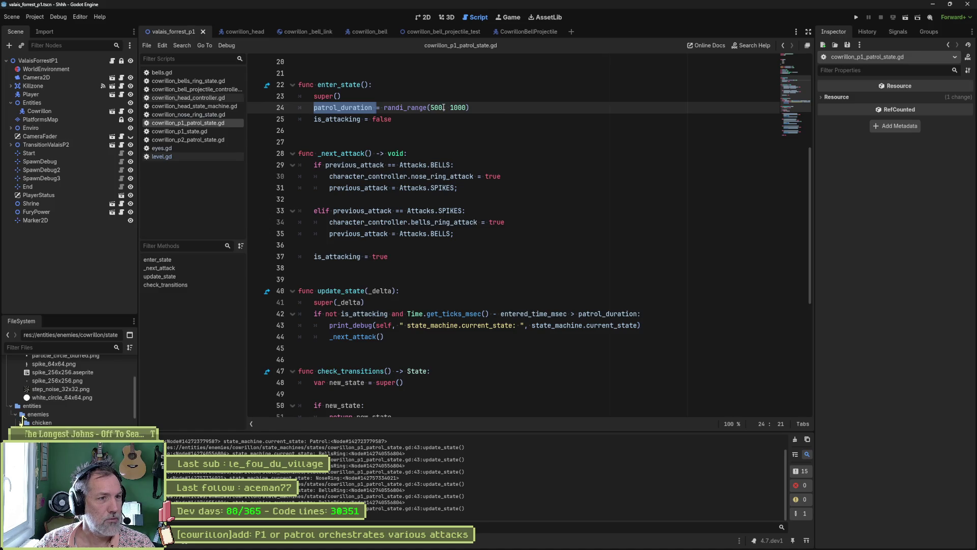
{"action": "left_click_drag", "start_coordinate": [315, 119], "coordinate": [396, 117]}
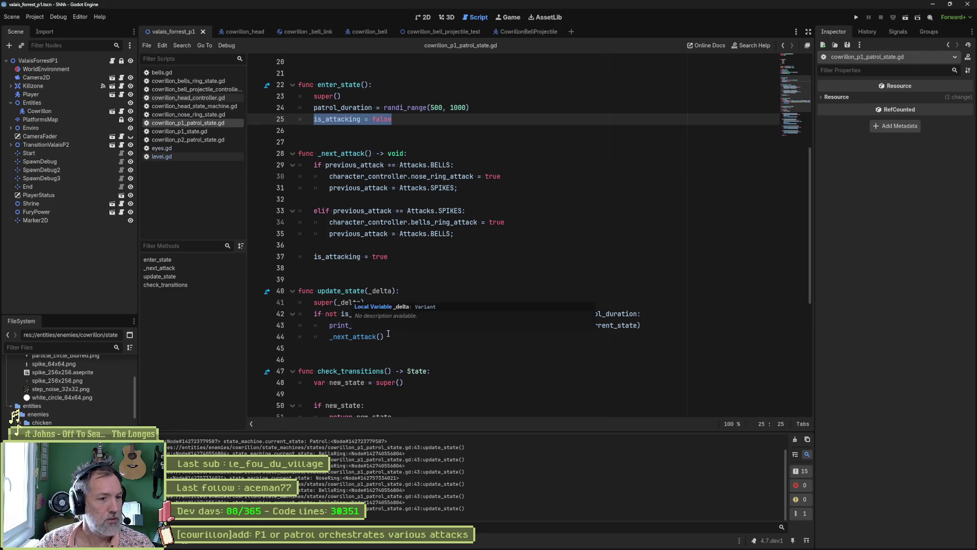
{"action": "scroll", "coordinate": [356, 306], "scroll_direction": "down", "scroll_amount": 6}
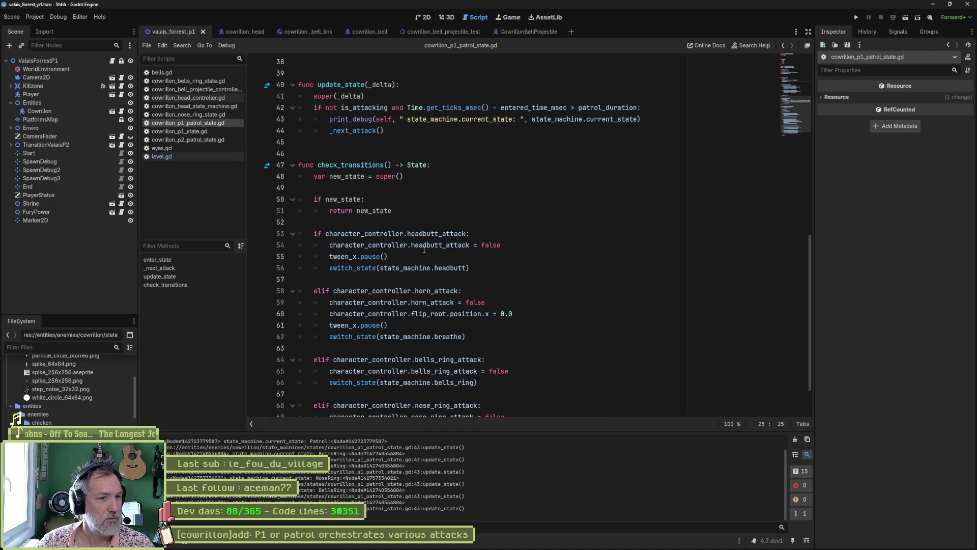
{"action": "scroll", "coordinate": [446, 295], "scroll_direction": "down", "scroll_amount": 2}
{"action": "scroll", "coordinate": [413, 355], "scroll_direction": "up", "scroll_amount": 5}
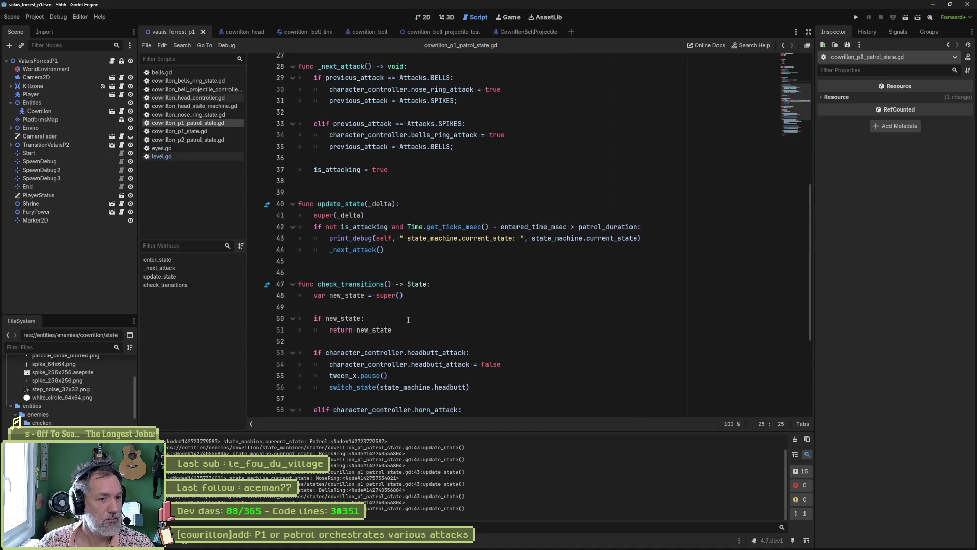
{"action": "scroll", "coordinate": [377, 235], "scroll_direction": "up", "scroll_amount": 2}
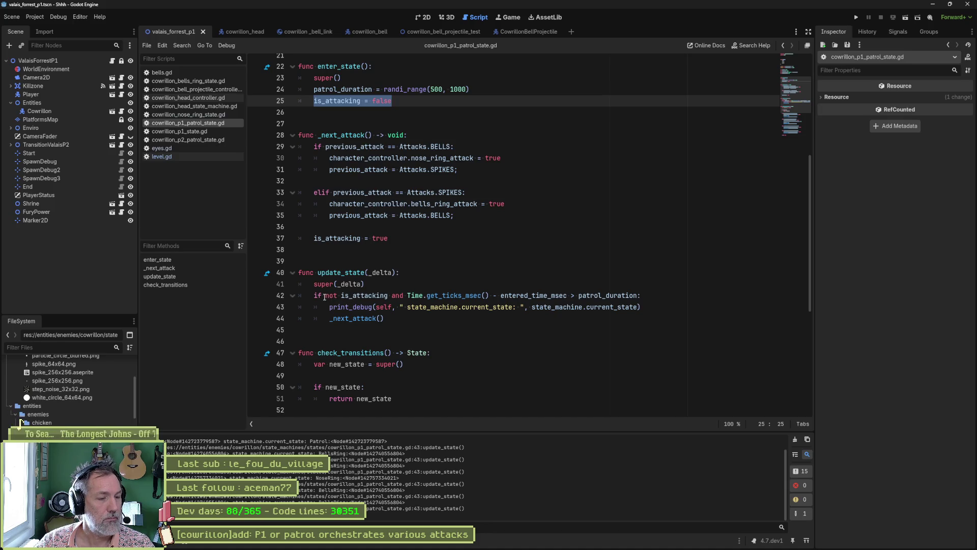
{"action": "left_click_drag", "start_coordinate": [326, 296], "coordinate": [389, 296]}
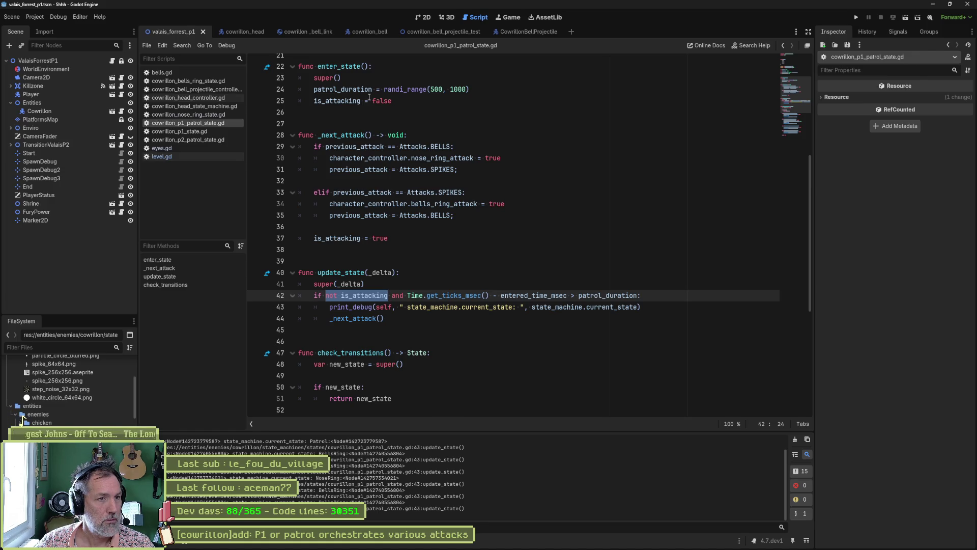
{"action": "left_click_drag", "start_coordinate": [407, 295], "coordinate": [639, 295]}
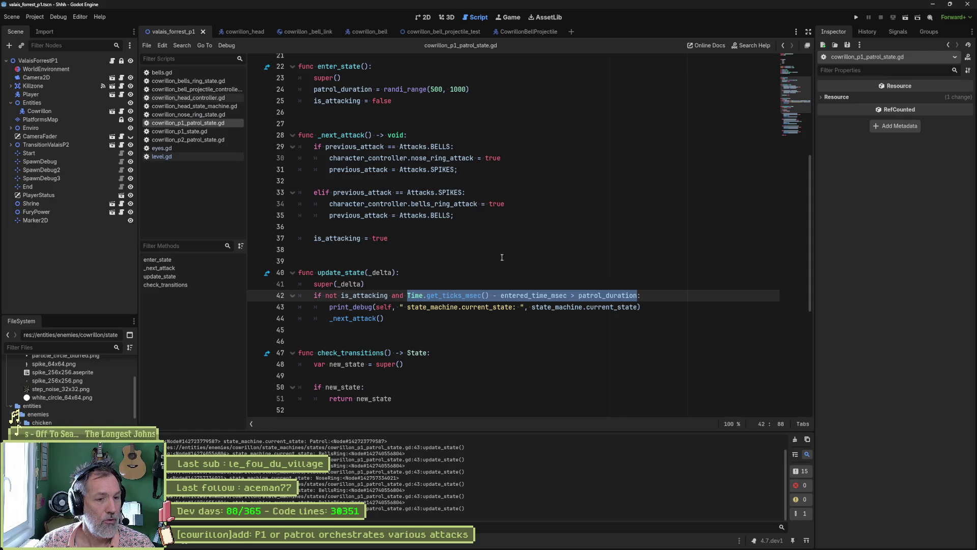
{"action": "mouse_move", "coordinate": [350, 307]}
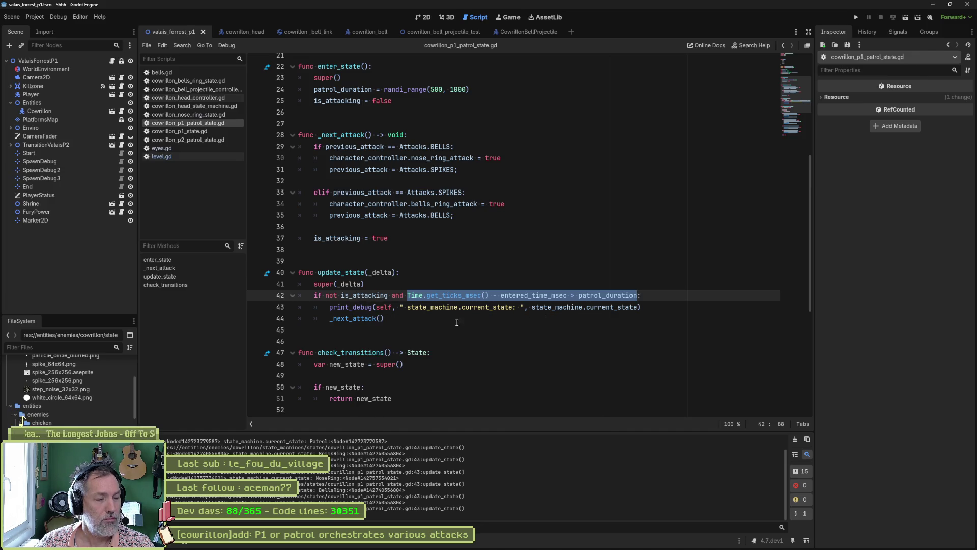
{"action": "double_click", "coordinate": [364, 320]}
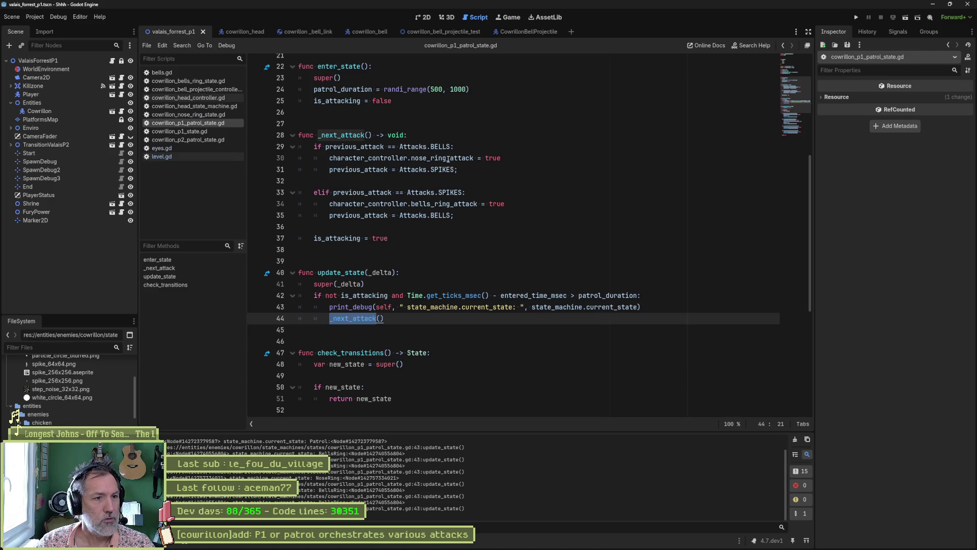
{"action": "left_click_drag", "start_coordinate": [412, 158], "coordinate": [475, 158]}
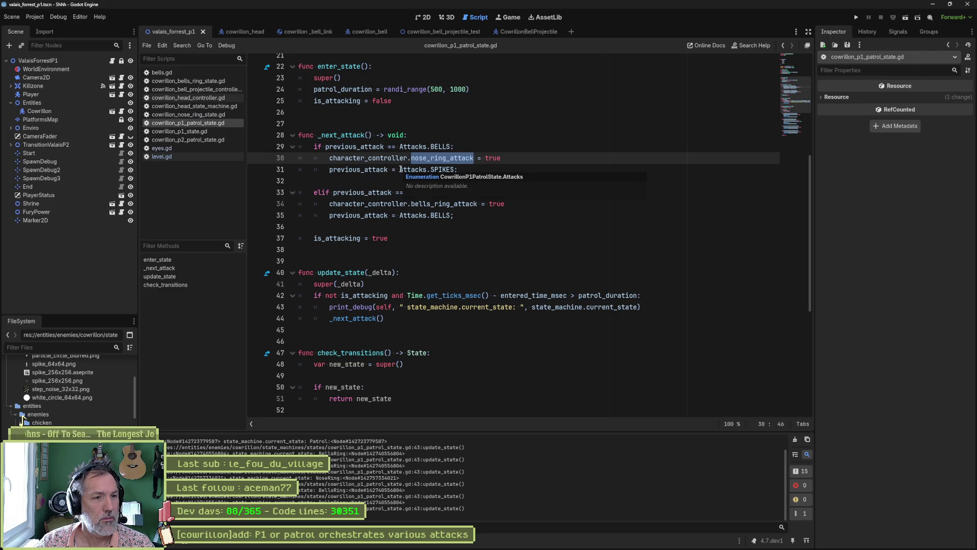
{"action": "left_click_drag", "start_coordinate": [399, 170], "coordinate": [455, 169]}
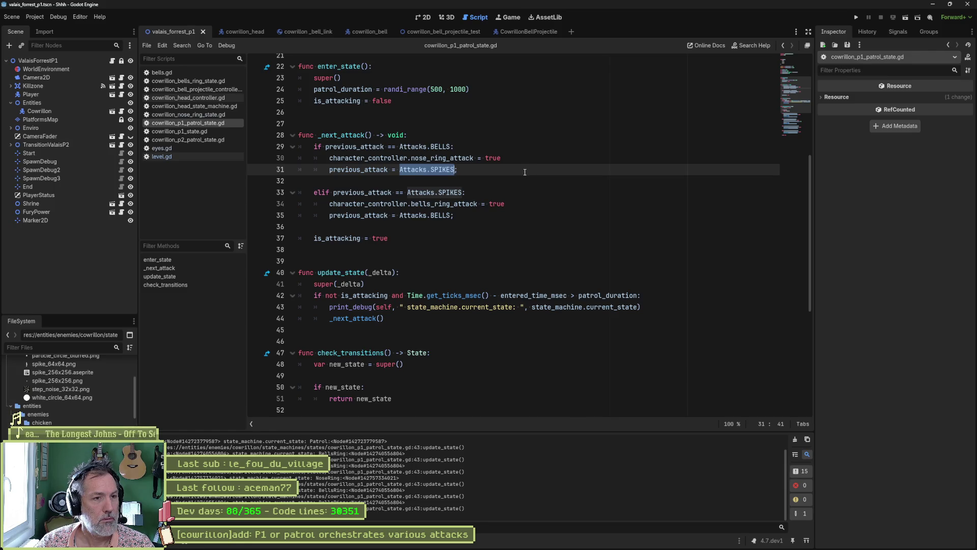
{"action": "scroll", "coordinate": [424, 289], "scroll_direction": "down", "scroll_amount": 6}
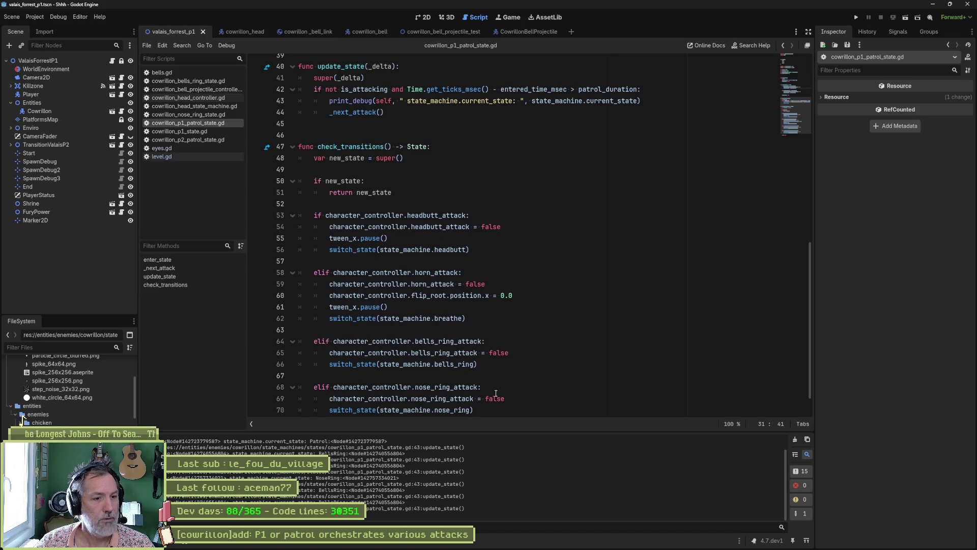
{"action": "scroll", "coordinate": [433, 95], "scroll_direction": "up", "scroll_amount": 4}
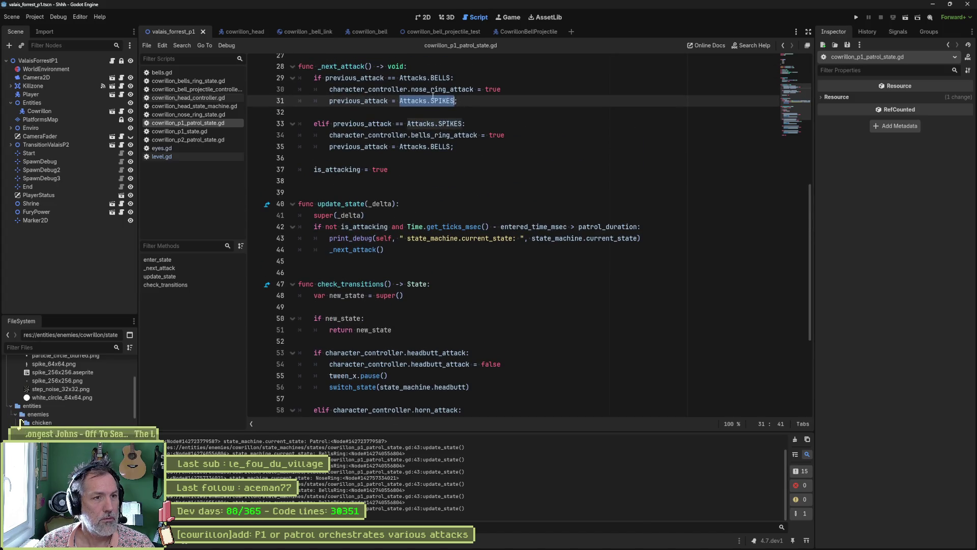
{"action": "scroll", "coordinate": [514, 89], "scroll_direction": "down", "scroll_amount": 5}
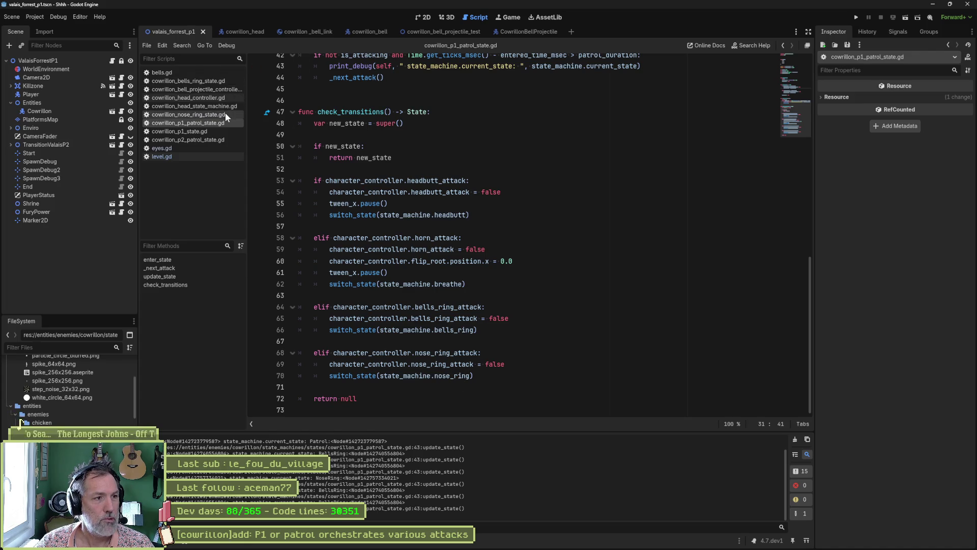
Inspect the fire_spikes call and _attack_duration variable in cowrillon_nose_ring_state.gd.
{"action": "left_click", "coordinate": [207, 114]}
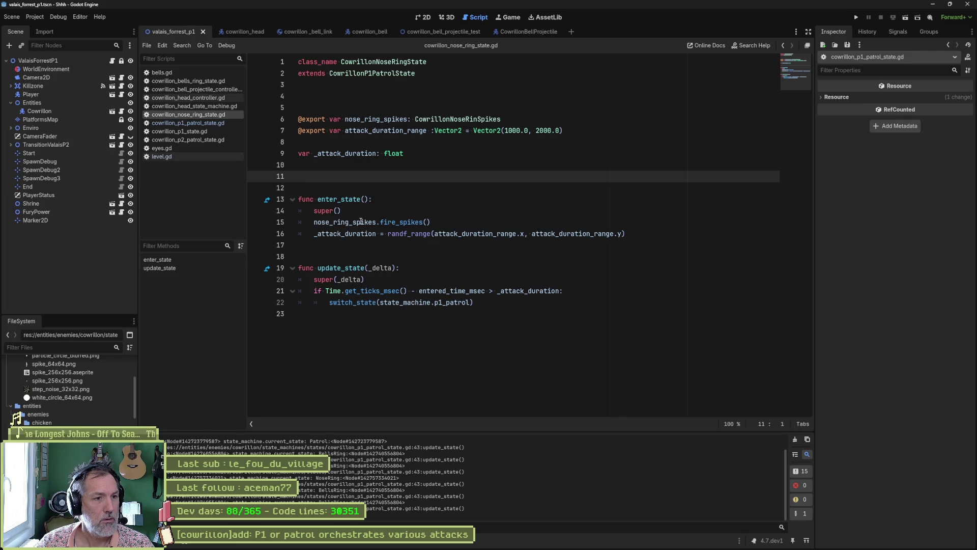
{"action": "double_click", "coordinate": [419, 222]}
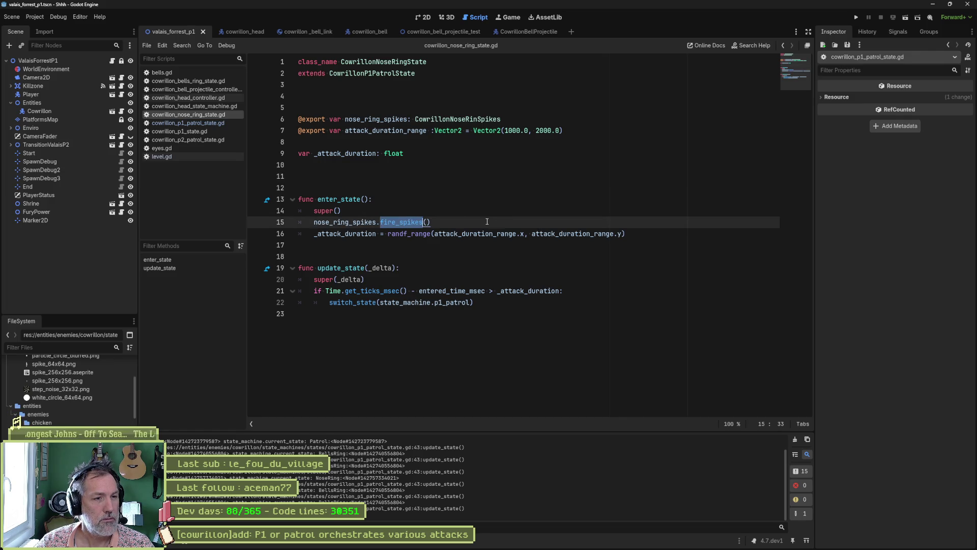
{"action": "double_click", "coordinate": [346, 234]}
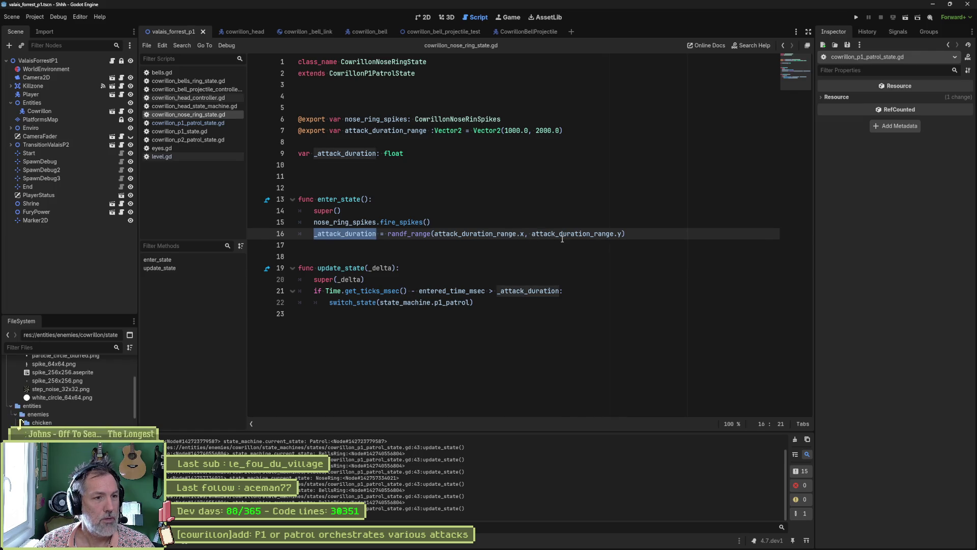
{"action": "left_click", "coordinate": [234, 31]}
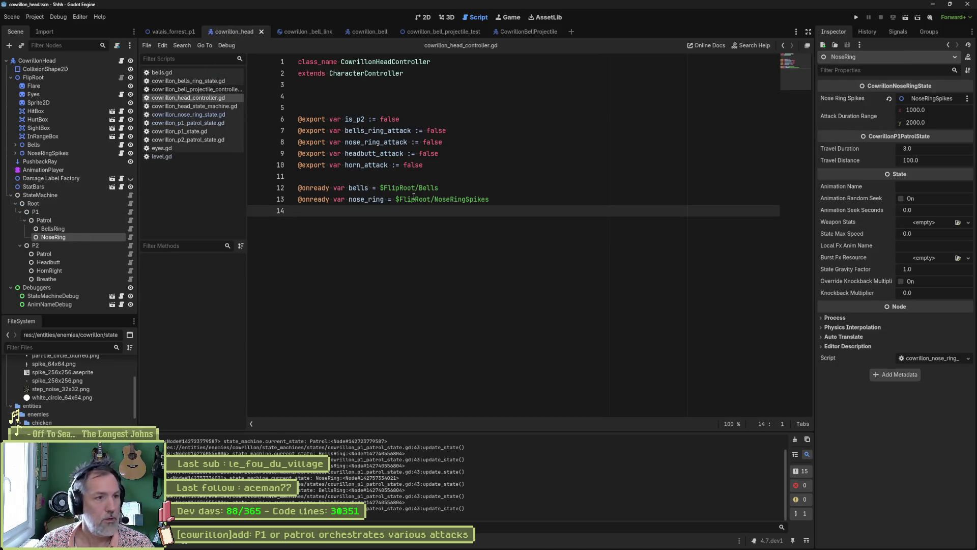
{"action": "left_click", "coordinate": [130, 237]}
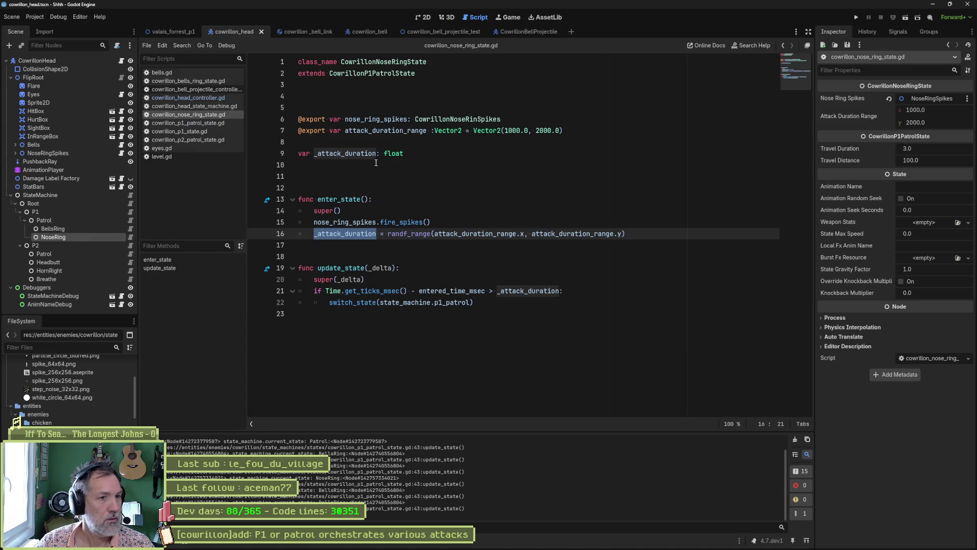
{"action": "left_click", "coordinate": [418, 154]}
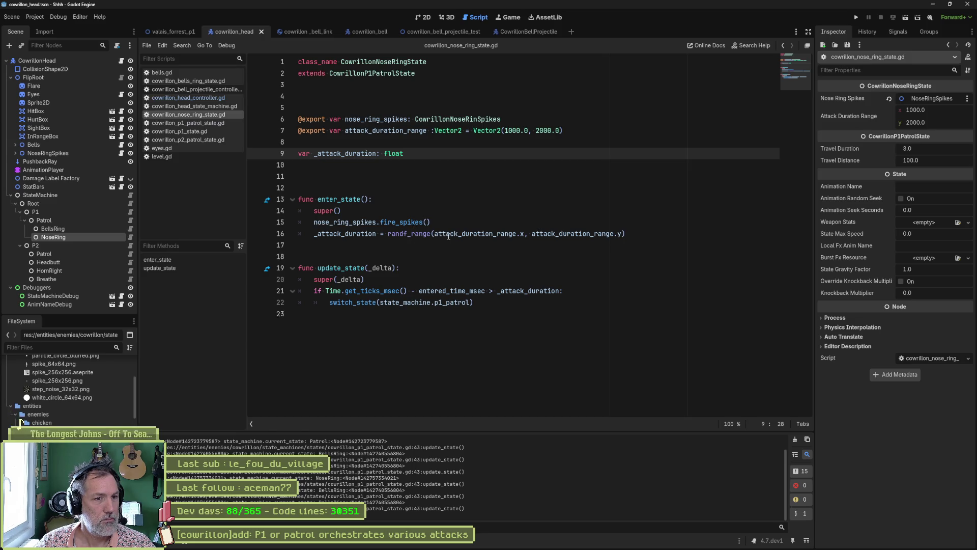
Below the randf_range line in enter_state, start a print_debug(self, " ") line.
{"action": "mouse_move", "coordinate": [453, 236]}
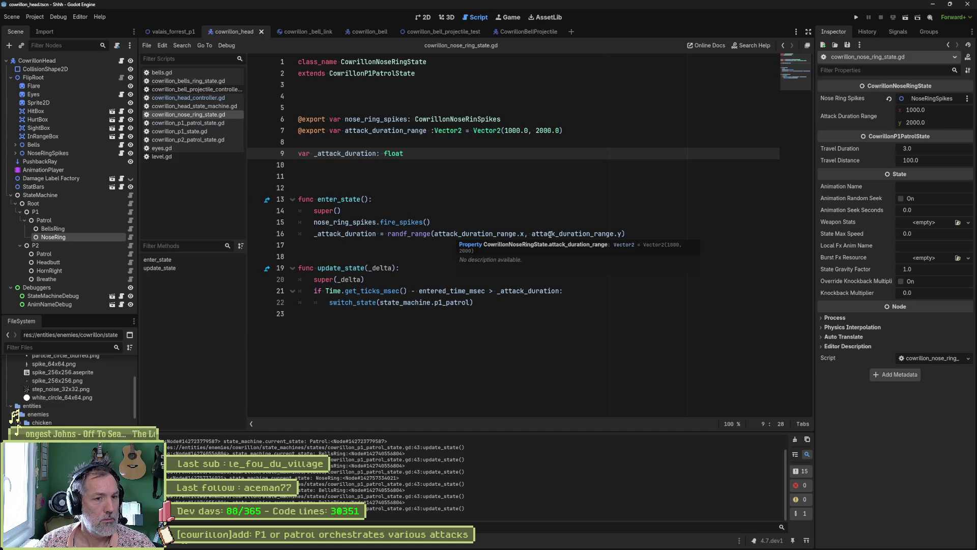
{"action": "left_click", "coordinate": [671, 235]}
{"action": "key", "text": "Return"}
{"action": "type", "text": "print_d"}
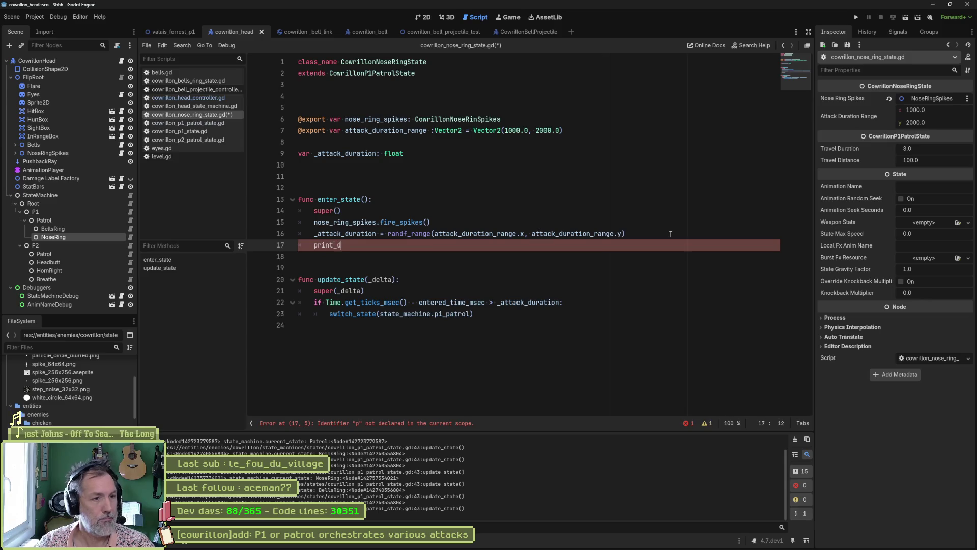
{"action": "type", "text": "ebug(sefl,"}
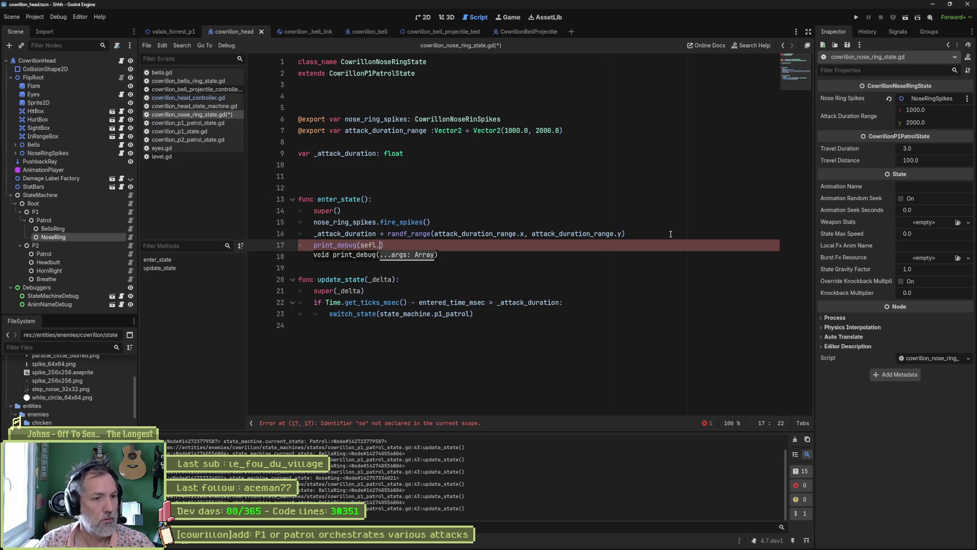
{"action": "key", "text": "BackSpace"}
{"action": "key", "text": "BackSpace"}
{"action": "key", "text": "BackSpace"}
{"action": "type", "text": "lf, \" \""}
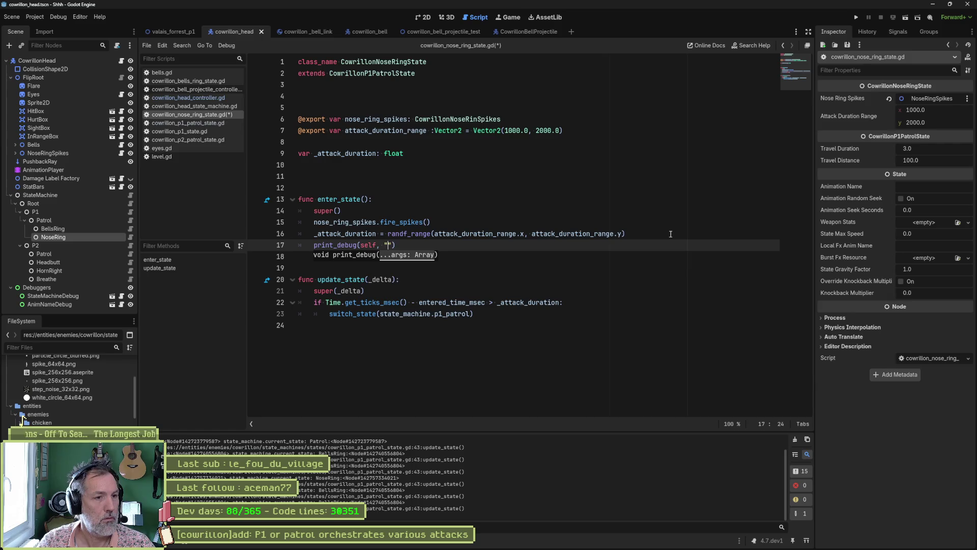
Complete the print with a " _attack_duration: " label and the _attack_duration value, then save.
{"action": "key", "text": "Up"}
{"action": "key", "text": "ctrl+c"}
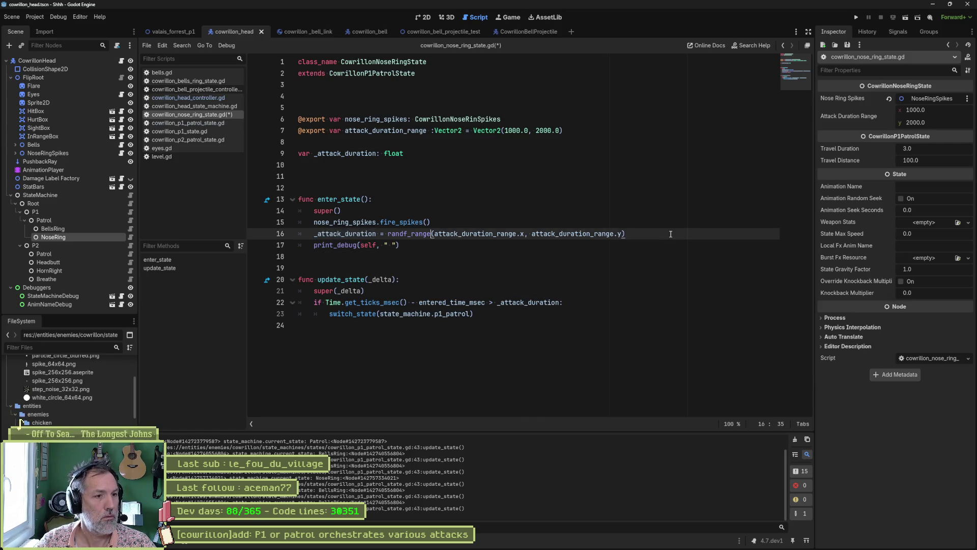
{"action": "key", "text": "Down"}
{"action": "key", "text": "Right"}
{"action": "key", "text": "Right"}
{"action": "key", "text": "Right"}
{"action": "key", "text": "ctrl+v"}
{"action": "type", "text": ": \", _"}
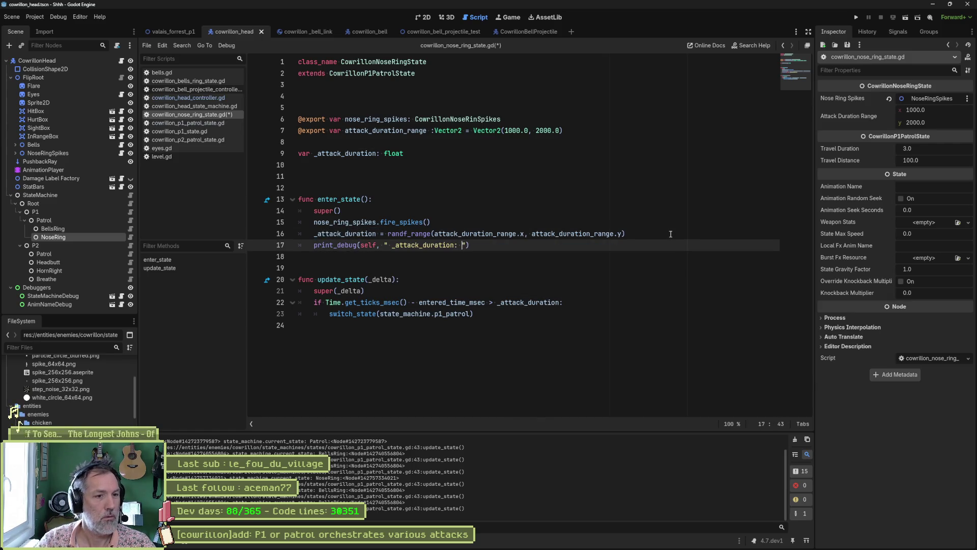
{"action": "key", "text": "Return"}
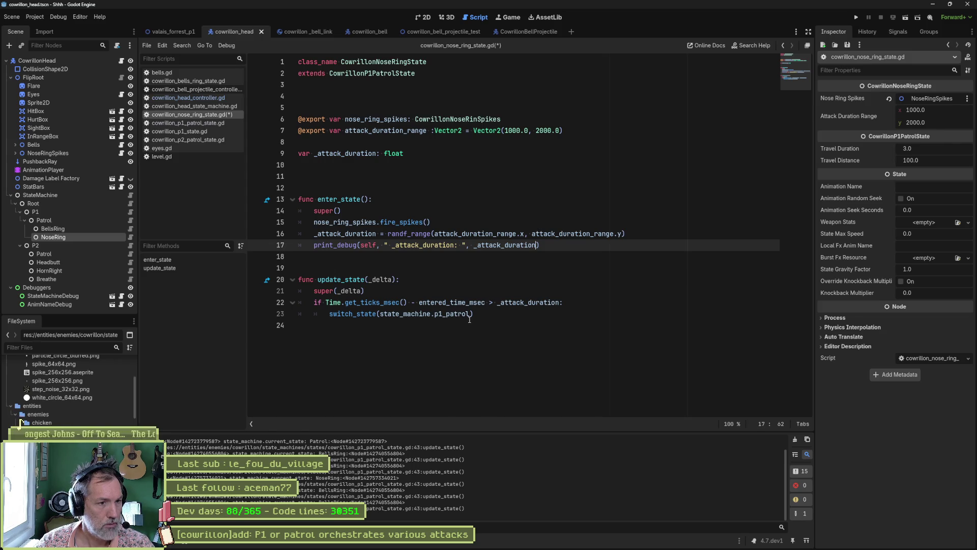
{"action": "key", "text": "ctrl+s"}
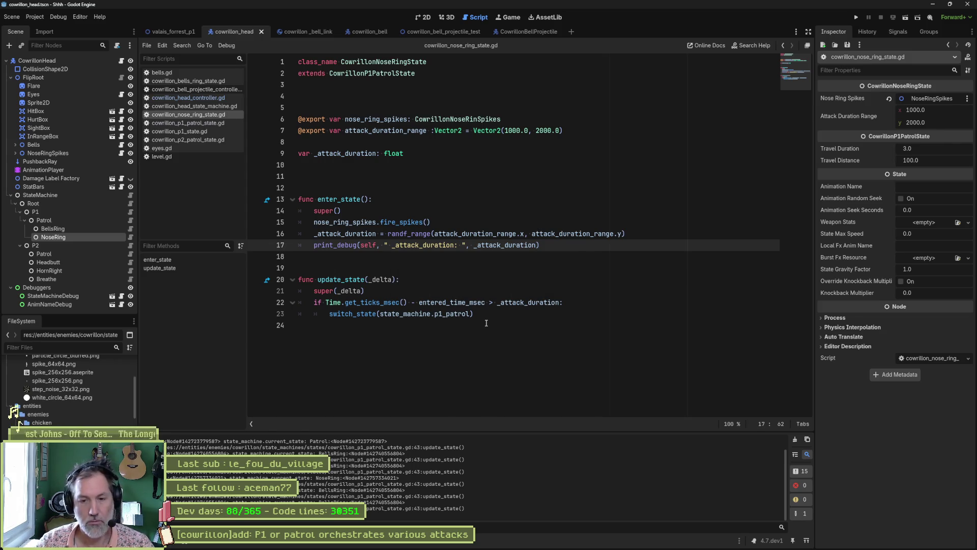
{"action": "left_click", "coordinate": [174, 31]}
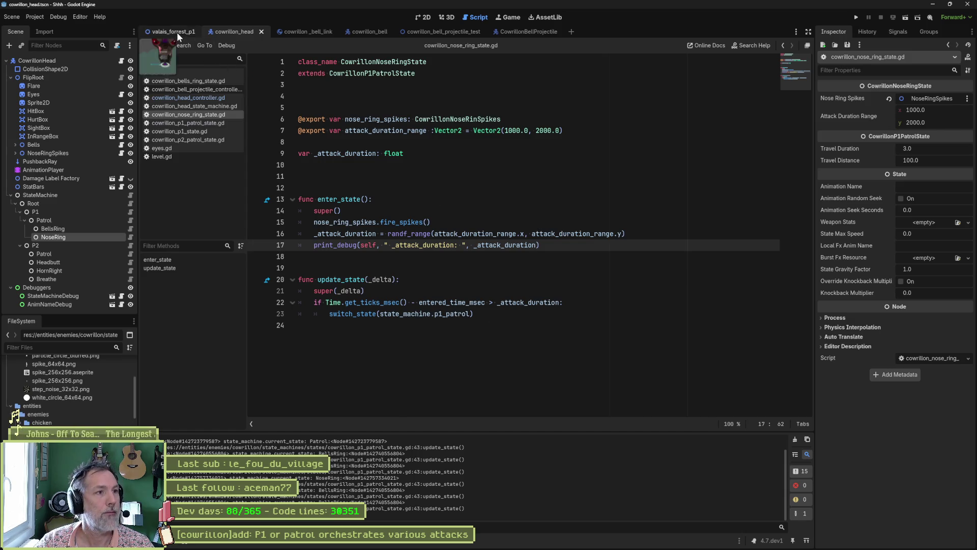
Run the forest level with F6 and stop it once the nose ring debug print is logged.
{"action": "key", "text": "F6"}
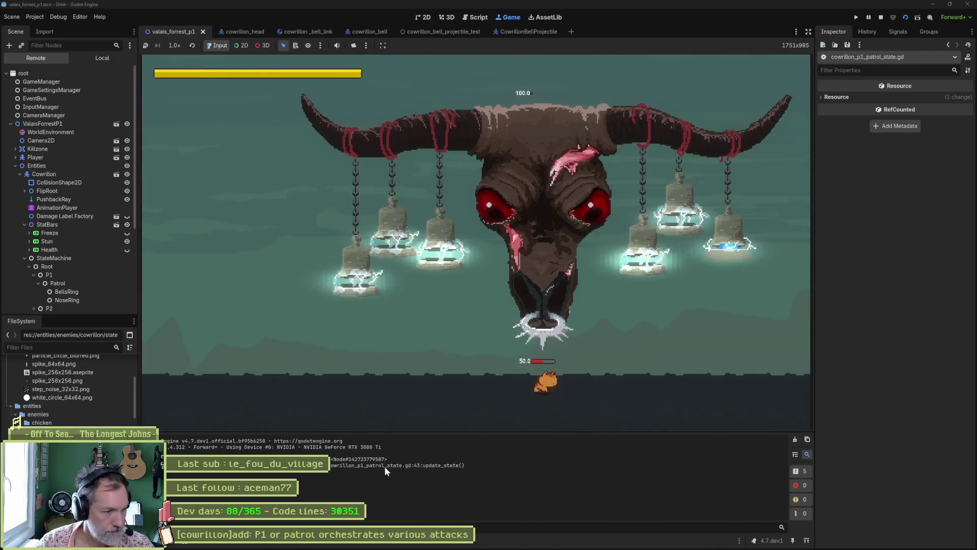
{"action": "key", "text": "F8"}
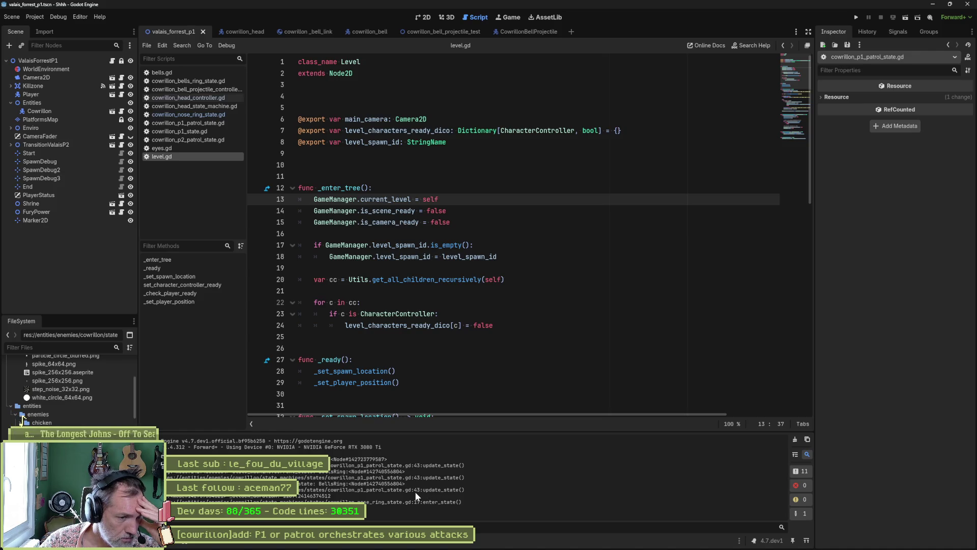
Inspect the tween_x.pause() call in cowrillon_p2_patrol_state.gd.
{"action": "left_click", "coordinate": [201, 137]}
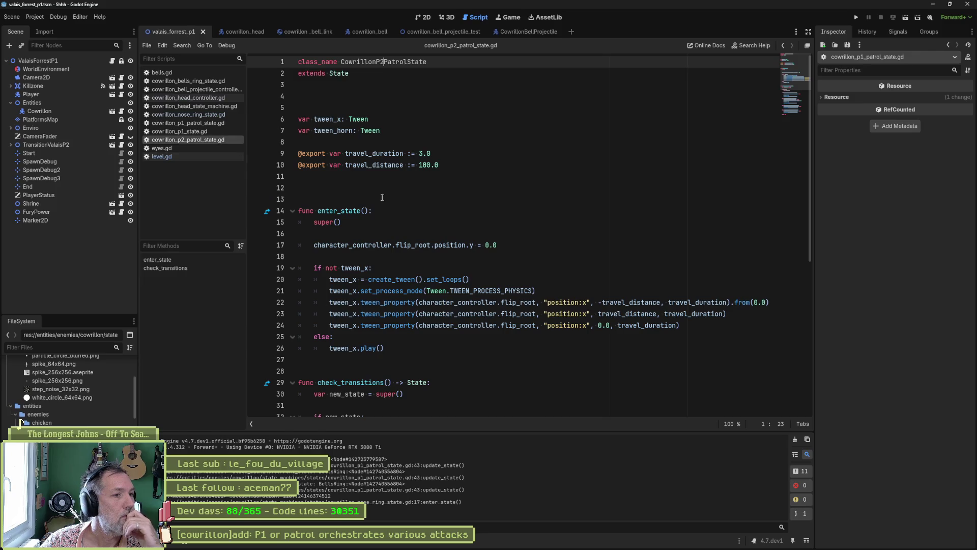
{"action": "scroll", "coordinate": [403, 335], "scroll_direction": "down", "scroll_amount": 6}
{"action": "mouse_move", "coordinate": [388, 337]}
{"action": "left_mouse_down"}
{"action": "mouse_move", "coordinate": [321, 339]}
{"action": "mouse_move", "coordinate": [330, 338]}
{"action": "left_mouse_up"}
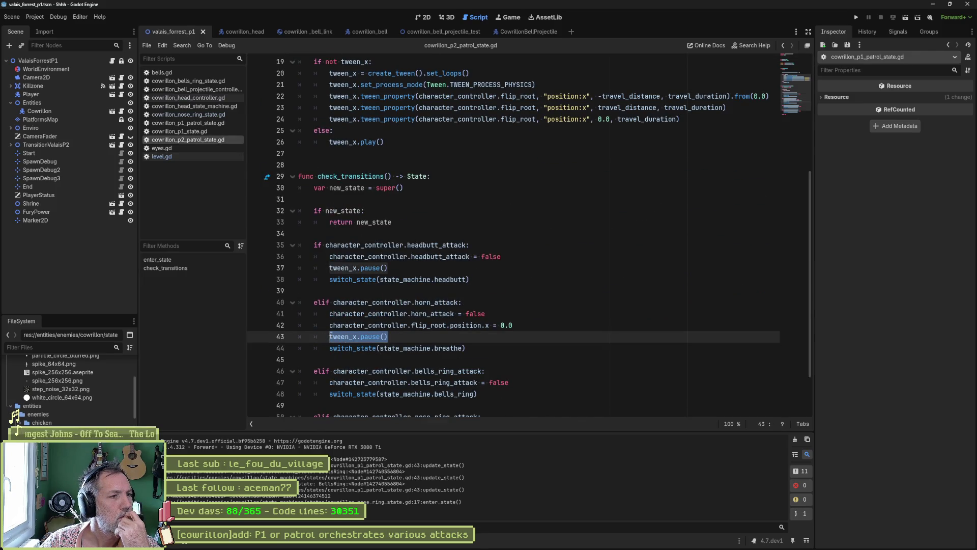
Check where is_attacking is used in cowrillon_p1_patrol_state.gd, then rerun the level.
{"action": "left_click", "coordinate": [232, 123]}
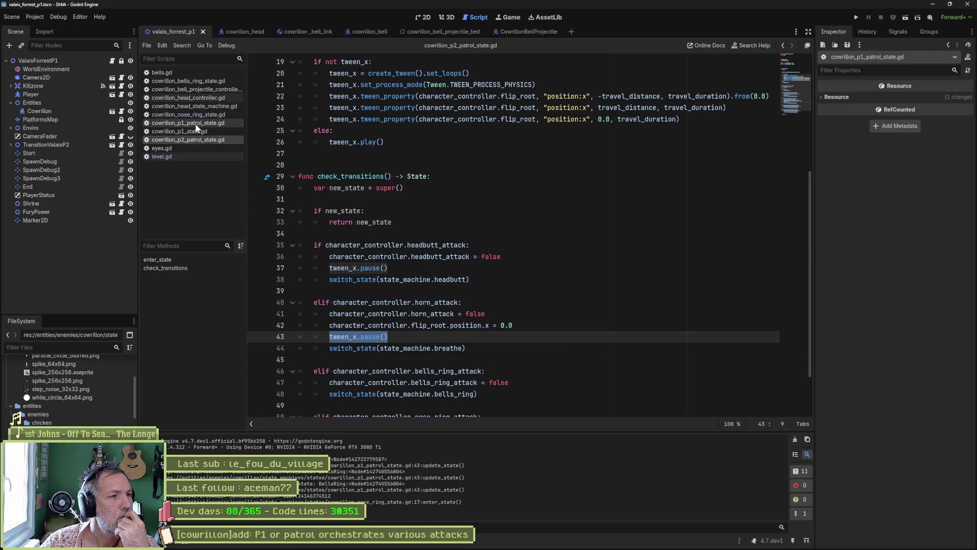
{"action": "scroll", "coordinate": [366, 265], "scroll_direction": "up", "scroll_amount": 7}
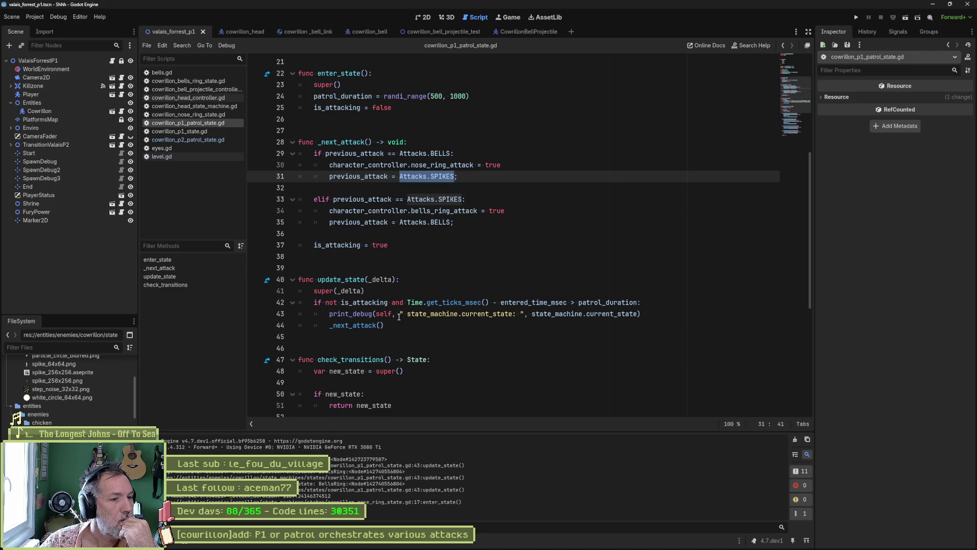
{"action": "double_click", "coordinate": [370, 303]}
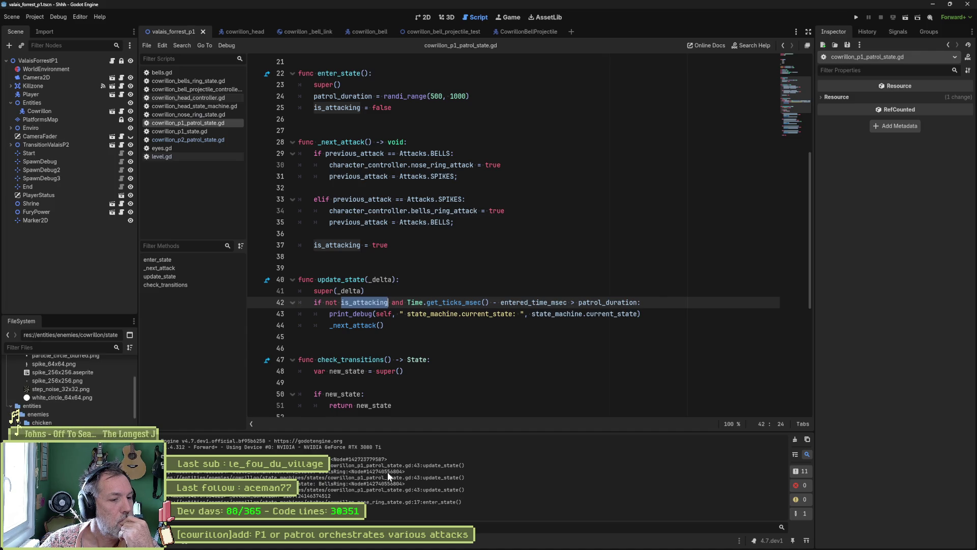
{"action": "left_click", "coordinate": [463, 360]}
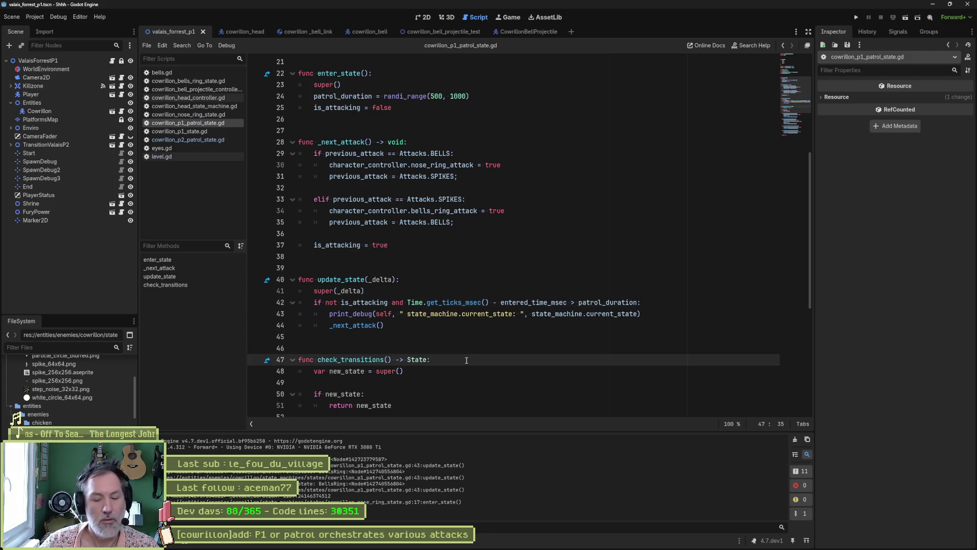
{"action": "key", "text": "F6"}
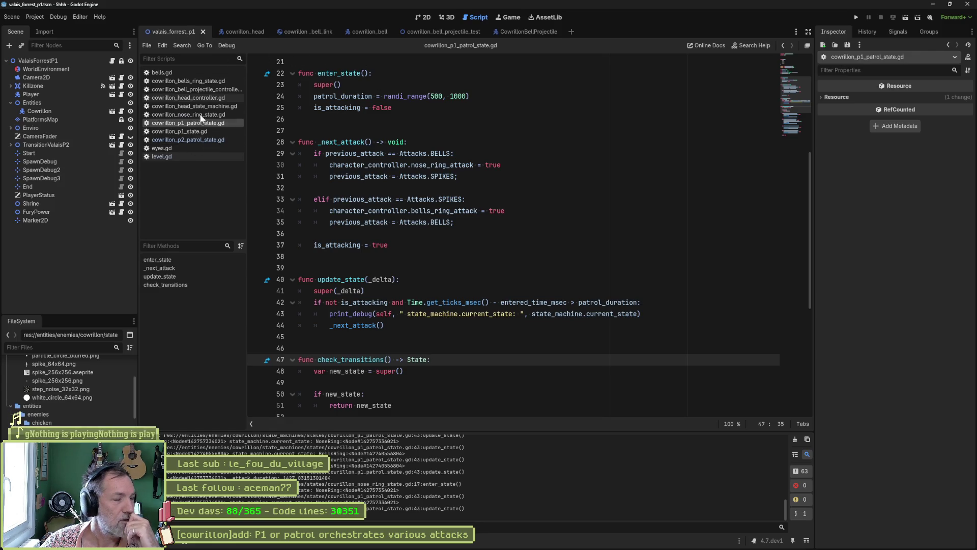
Review the nose ring state's update_state duration check, then rerun and stop the forest level.
{"action": "left_click", "coordinate": [231, 32]}
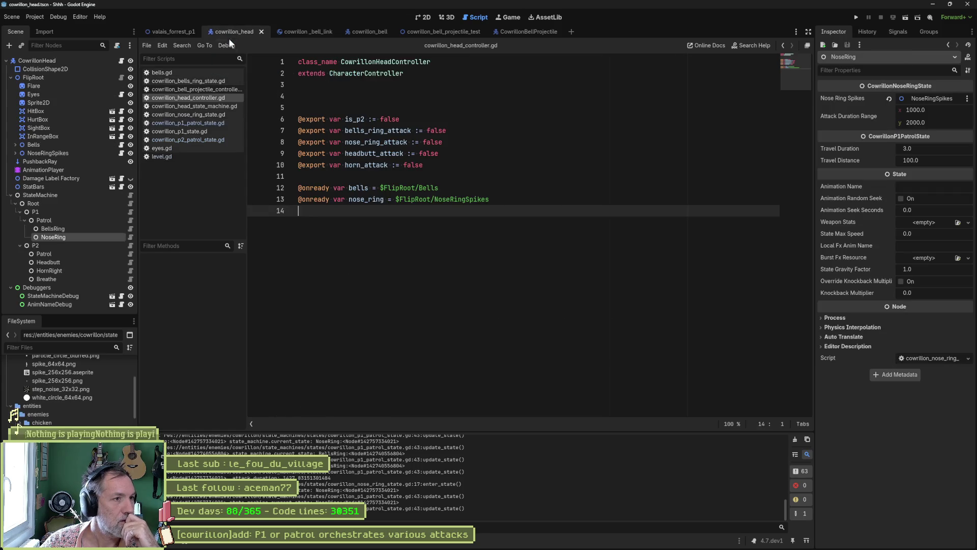
{"action": "left_click", "coordinate": [131, 237]}
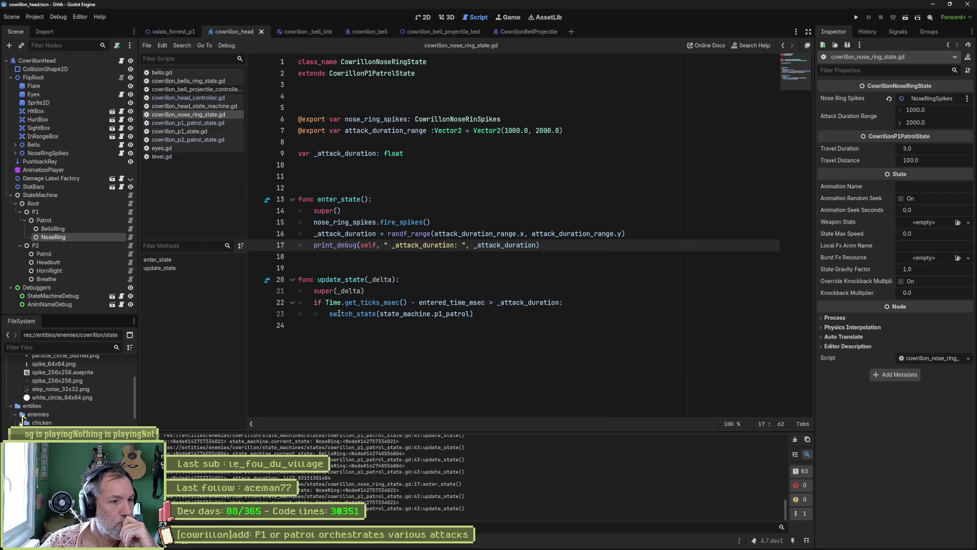
{"action": "left_click_drag", "start_coordinate": [340, 303], "coordinate": [342, 309]}
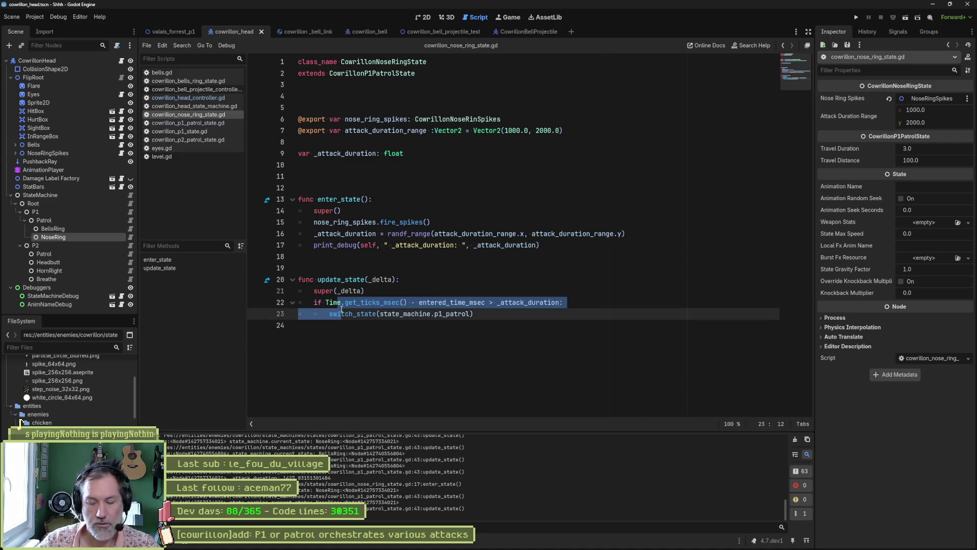
{"action": "left_click", "coordinate": [171, 32]}
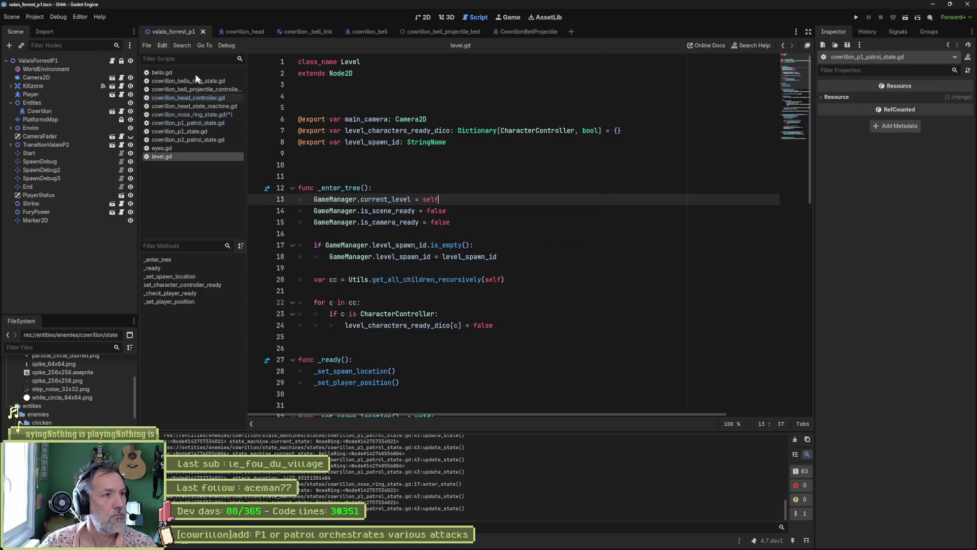
{"action": "key", "text": "F6"}
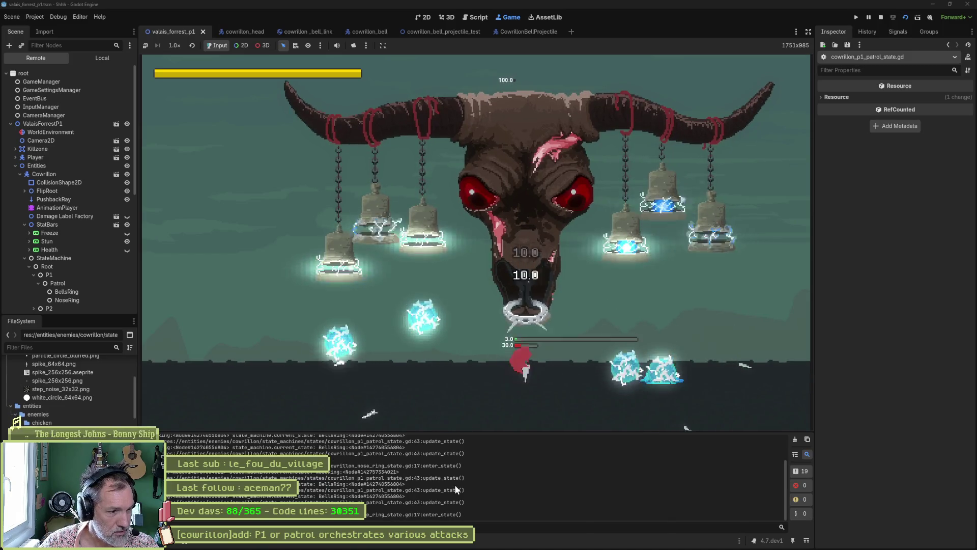
{"action": "key", "text": "F8"}
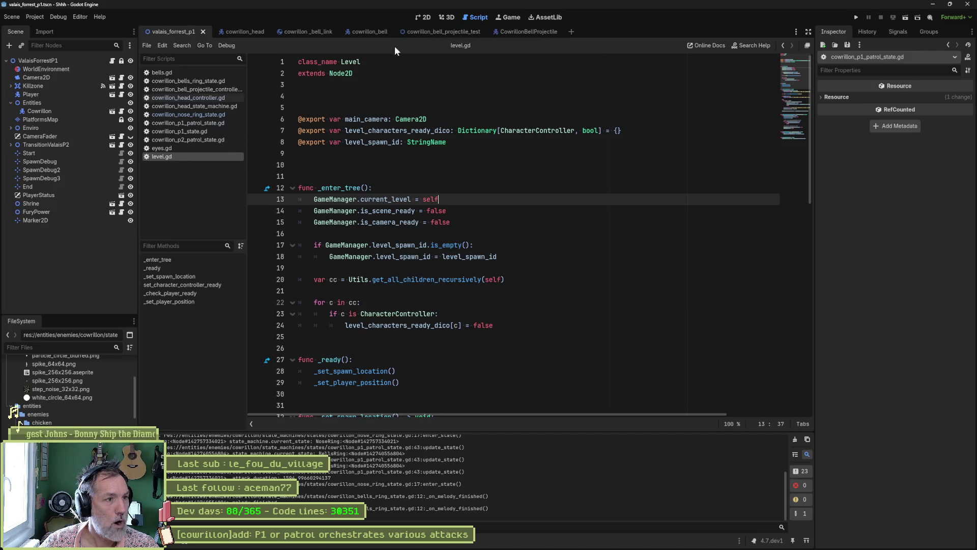
Comment out the fire_spikes, duration roll and print_debug lines 15–17, then run and stop the level.
{"action": "left_click", "coordinate": [188, 114]}
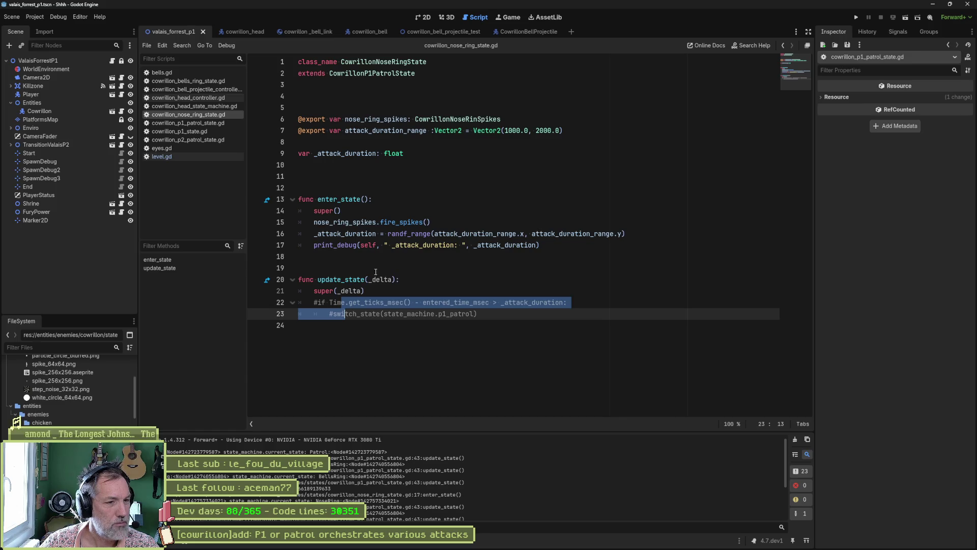
{"action": "left_click_drag", "start_coordinate": [364, 222], "coordinate": [363, 249]}
{"action": "key", "text": "ctrl+k"}
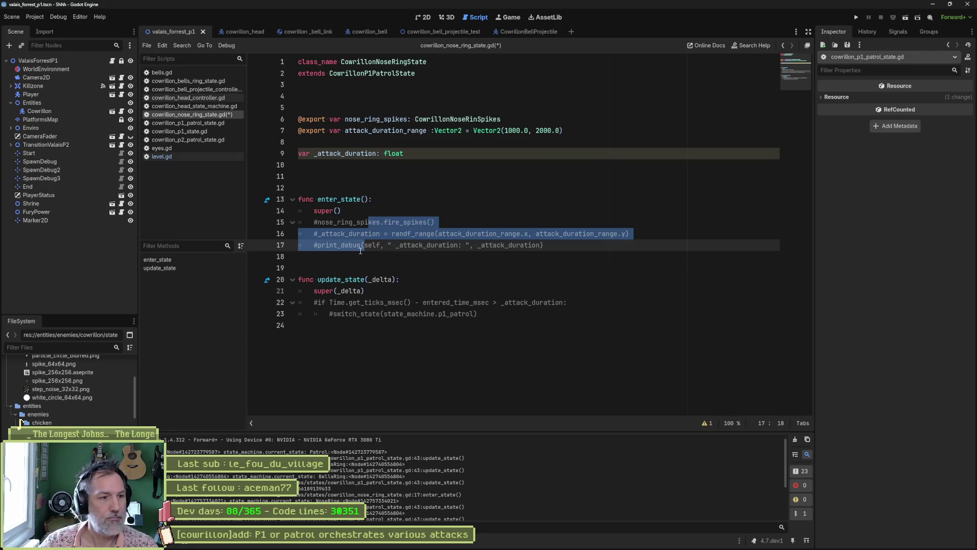
{"action": "key", "text": "F6"}
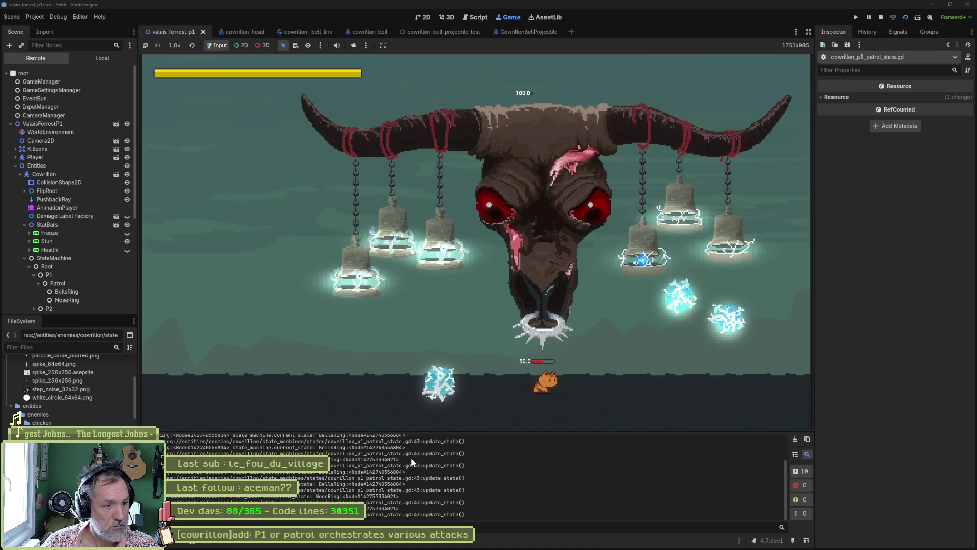
{"action": "key", "text": "F8"}
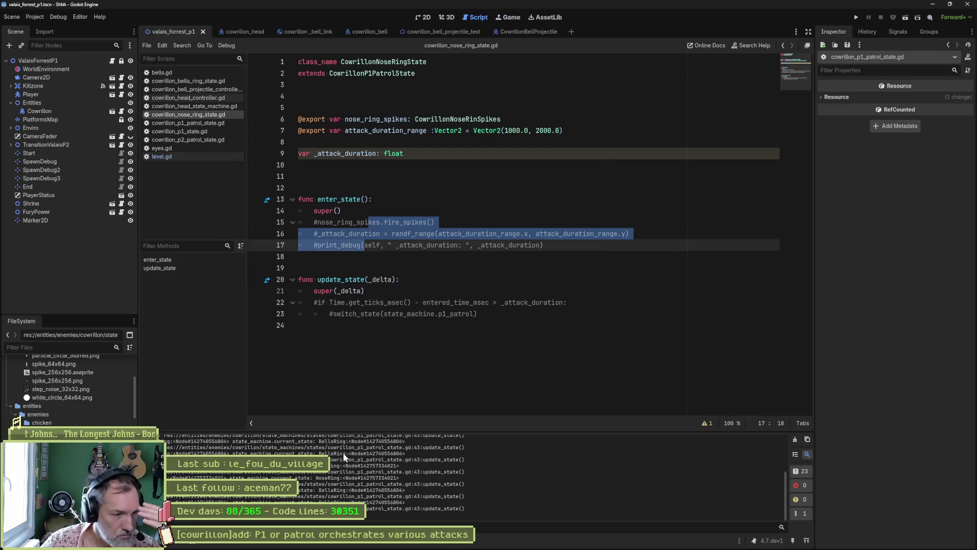
In cowrillon_p1_patrol_state.gd, examine the _next_attack call and the elapsed-time comparison on line 42.
{"action": "scroll", "coordinate": [326, 468], "scroll_direction": "up", "scroll_amount": 15}
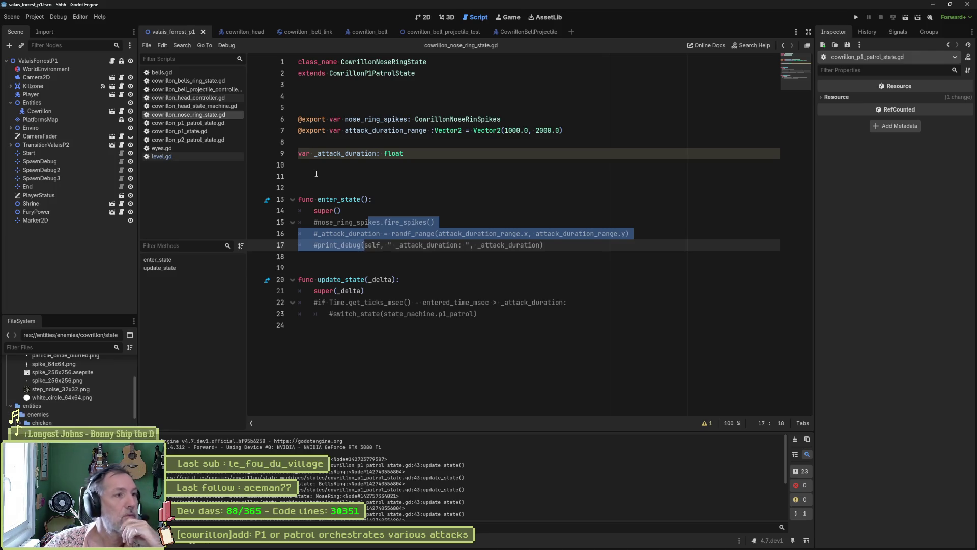
{"action": "left_click", "coordinate": [209, 123]}
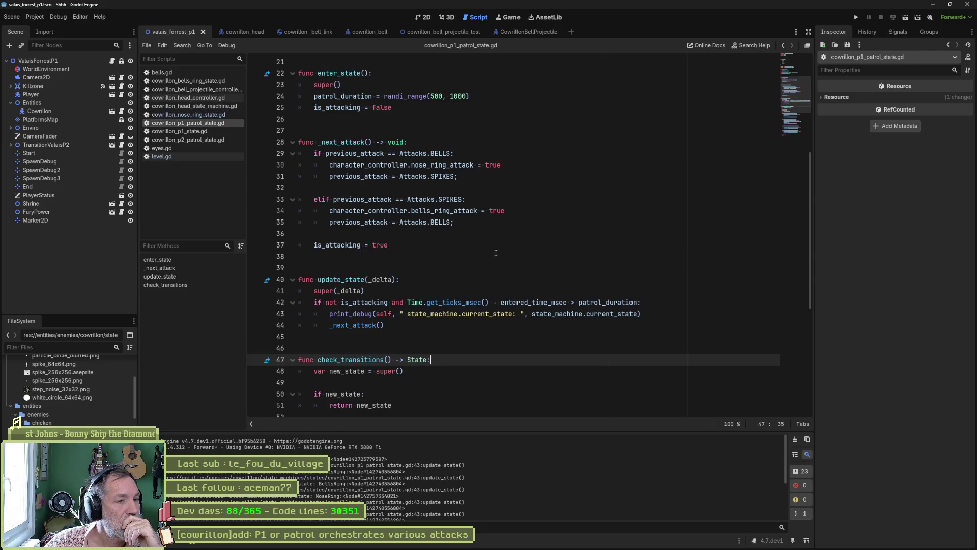
{"action": "scroll", "coordinate": [524, 263], "scroll_direction": "down", "scroll_amount": 4}
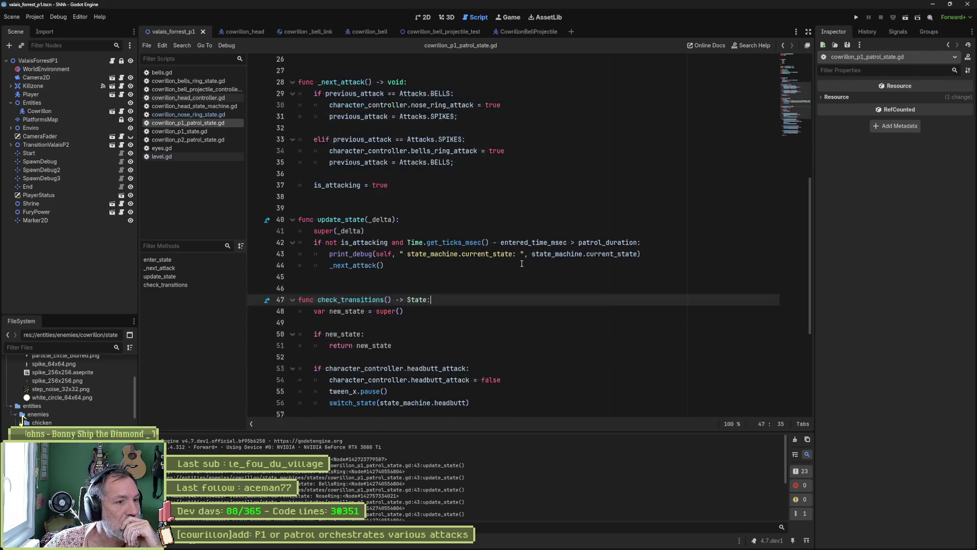
{"action": "scroll", "coordinate": [518, 264], "scroll_direction": "up", "scroll_amount": 2}
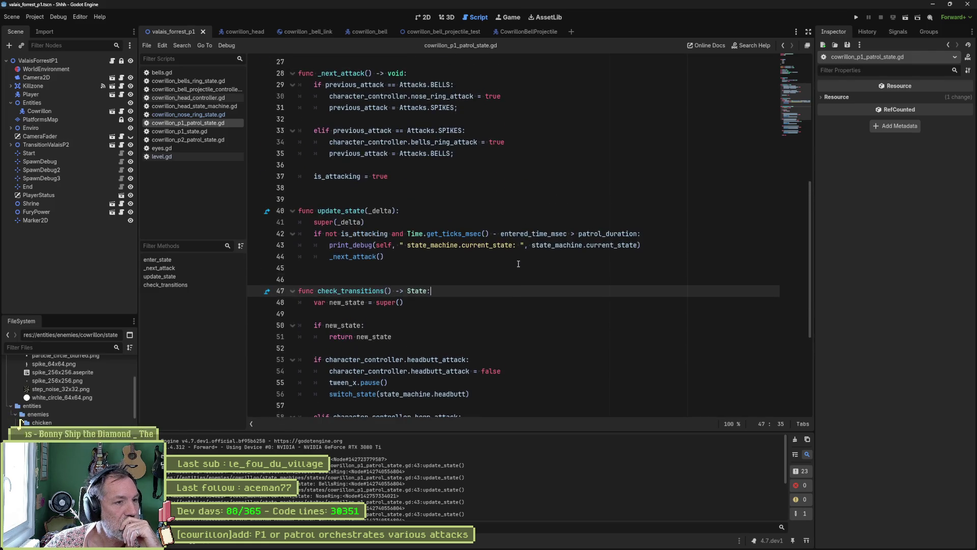
{"action": "double_click", "coordinate": [375, 256]}
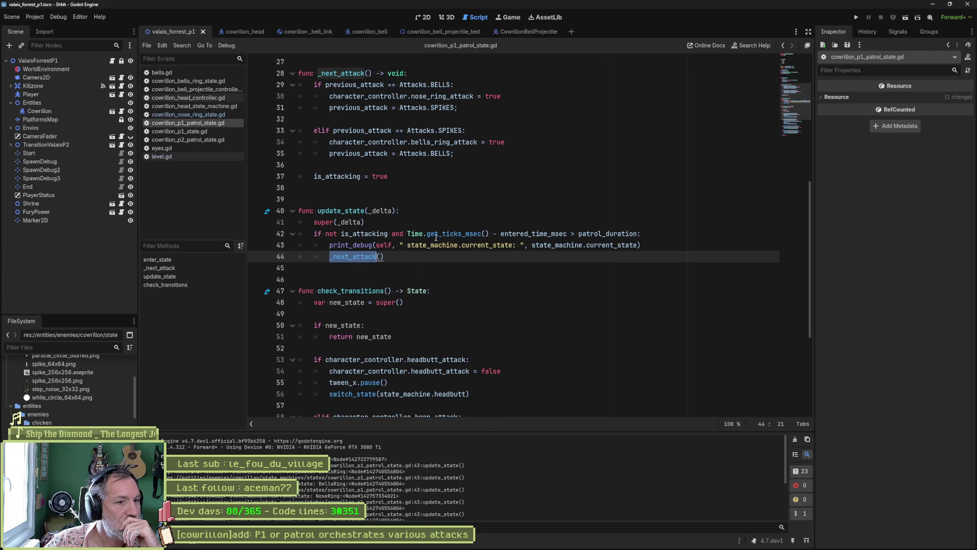
{"action": "mouse_move", "coordinate": [519, 234]}
{"action": "left_mouse_down"}
{"action": "mouse_move", "coordinate": [632, 234]}
{"action": "mouse_move", "coordinate": [433, 234]}
{"action": "mouse_move", "coordinate": [639, 234]}
{"action": "left_mouse_up"}
{"action": "key", "text": "Left"}
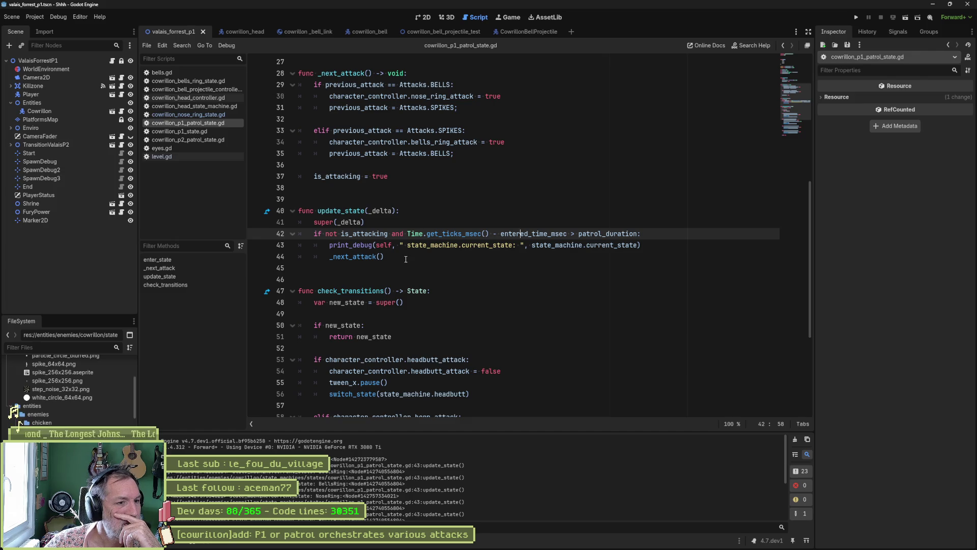
Scroll through the script and highlight the whole _next_attack function.
{"action": "scroll", "coordinate": [406, 259], "scroll_direction": "up", "scroll_amount": 2}
{"action": "scroll", "coordinate": [406, 259], "scroll_direction": "up", "scroll_amount": 2}
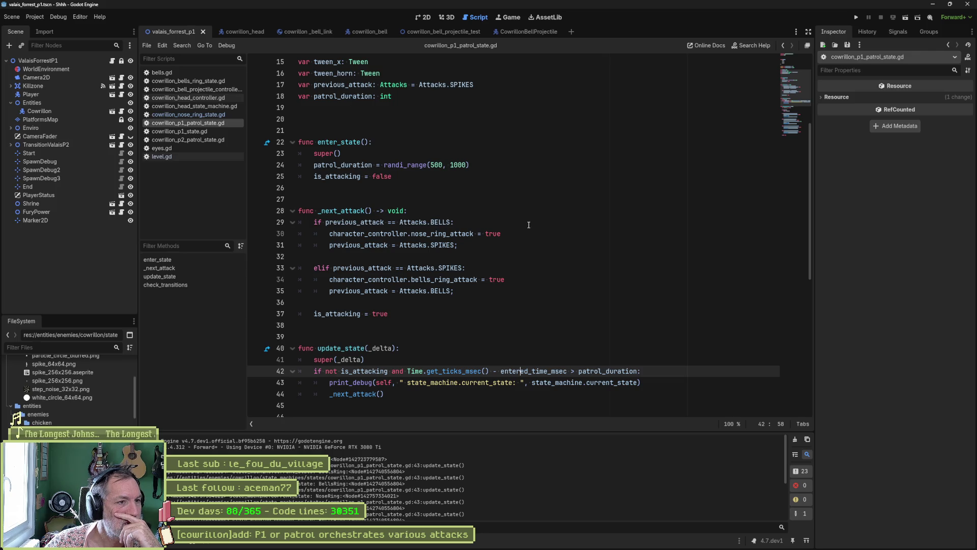
{"action": "scroll", "coordinate": [514, 200], "scroll_direction": "up", "scroll_amount": 4}
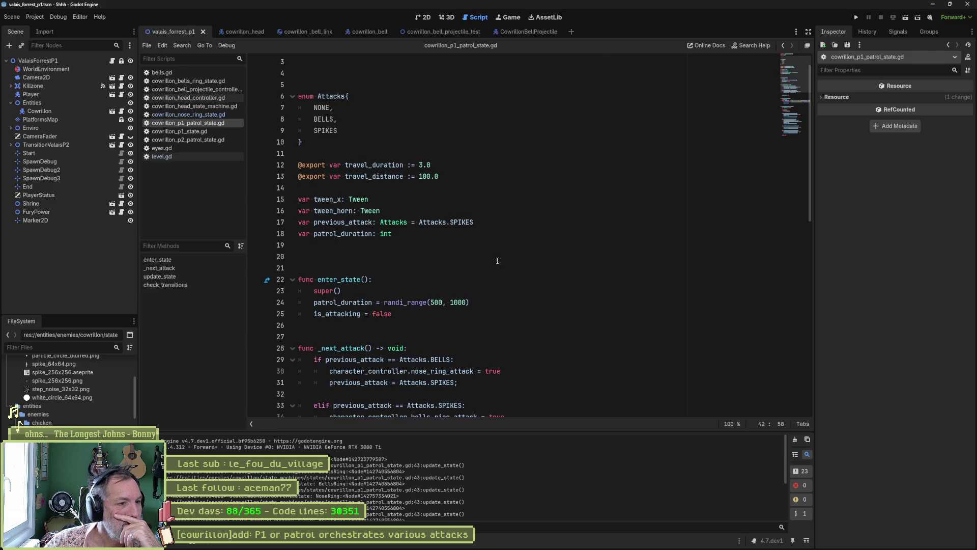
{"action": "scroll", "coordinate": [498, 261], "scroll_direction": "down", "scroll_amount": 1}
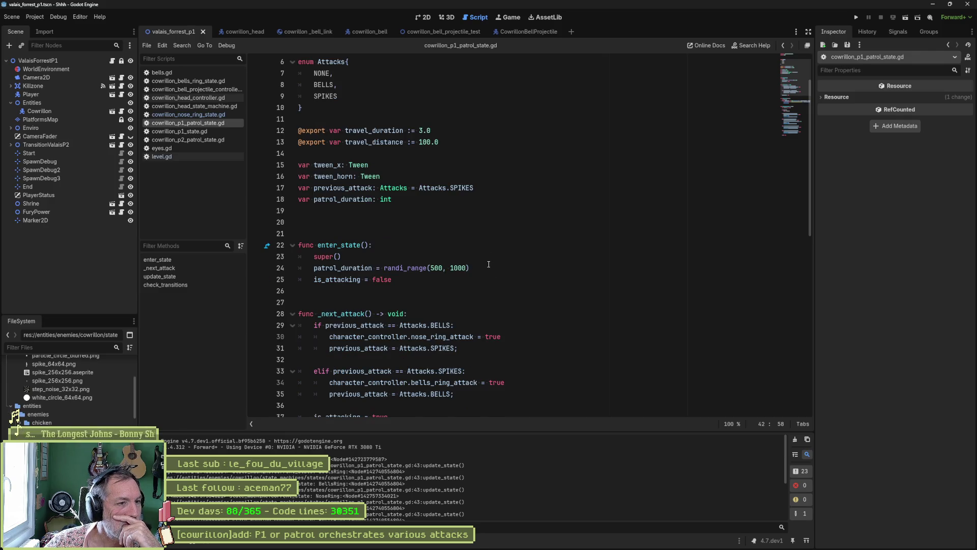
{"action": "scroll", "coordinate": [487, 265], "scroll_direction": "down", "scroll_amount": 1}
{"action": "scroll", "coordinate": [484, 265], "scroll_direction": "down", "scroll_amount": 1}
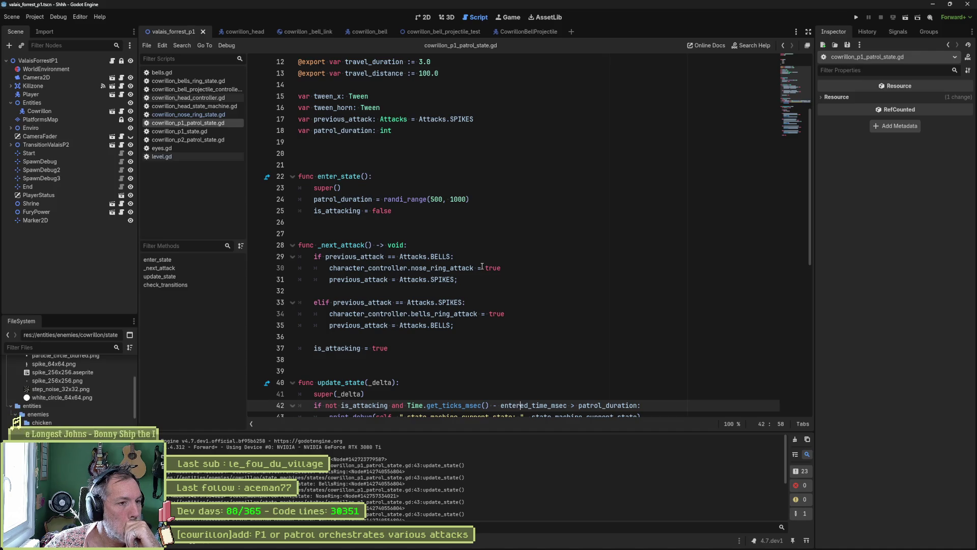
{"action": "mouse_move", "coordinate": [607, 547]}
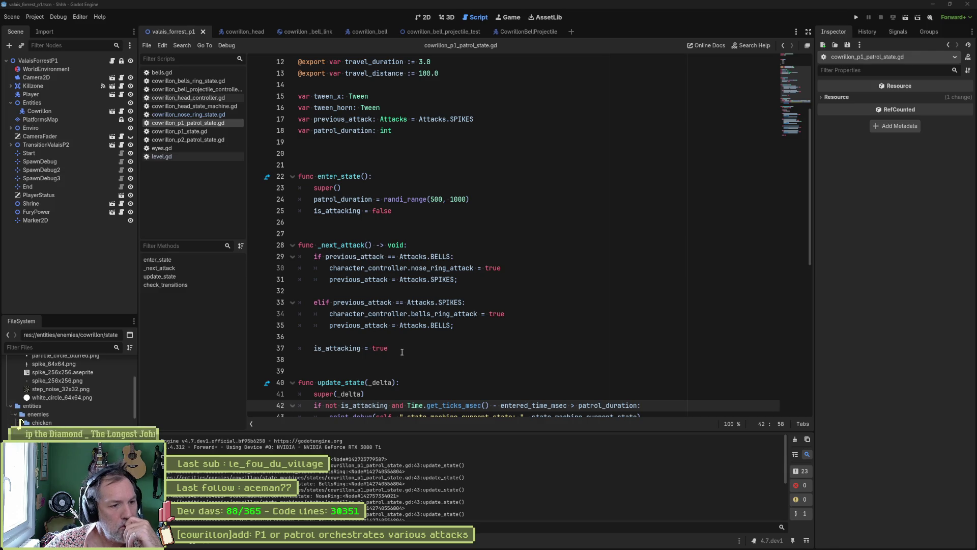
{"action": "left_click_drag", "start_coordinate": [405, 352], "coordinate": [436, 216]}
{"action": "key", "text": "ctrl+c"}
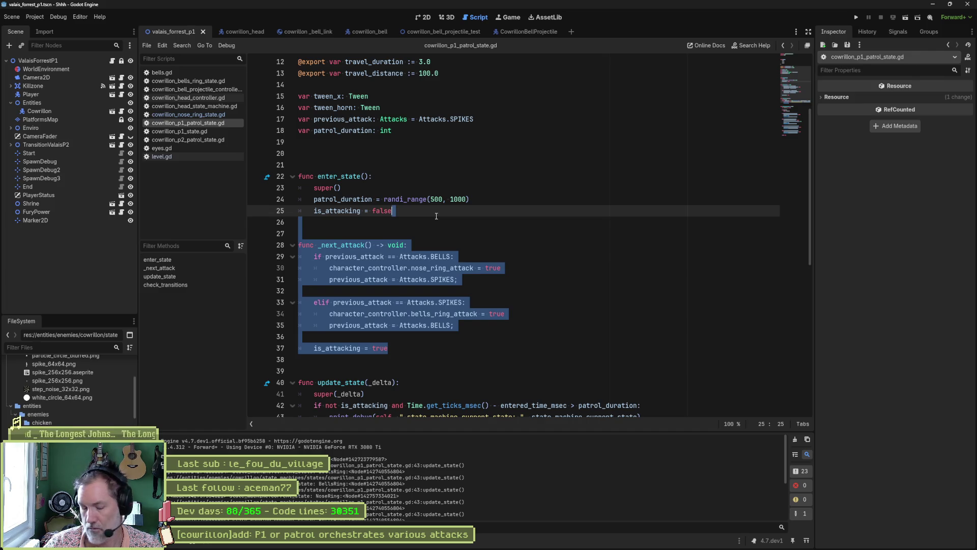
Move the cut _next_attack function to the file end, after check_transitions.
{"action": "key", "text": "Delete"}
{"action": "scroll", "coordinate": [397, 249], "scroll_direction": "down", "scroll_amount": 5}
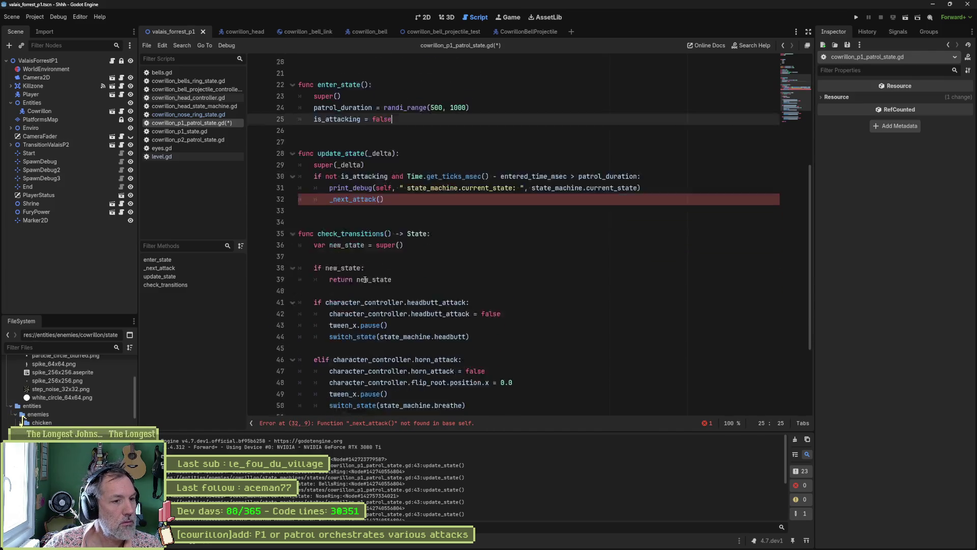
{"action": "scroll", "coordinate": [364, 280], "scroll_direction": "down", "scroll_amount": 1}
{"action": "left_click", "coordinate": [374, 401]}
{"action": "key", "text": "ctrl+v"}
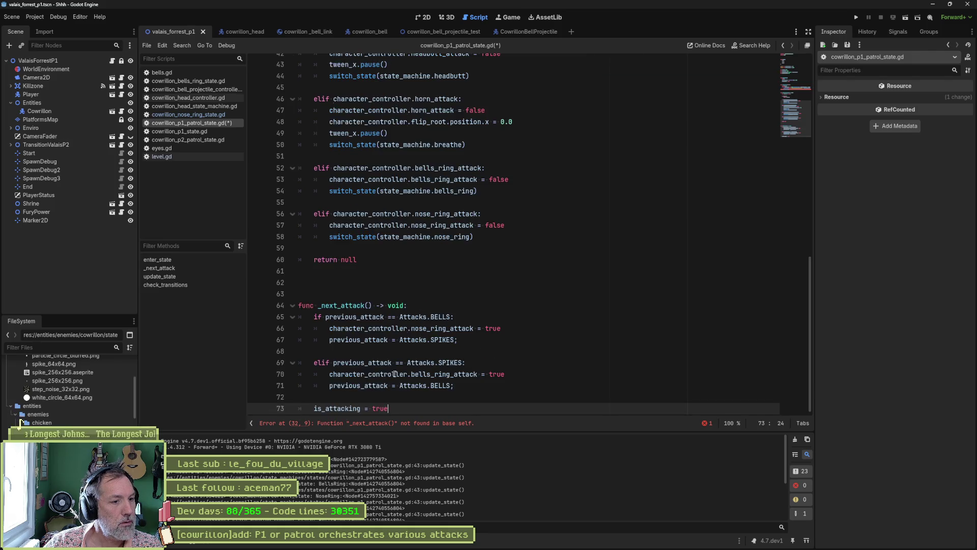
Collapse check_transitions and save cowrillon_p1_patrol_state.gd.
{"action": "left_click", "coordinate": [373, 303]}
{"action": "scroll", "coordinate": [352, 235], "scroll_direction": "up", "scroll_amount": 6}
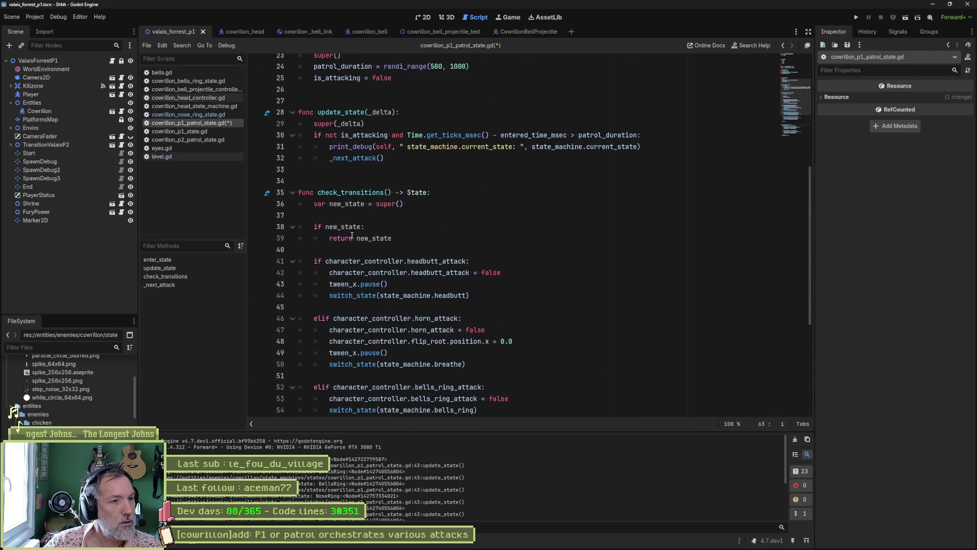
{"action": "left_click", "coordinate": [292, 193]}
{"action": "left_click", "coordinate": [509, 170]}
{"action": "scroll", "coordinate": [599, 258], "scroll_direction": "up", "scroll_amount": 3}
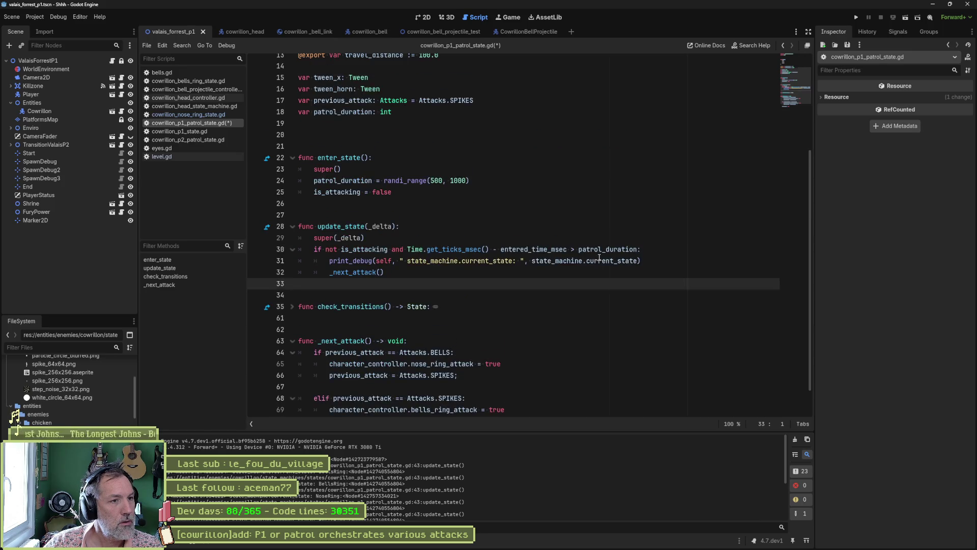
{"action": "key", "text": "ctrl+s"}
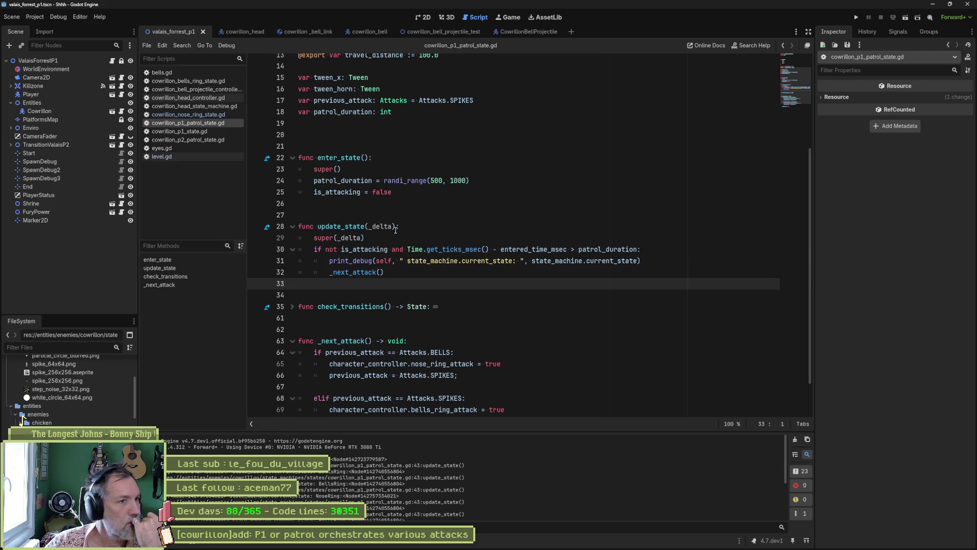
Highlight every use of is_attacking in the patrol state script.
{"action": "mouse_move", "coordinate": [798, 77]}
{"action": "left_mouse_down"}
{"action": "mouse_move", "coordinate": [793, 59]}
{"action": "mouse_move", "coordinate": [792, 95]}
{"action": "left_mouse_up"}
{"action": "double_click", "coordinate": [369, 203]}
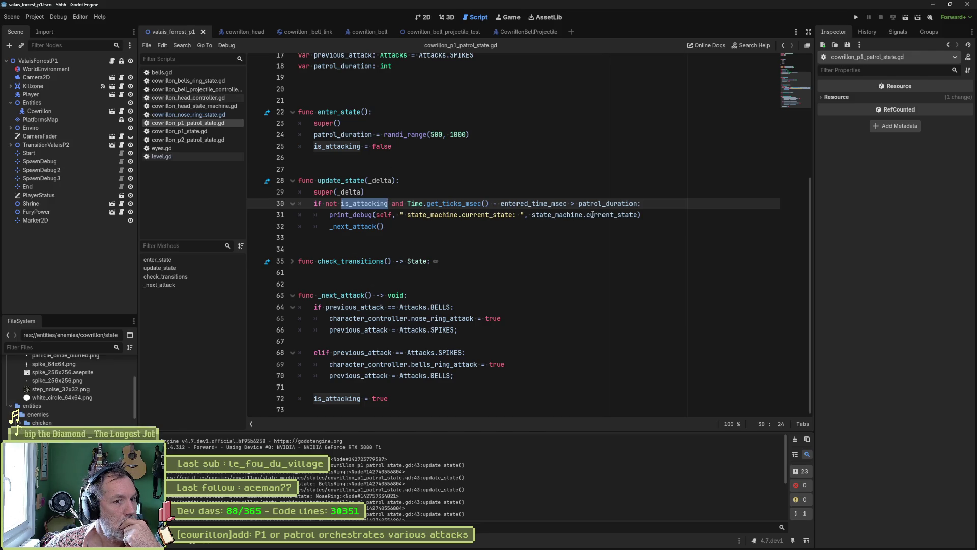
{"action": "mouse_move", "coordinate": [594, 215]}
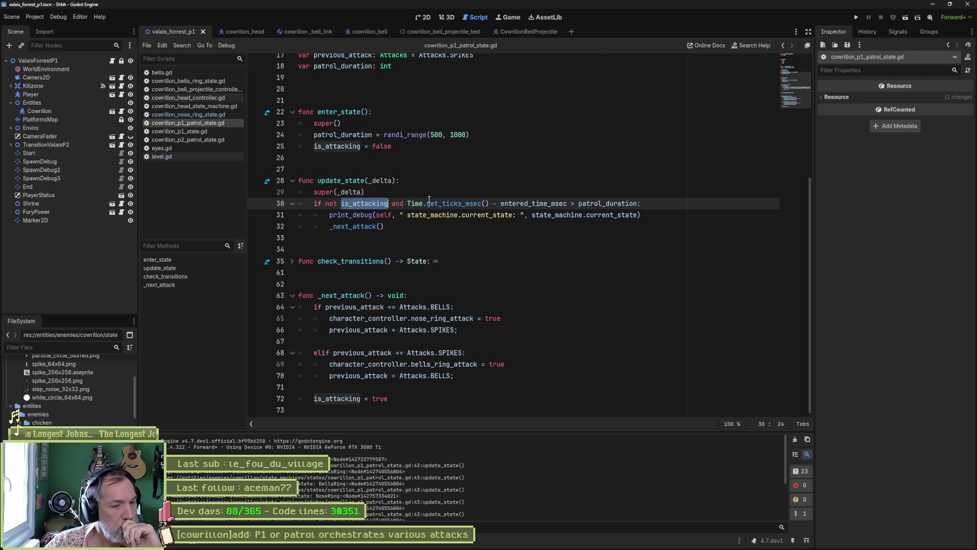
Comment out the switch_state call in the BellsRing state script and test-run the game.
{"action": "left_click", "coordinate": [250, 32]}
{"action": "left_click", "coordinate": [131, 229]}
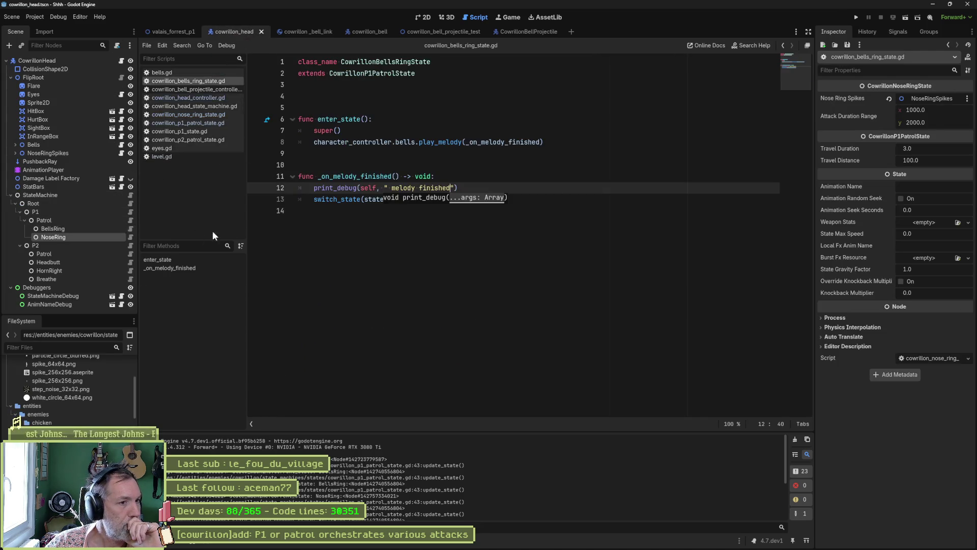
{"action": "left_click", "coordinate": [315, 200]}
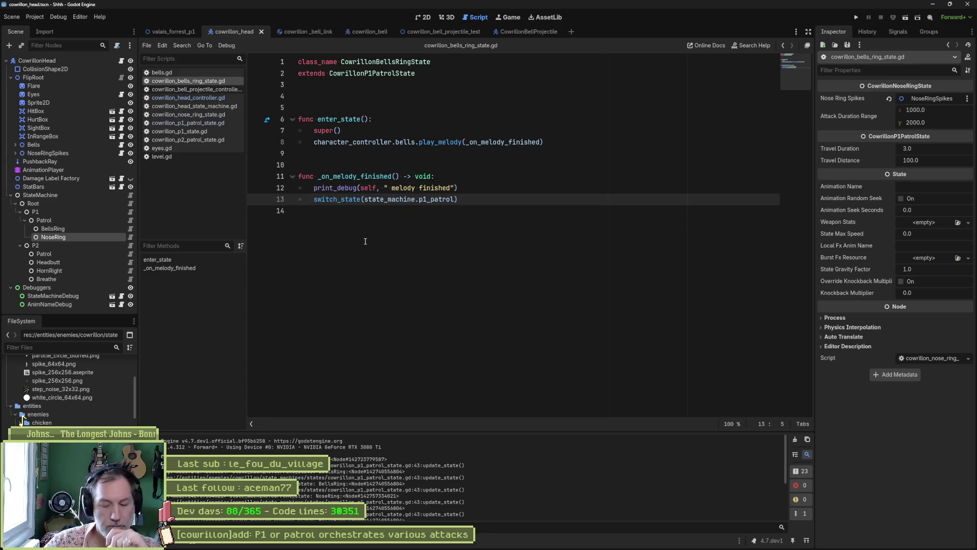
{"action": "type", "text": "#"}
{"action": "key", "text": "F5"}
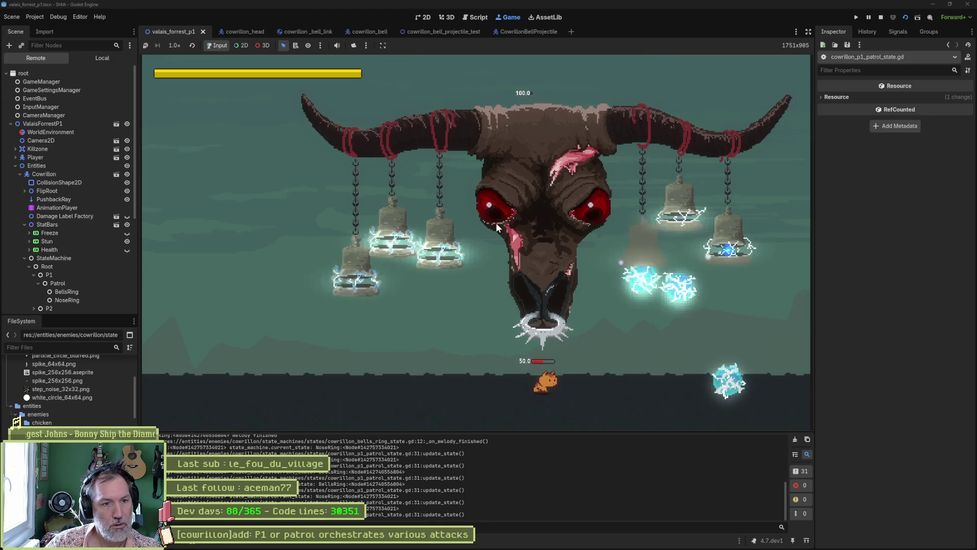
{"action": "key", "text": "F8"}
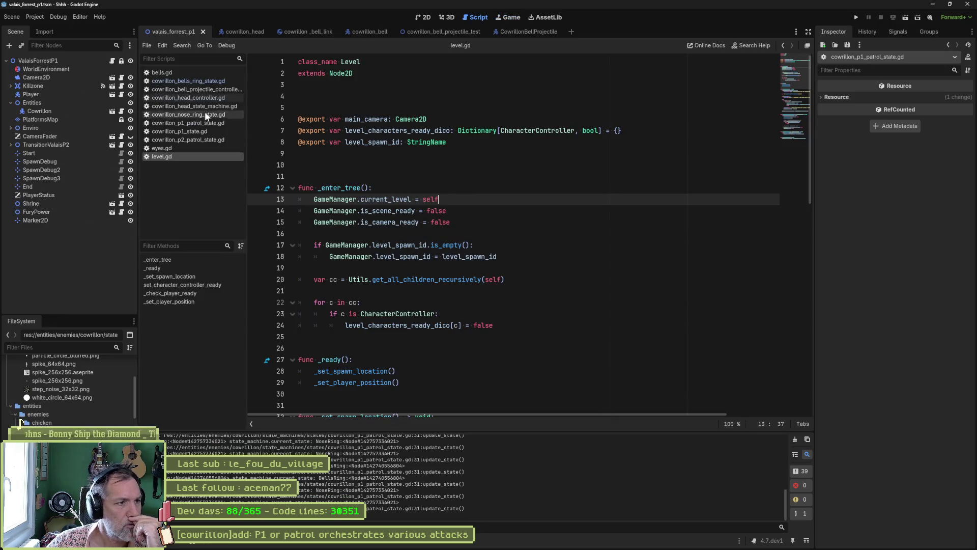
Close level.gd, eyes.gd, cowrillon_p2_patrol_state.gd and cowrillon_p1_state.gd.
{"action": "middle_click", "coordinate": [169, 154]}
{"action": "middle_click", "coordinate": [170, 148]}
{"action": "middle_click", "coordinate": [174, 140]}
{"action": "middle_click", "coordinate": [178, 132]}
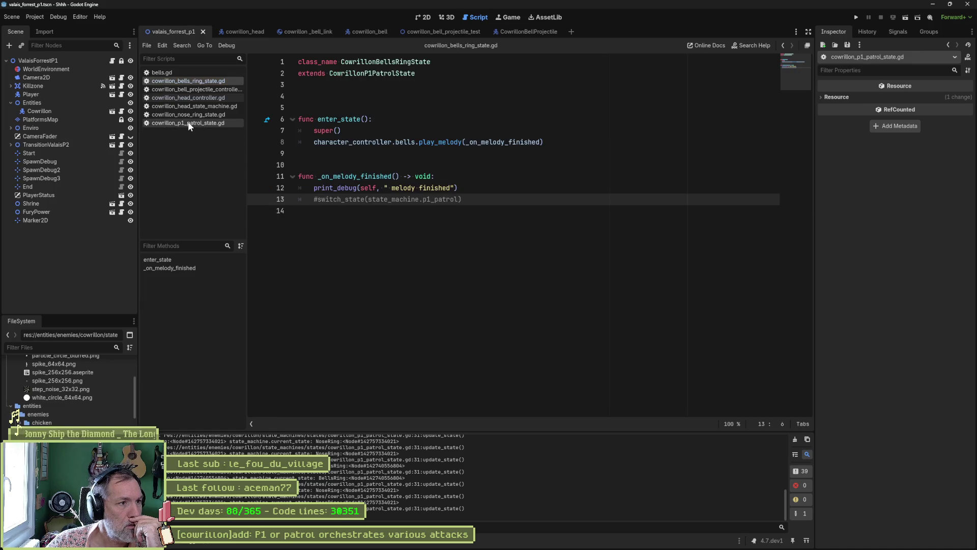
In the P1 patrol state script, select the debug print's arguments on line 31.
{"action": "left_click", "coordinate": [184, 121]}
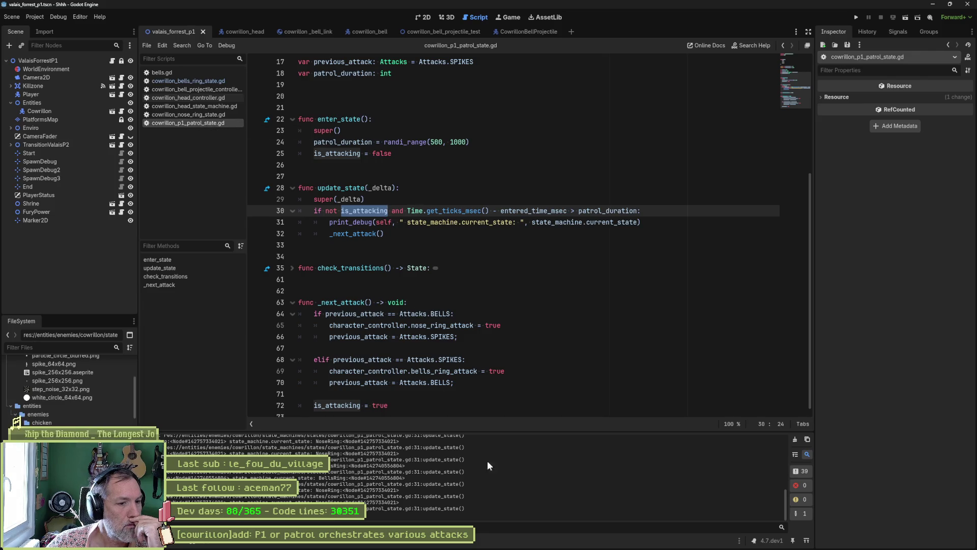
{"action": "scroll", "coordinate": [487, 466], "scroll_direction": "up", "scroll_amount": 10}
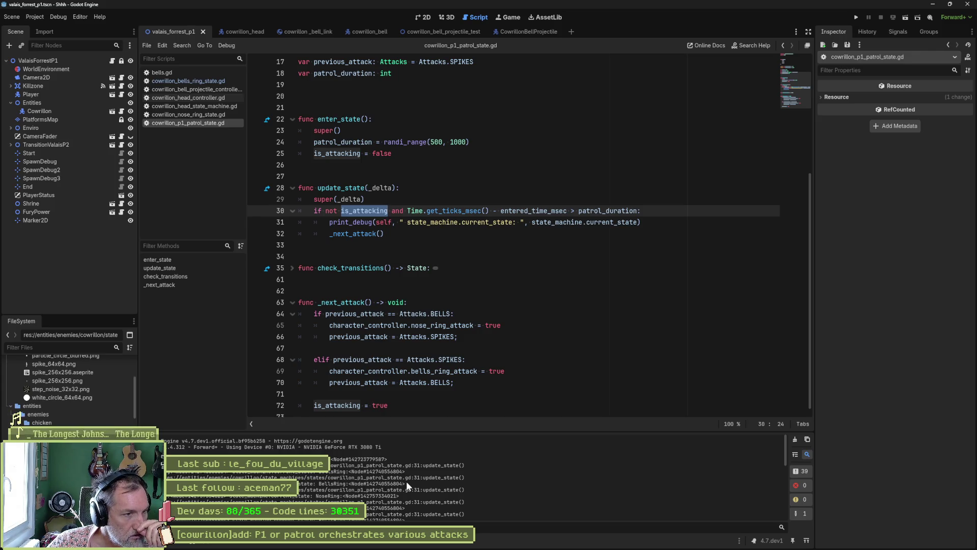
{"action": "left_click_drag", "start_coordinate": [356, 222], "coordinate": [635, 221]}
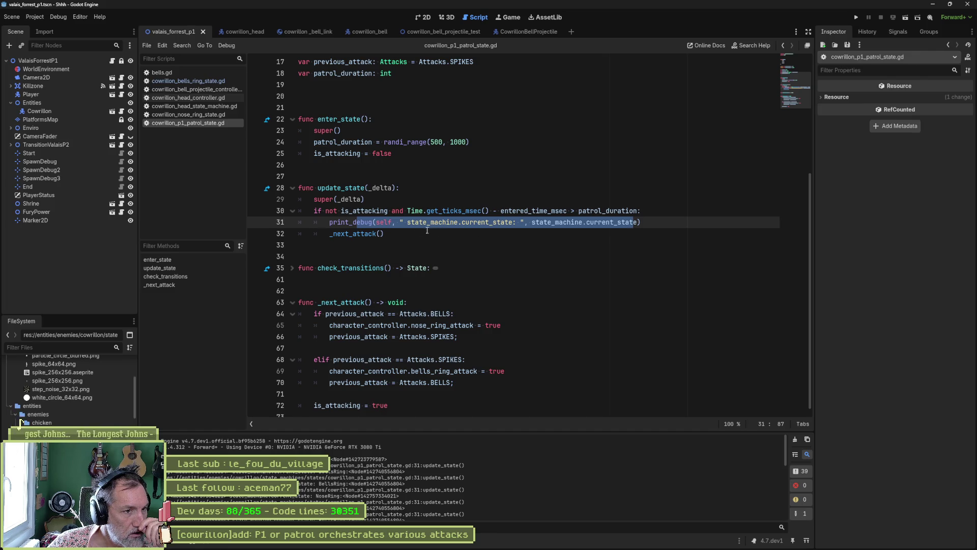
Review the is_attacking conditions, then collapse update_state and check_transitions.
{"action": "left_click_drag", "start_coordinate": [326, 211], "coordinate": [389, 211]}
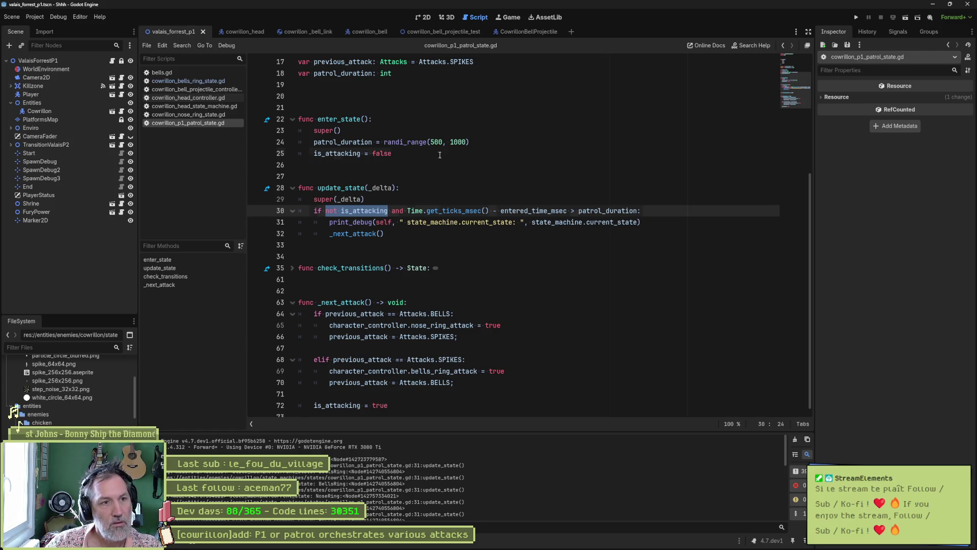
{"action": "left_click_drag", "start_coordinate": [489, 153], "coordinate": [491, 144]}
{"action": "left_click", "coordinate": [292, 268]}
{"action": "scroll", "coordinate": [468, 351], "scroll_direction": "down", "scroll_amount": 5}
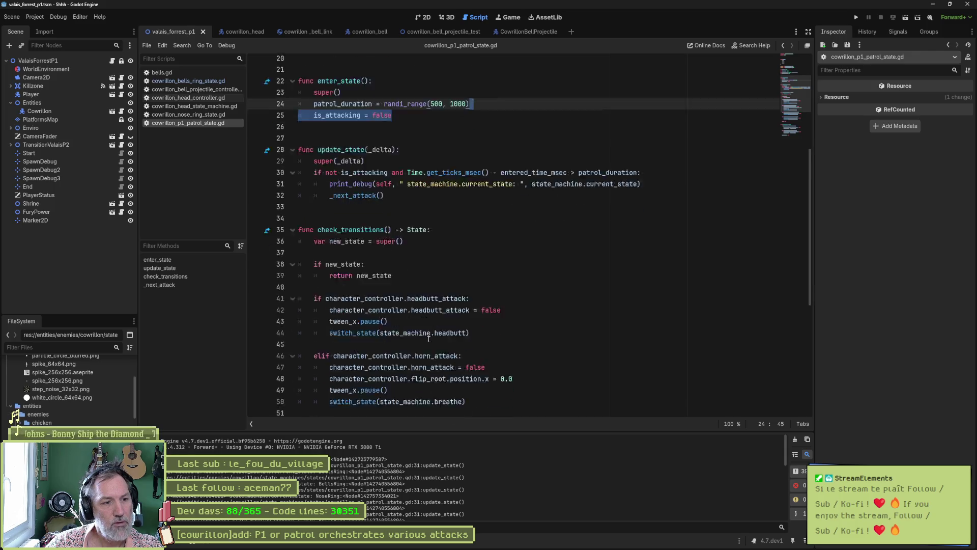
{"action": "scroll", "coordinate": [468, 351], "scroll_direction": "up", "scroll_amount": 5}
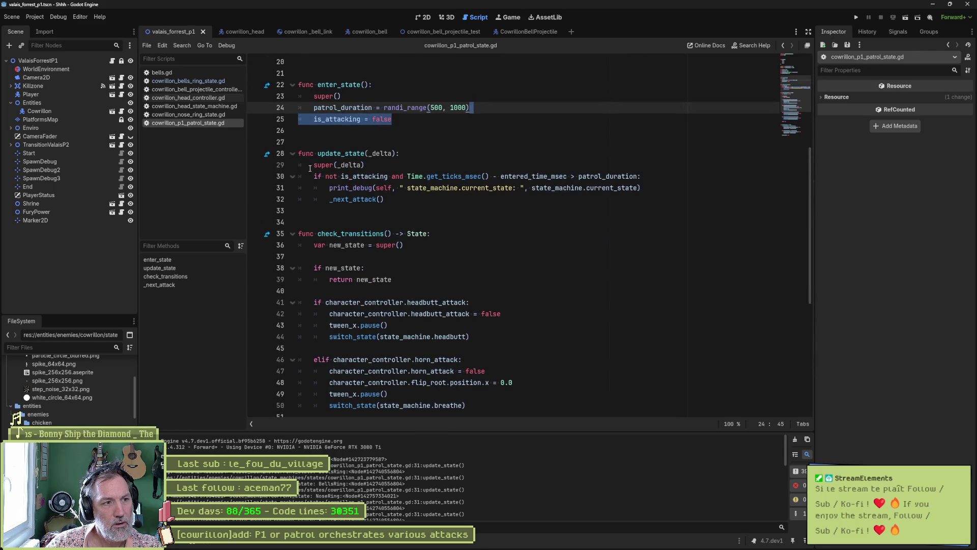
{"action": "left_click", "coordinate": [292, 153]}
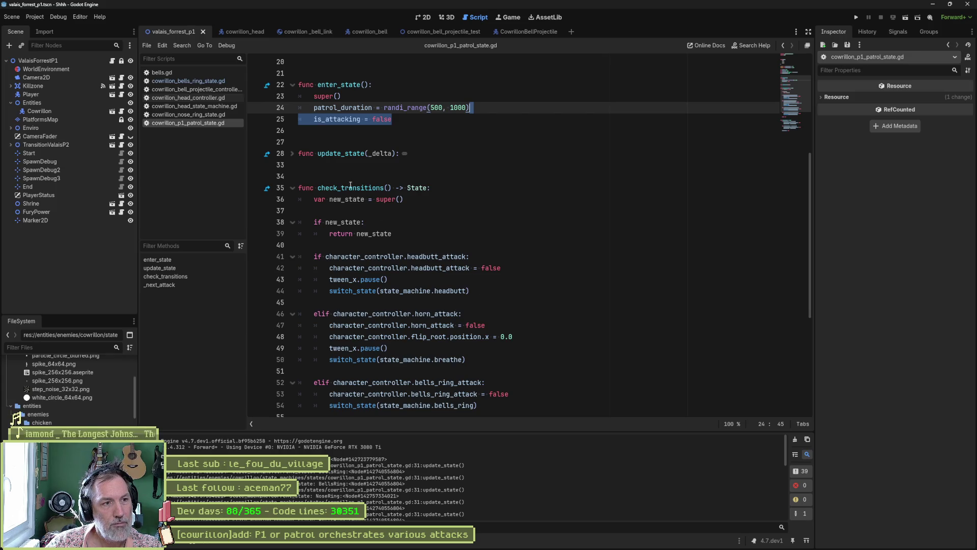
{"action": "left_click", "coordinate": [293, 187]}
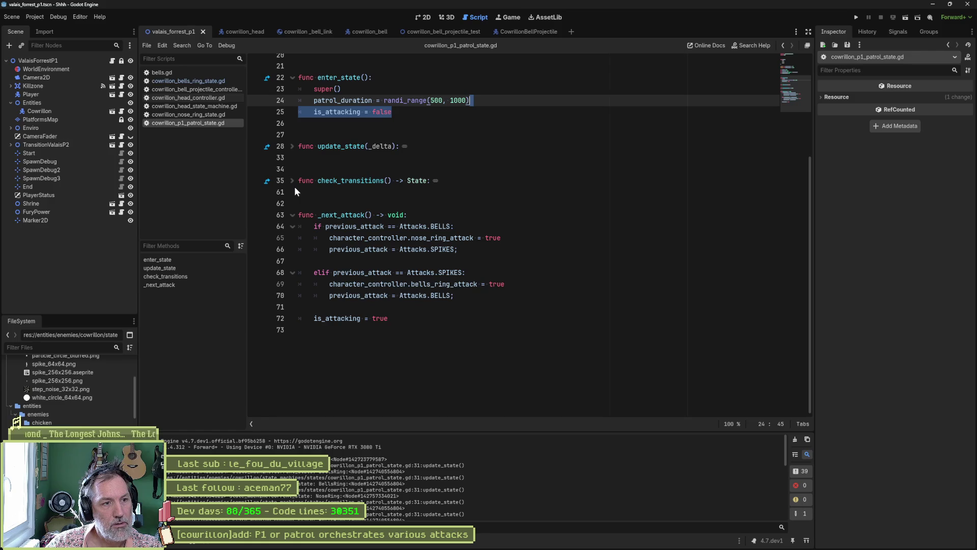
Review the is_attacking = true and false lines, then switch to the bells ring state script.
{"action": "left_click_drag", "start_coordinate": [314, 319], "coordinate": [390, 319]}
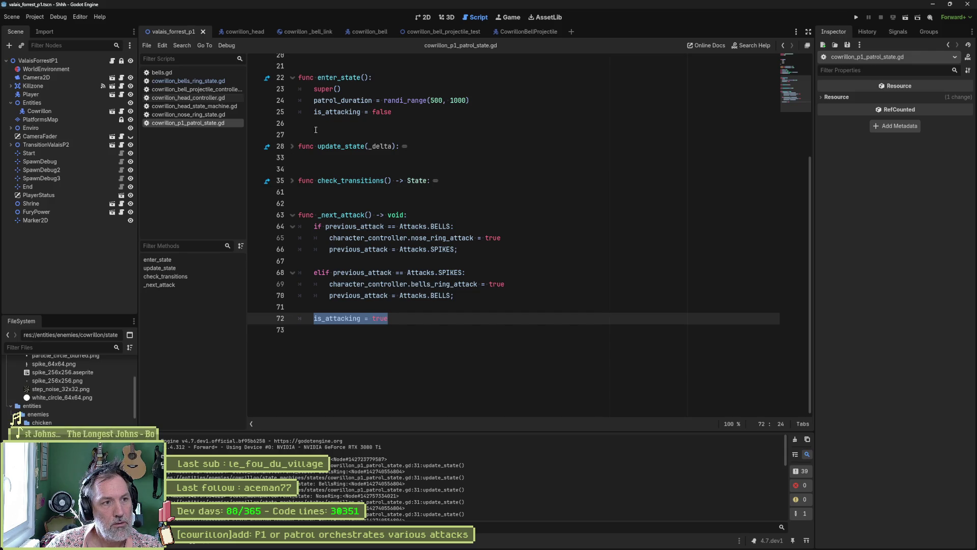
{"action": "left_click_drag", "start_coordinate": [315, 112], "coordinate": [393, 112]}
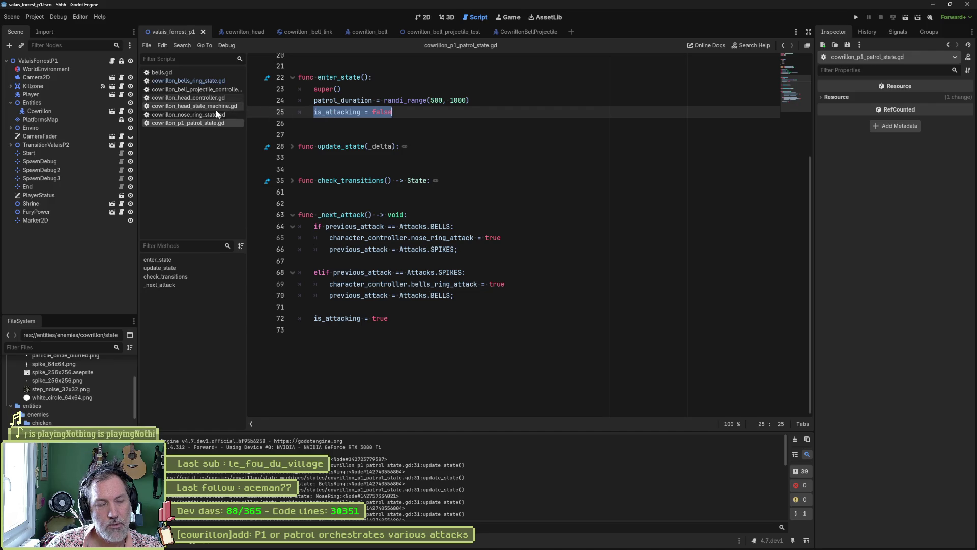
{"action": "left_click", "coordinate": [214, 81]}
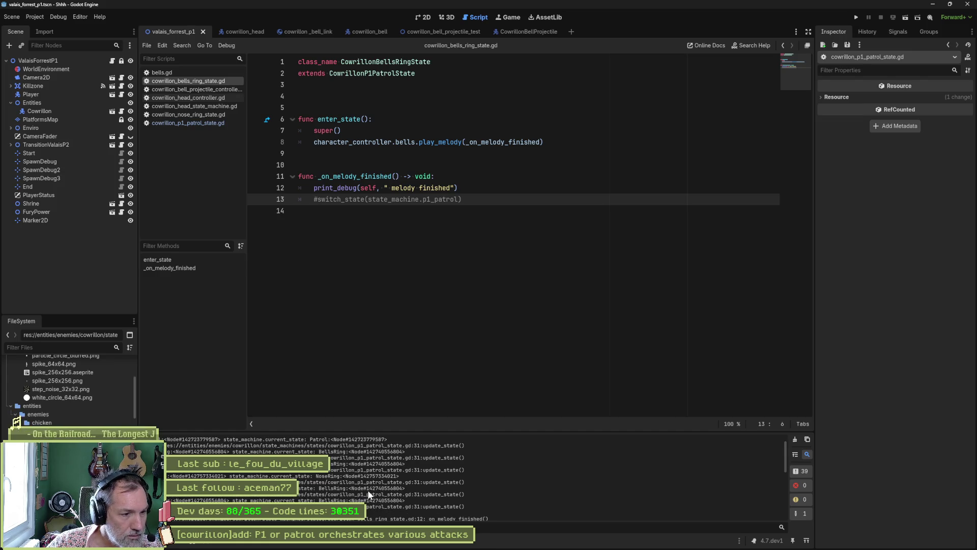
{"action": "scroll", "coordinate": [359, 478], "scroll_direction": "up", "scroll_amount": 2}
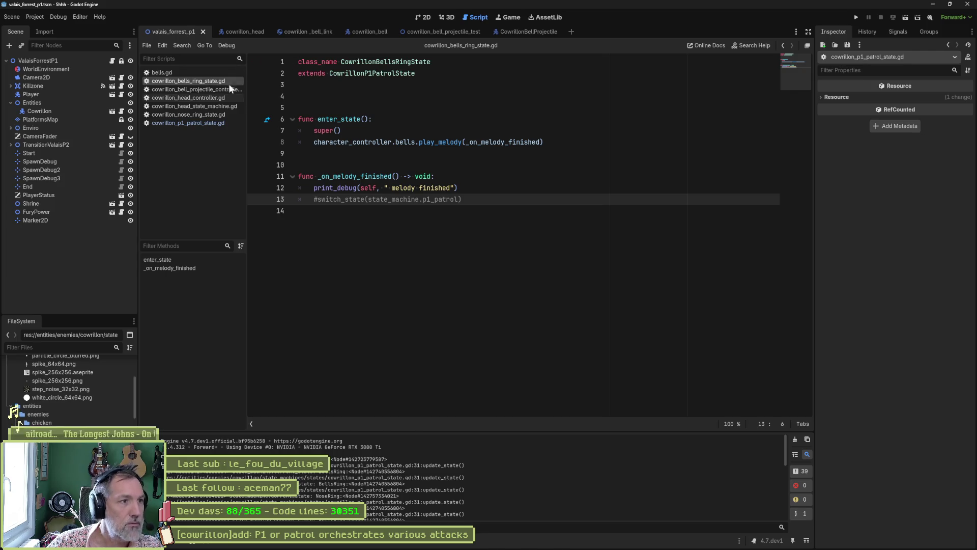
{"action": "left_click", "coordinate": [213, 124]}
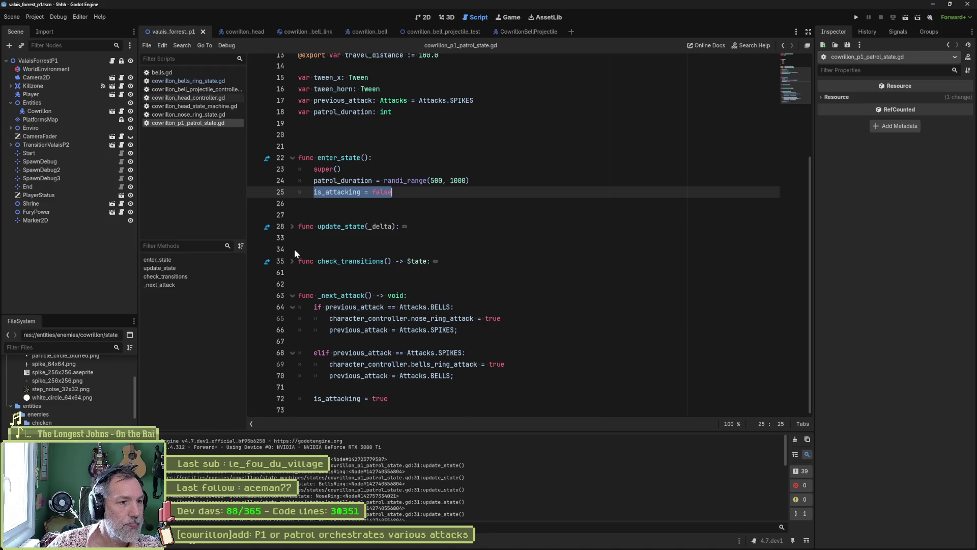
{"action": "left_click", "coordinate": [292, 226]}
Review the print_debug line, the not is_attacking condition and is_attacking = false.
{"action": "left_click", "coordinate": [390, 262]}
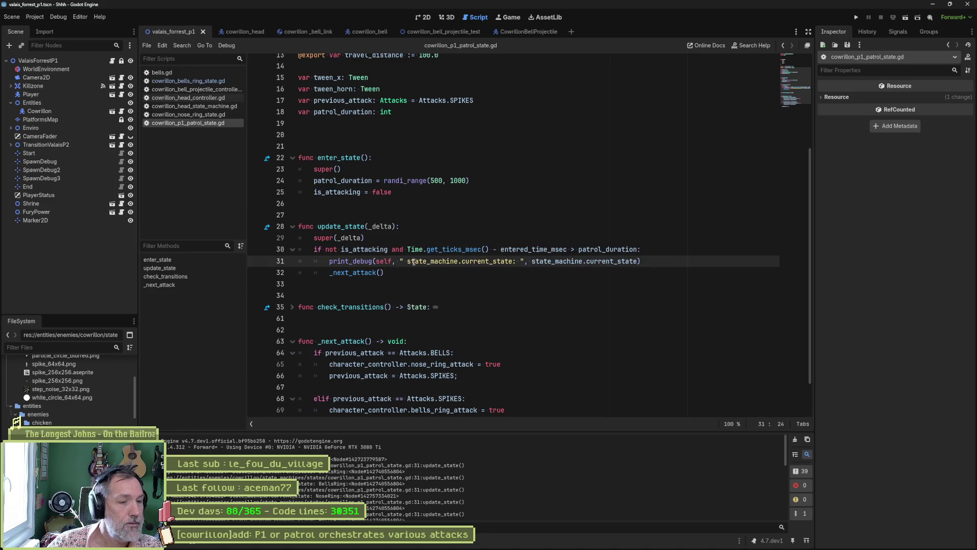
{"action": "left_click_drag", "start_coordinate": [325, 249], "coordinate": [389, 249]}
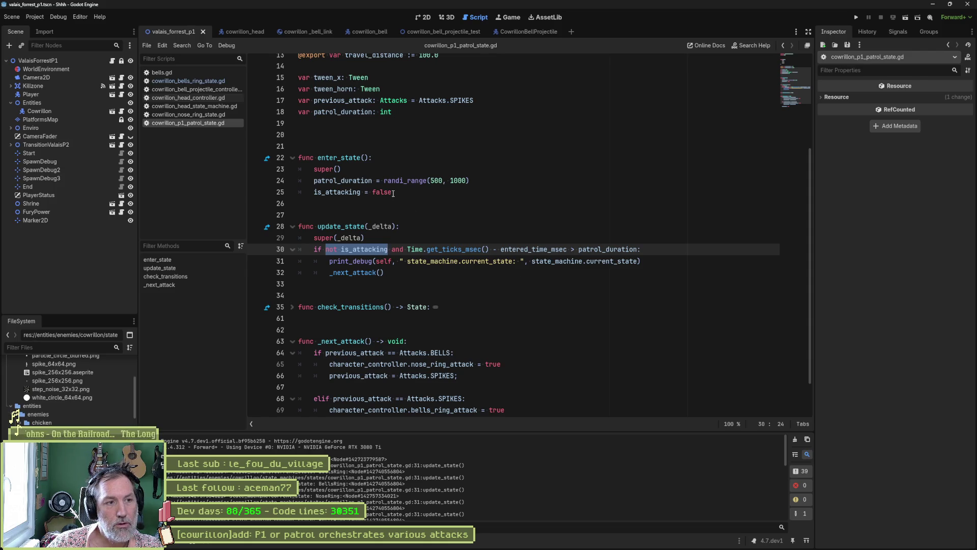
{"action": "left_click_drag", "start_coordinate": [393, 194], "coordinate": [314, 192]}
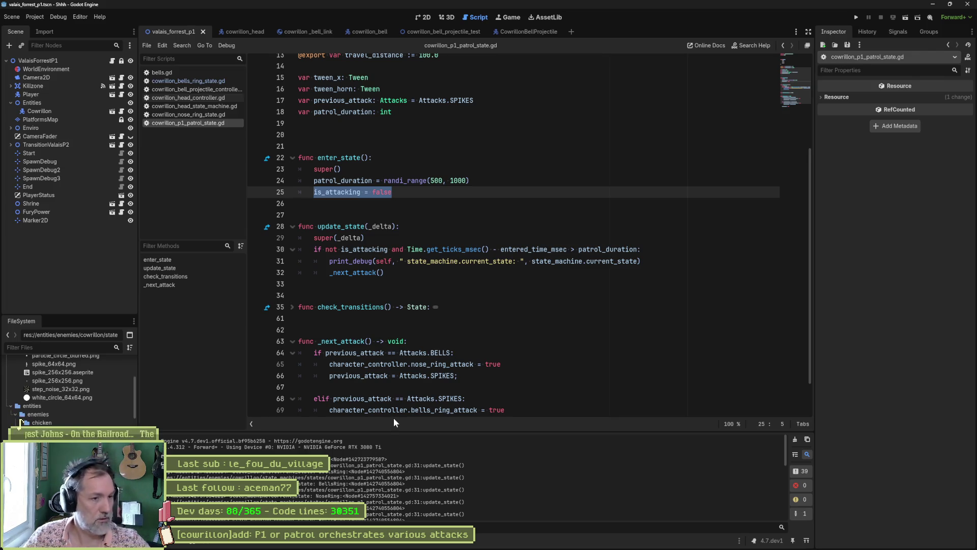
Comment out the _next_attack() call in update_state and test-run the game.
{"action": "scroll", "coordinate": [412, 285], "scroll_direction": "down", "scroll_amount": 2}
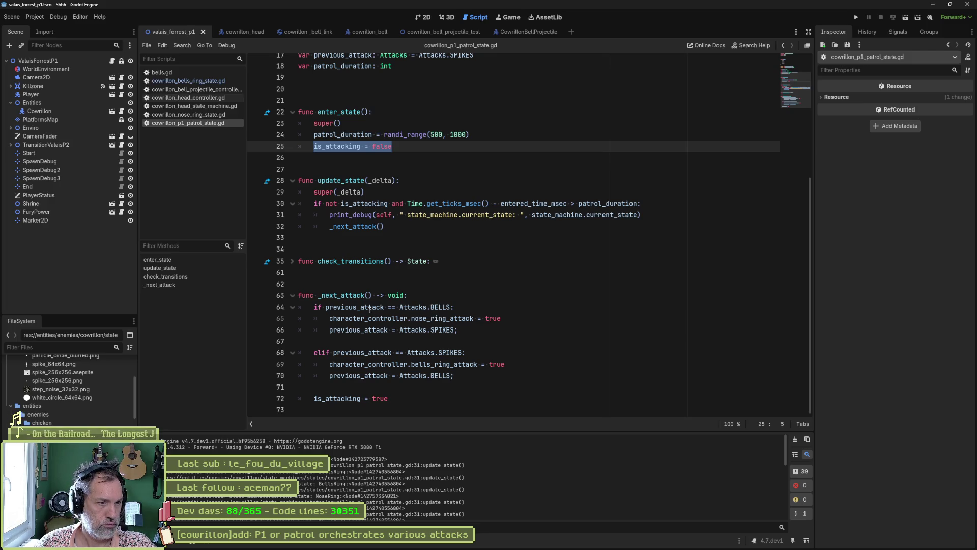
{"action": "left_click", "coordinate": [331, 226]}
{"action": "type", "text": "#"}
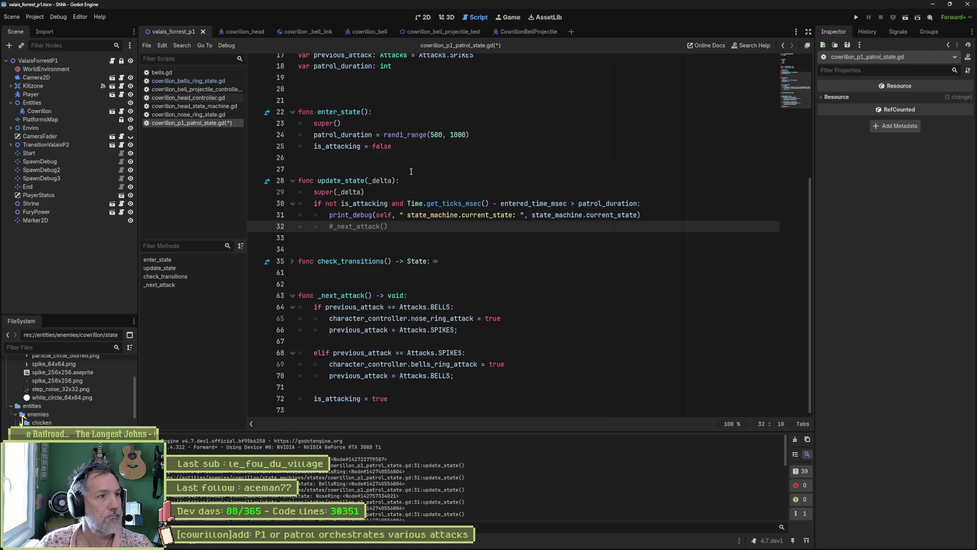
{"action": "key", "text": "F6"}
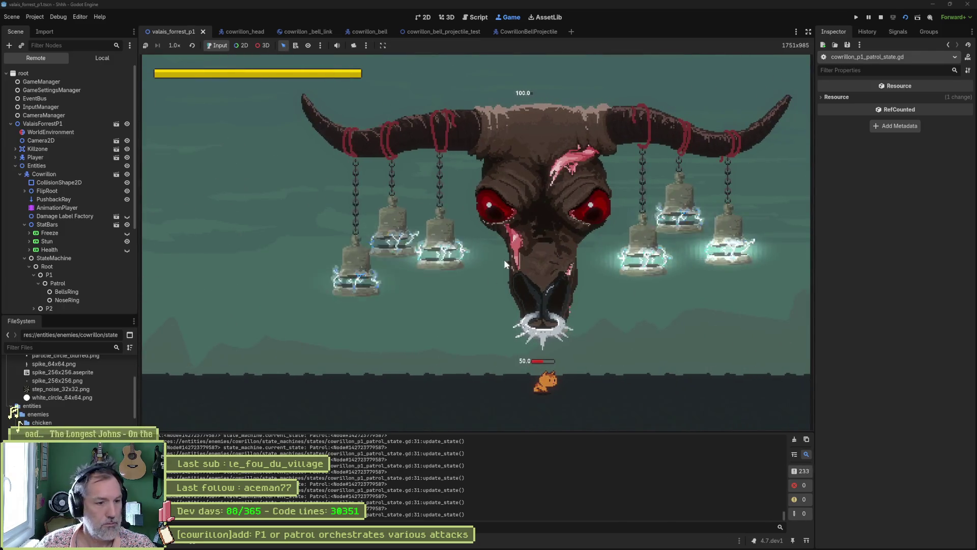
{"action": "key", "text": "F8"}
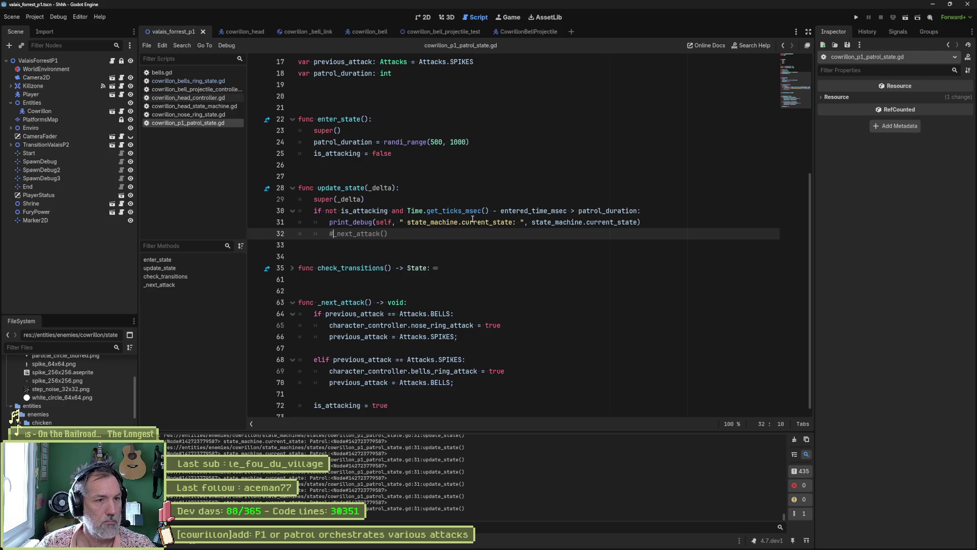
Change the patrol duration to randi_range(1000, 2000) and save the script.
{"action": "left_click", "coordinate": [436, 145]}
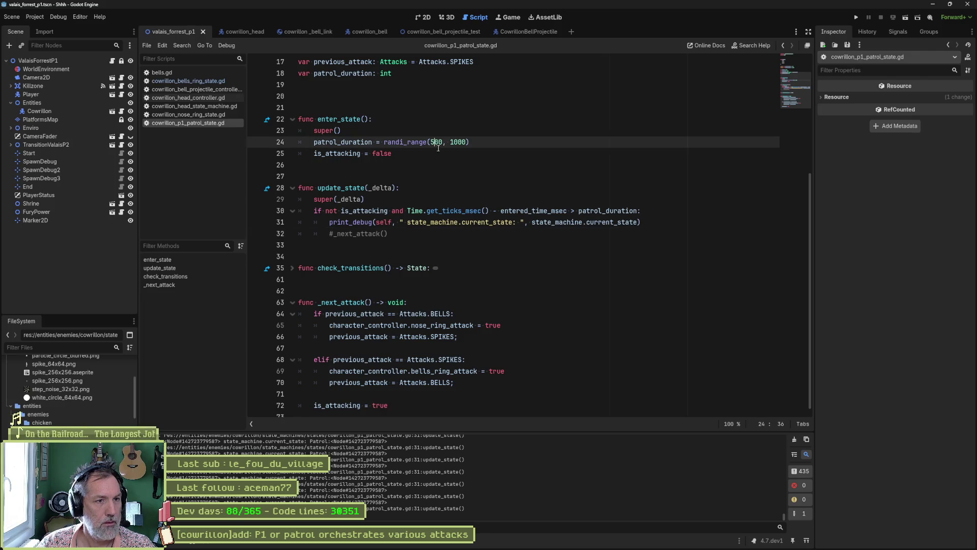
{"action": "key", "text": "BackSpace"}
{"action": "key", "text": "Delete"}
{"action": "key", "text": "Delete"}
{"action": "type", "text": "100"}
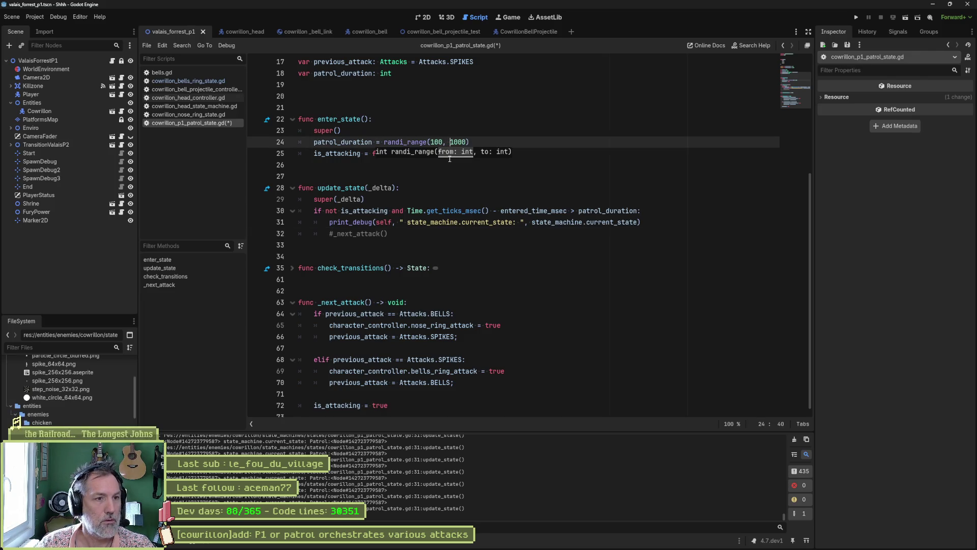
{"action": "type", "text": "0"}
{"action": "key", "text": "Right"}
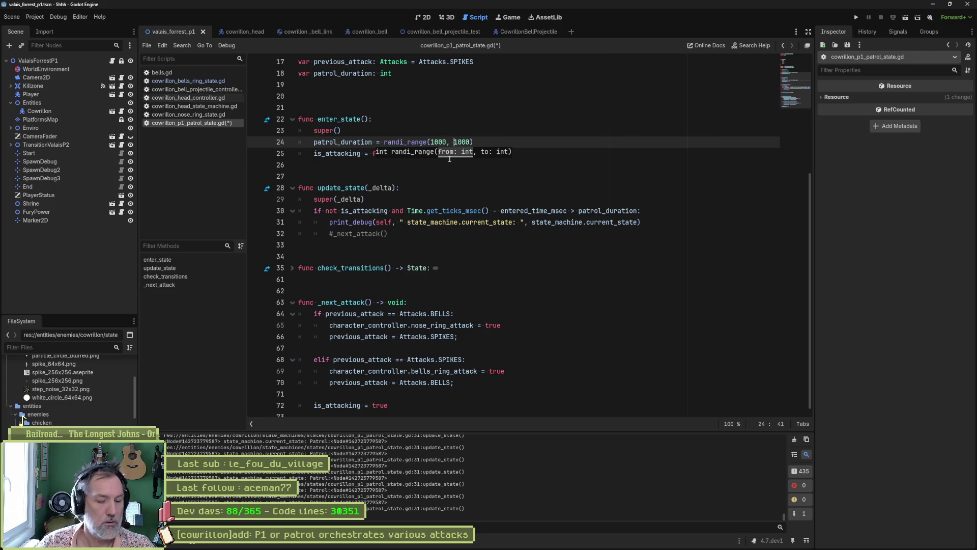
{"action": "key", "text": "Delete"}
{"action": "type", "text": "2"}
{"action": "left_click", "coordinate": [529, 187]}
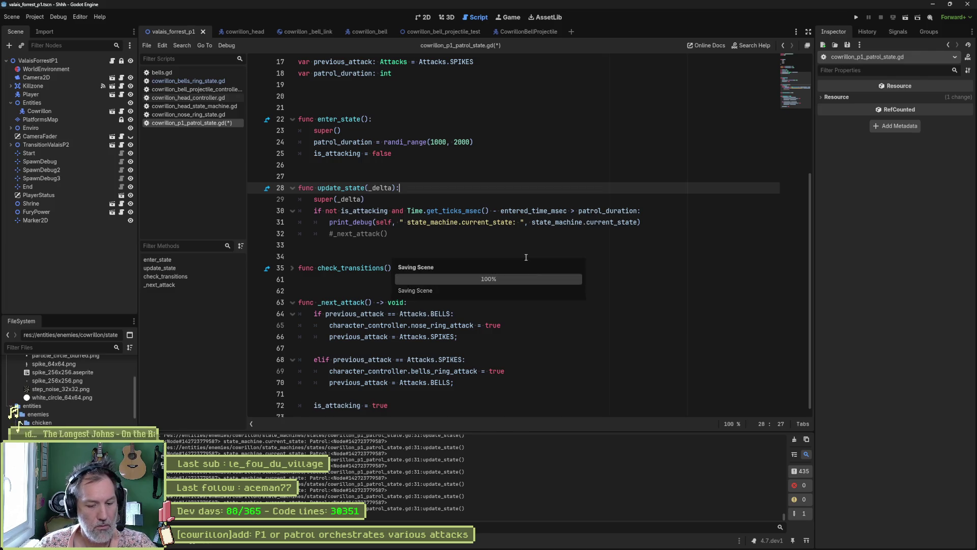
{"action": "key", "text": "ctrl+s"}
Test-run the longer patrol, stop the game and return to line 67.
{"action": "key", "text": "F5"}
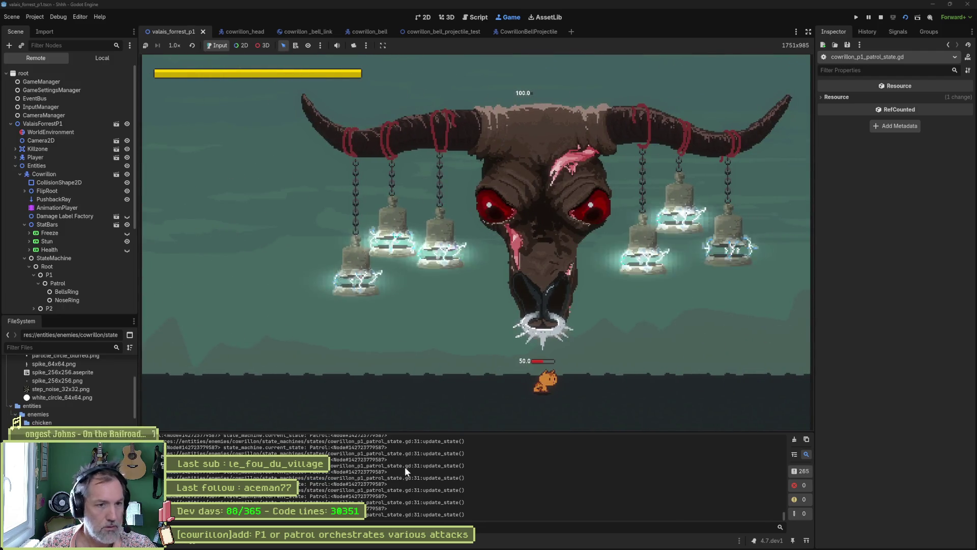
{"action": "key", "text": "F8"}
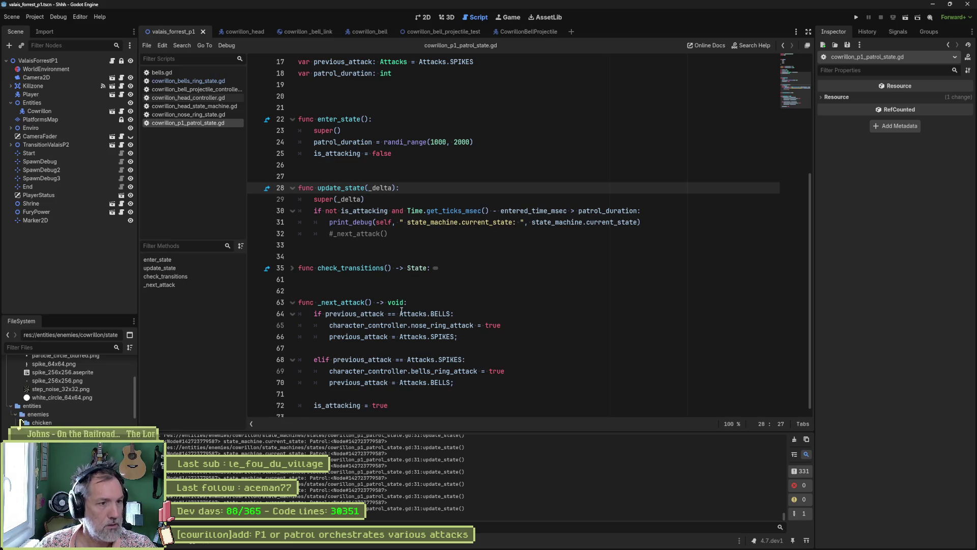
{"action": "left_click", "coordinate": [424, 352]}
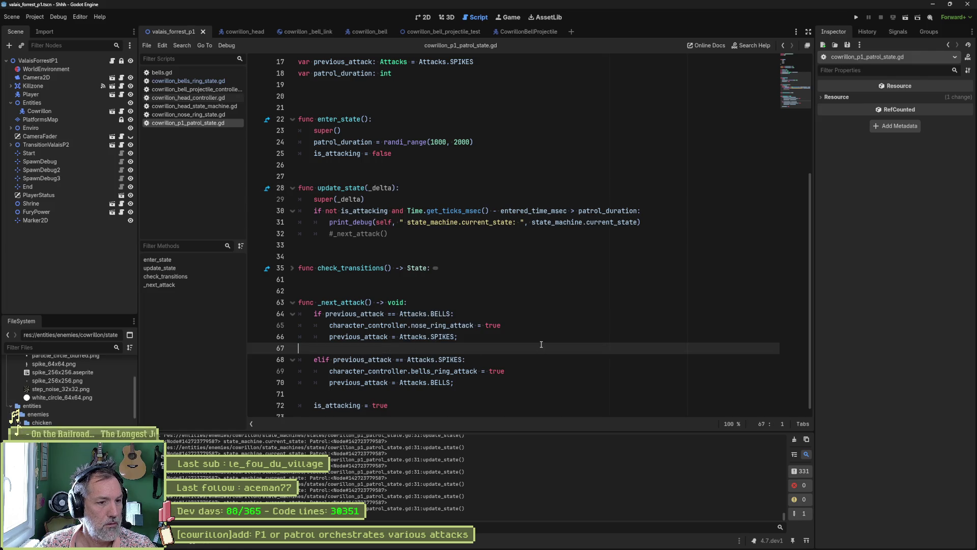
{"action": "left_click", "coordinate": [481, 371]}
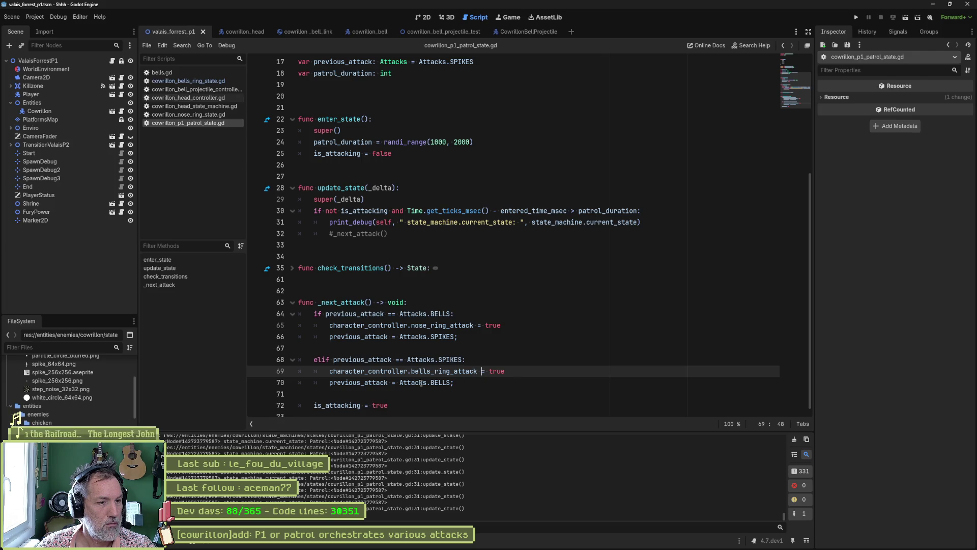
{"action": "left_click_drag", "start_coordinate": [332, 383], "coordinate": [465, 383]}
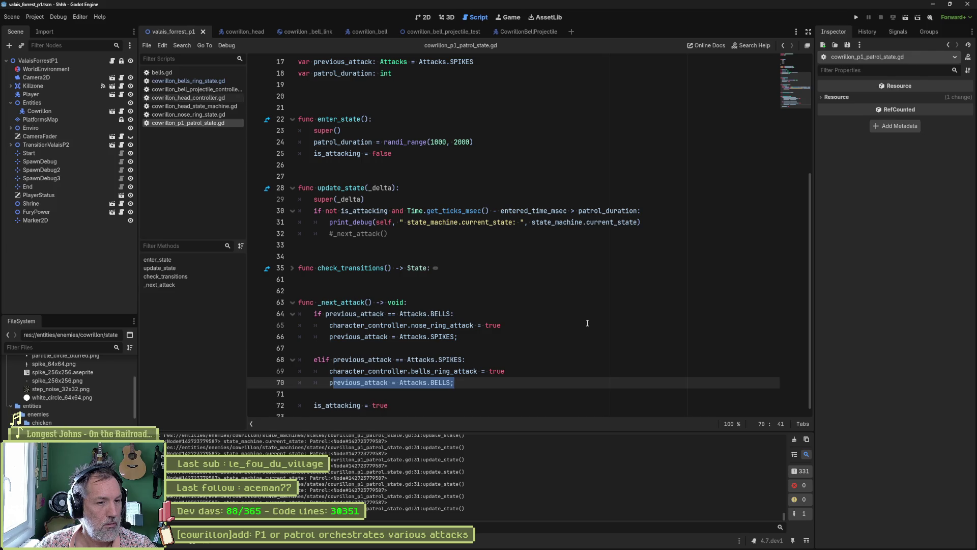
{"action": "scroll", "coordinate": [588, 322], "scroll_direction": "down", "scroll_amount": 1}
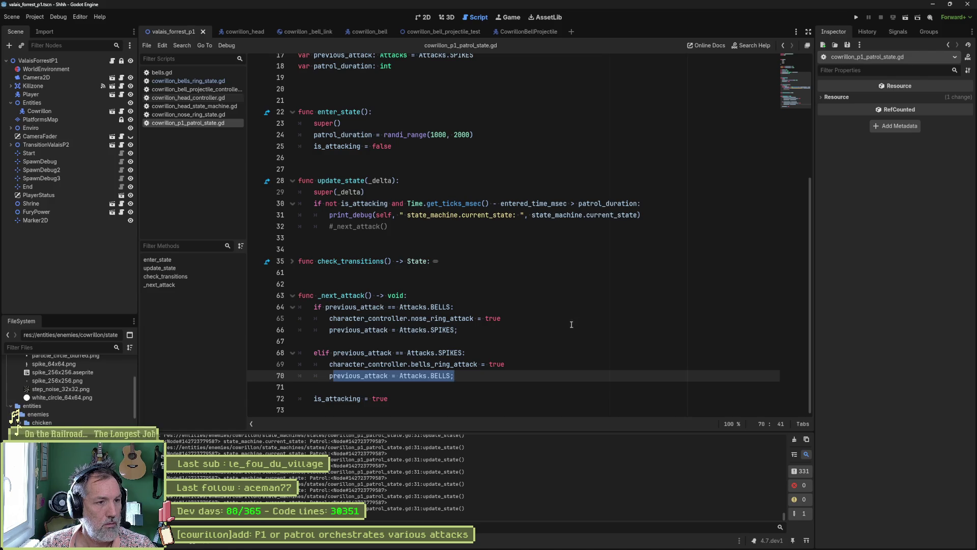
{"action": "double_click", "coordinate": [360, 403]}
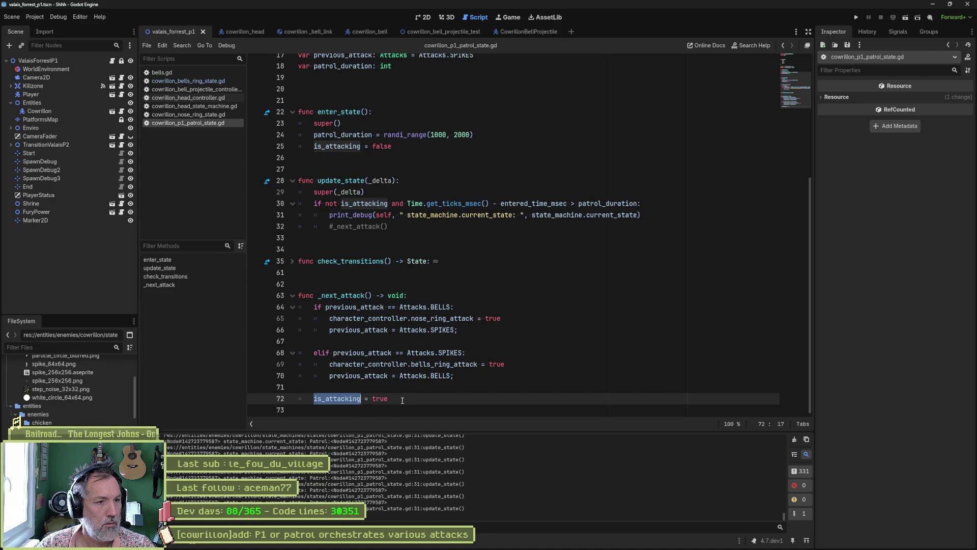
{"action": "left_click", "coordinate": [293, 261]}
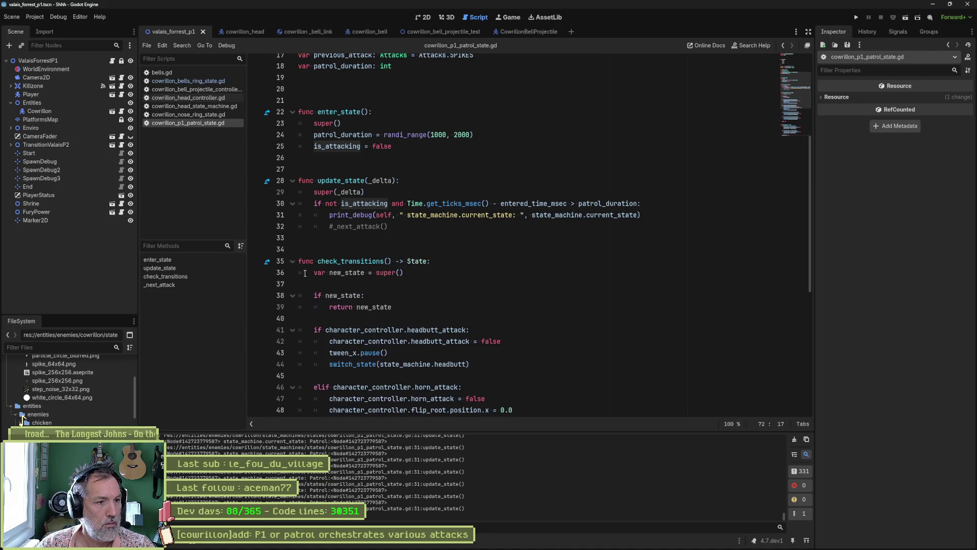
{"action": "scroll", "coordinate": [449, 274], "scroll_direction": "down", "scroll_amount": 5}
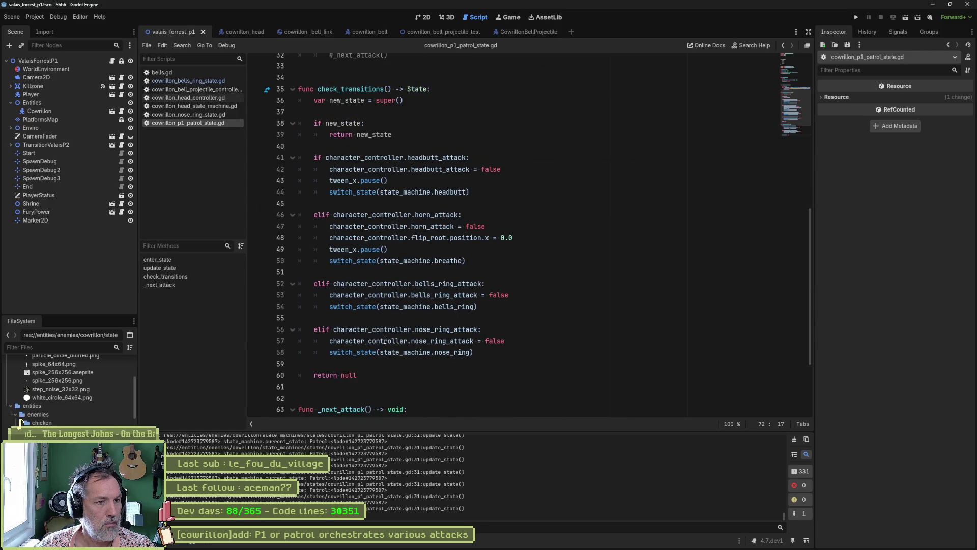
{"action": "left_click", "coordinate": [293, 89]}
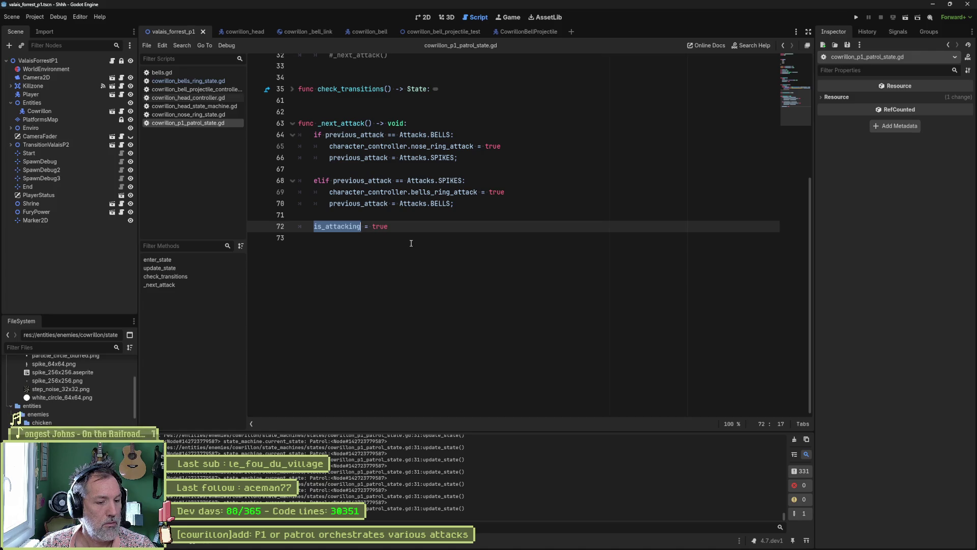
{"action": "key", "text": "End"}
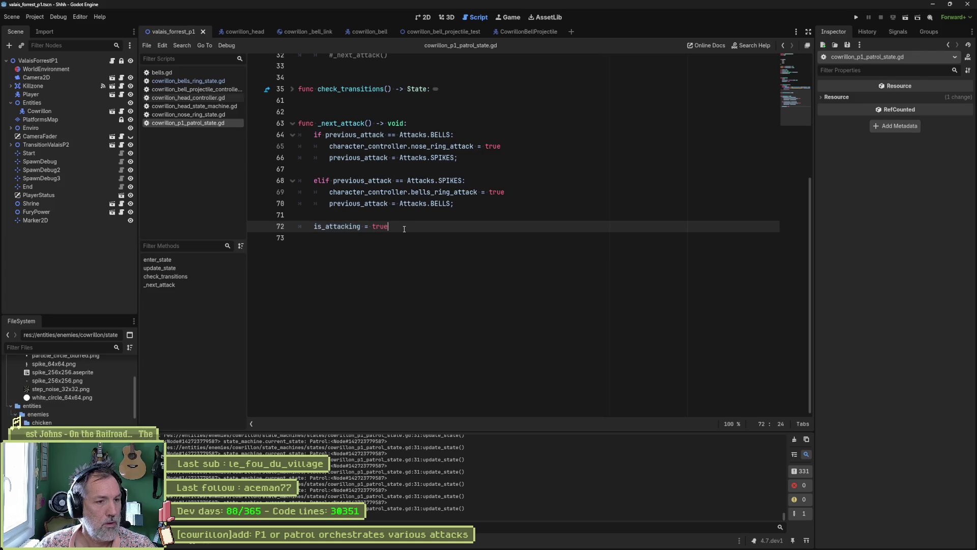
{"action": "left_click_drag", "start_coordinate": [313, 226], "coordinate": [389, 226]}
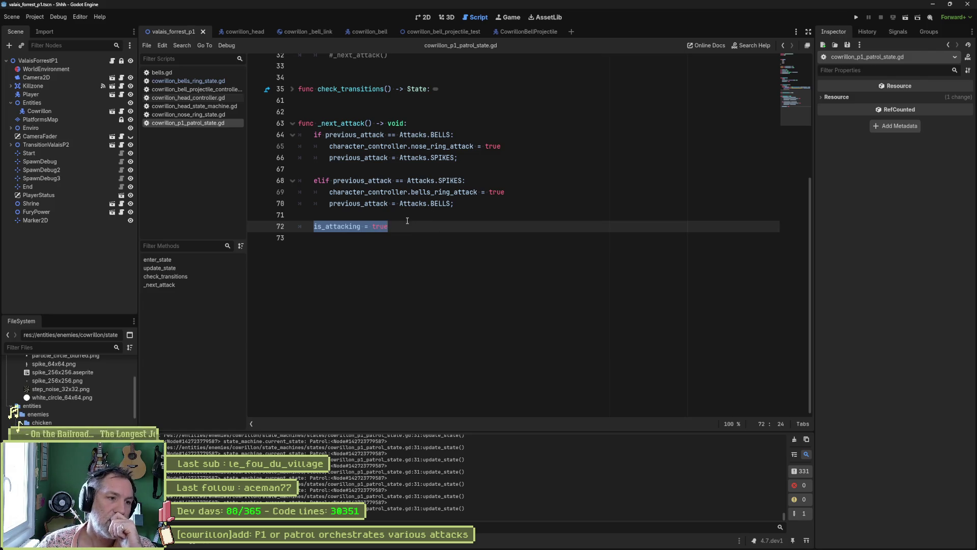
{"action": "scroll", "coordinate": [435, 224], "scroll_direction": "up", "scroll_amount": 10}
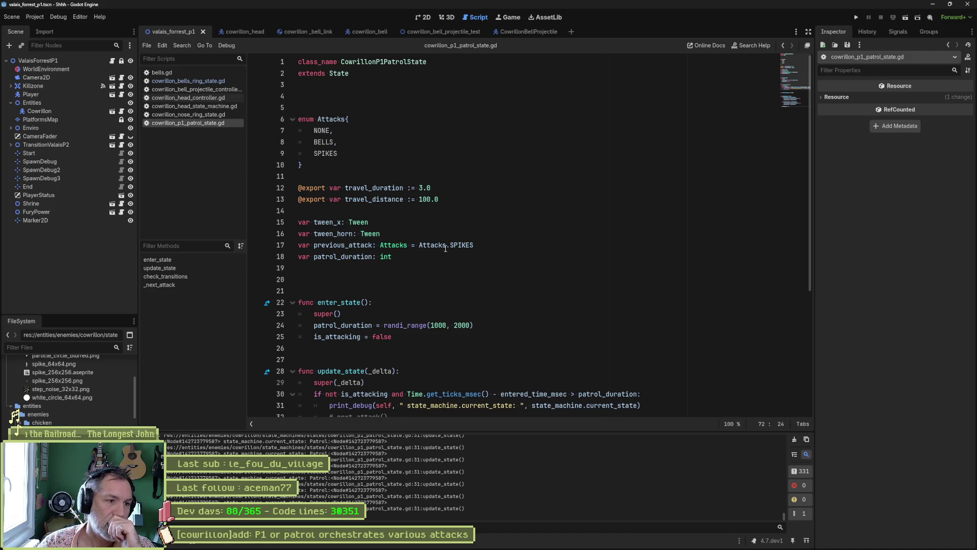
{"action": "left_click_drag", "start_coordinate": [393, 337], "coordinate": [314, 341]}
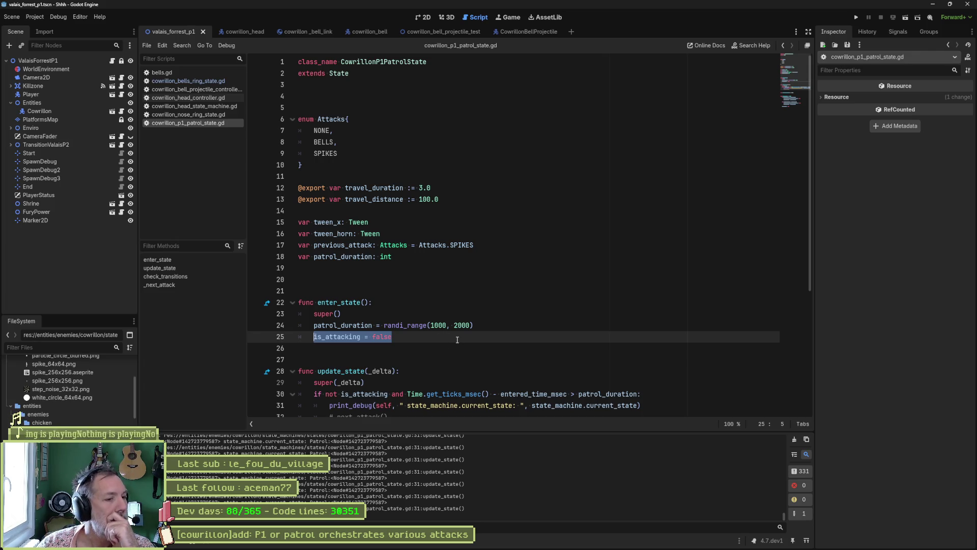
{"action": "scroll", "coordinate": [458, 344], "scroll_direction": "down", "scroll_amount": 2}
{"action": "left_click_drag", "start_coordinate": [341, 325], "coordinate": [388, 325]}
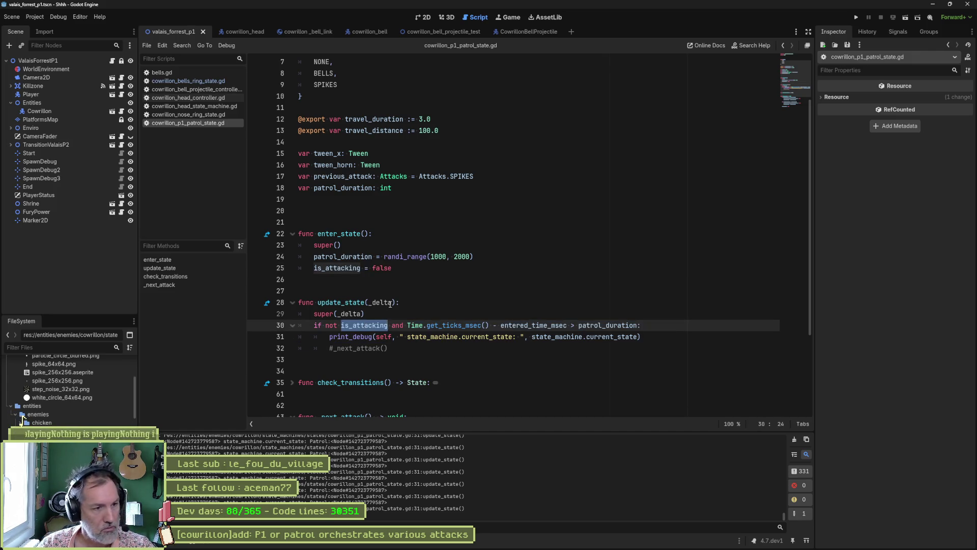
Start a print_d line after super(_delta) in update_state, then delete it.
{"action": "left_click", "coordinate": [390, 304]}
{"action": "left_click", "coordinate": [392, 316]}
{"action": "key", "text": "Return"}
{"action": "type", "text": "pr"}
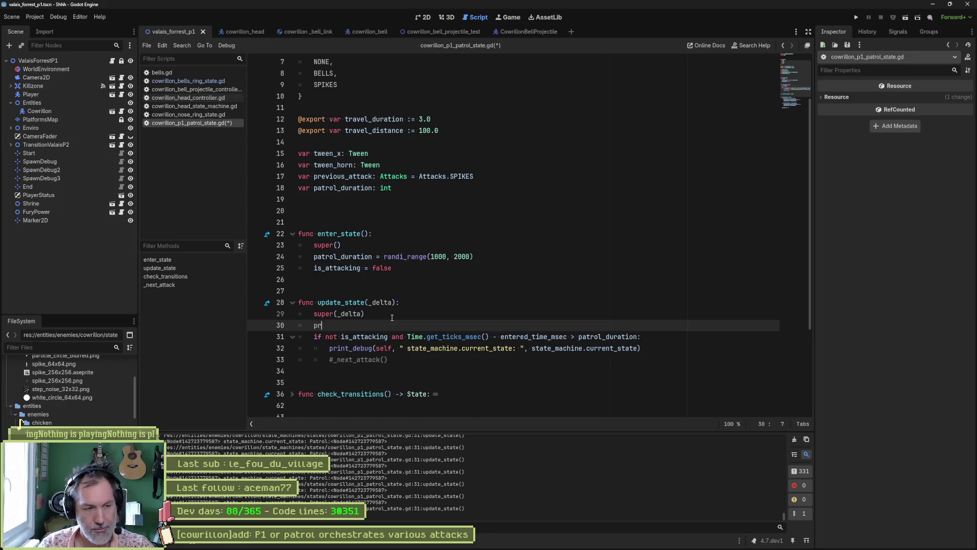
{"action": "type", "text": "int_d"}
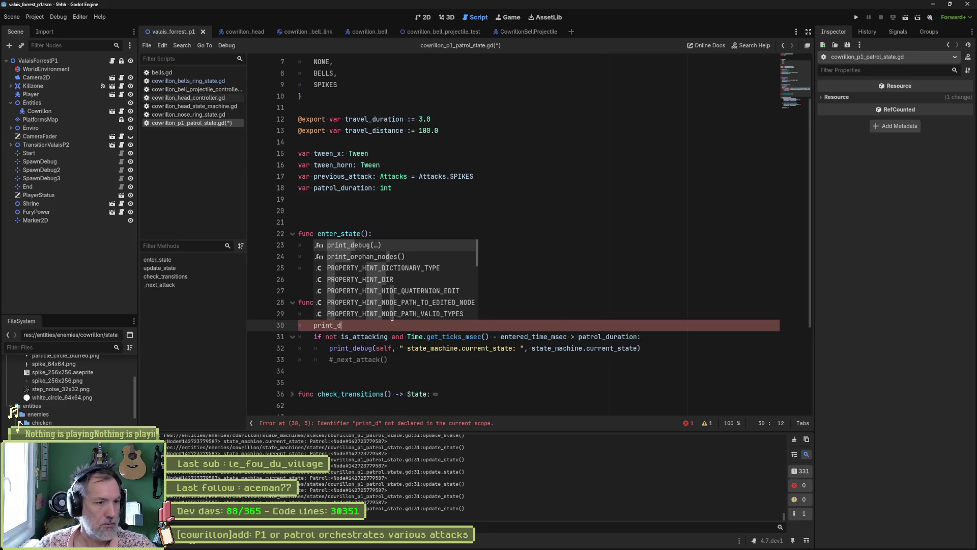
{"action": "key", "text": "ctrl+shift+k"}
Inspect the not is_attacking condition and the state text in the debug print.
{"action": "left_click", "coordinate": [389, 325]}
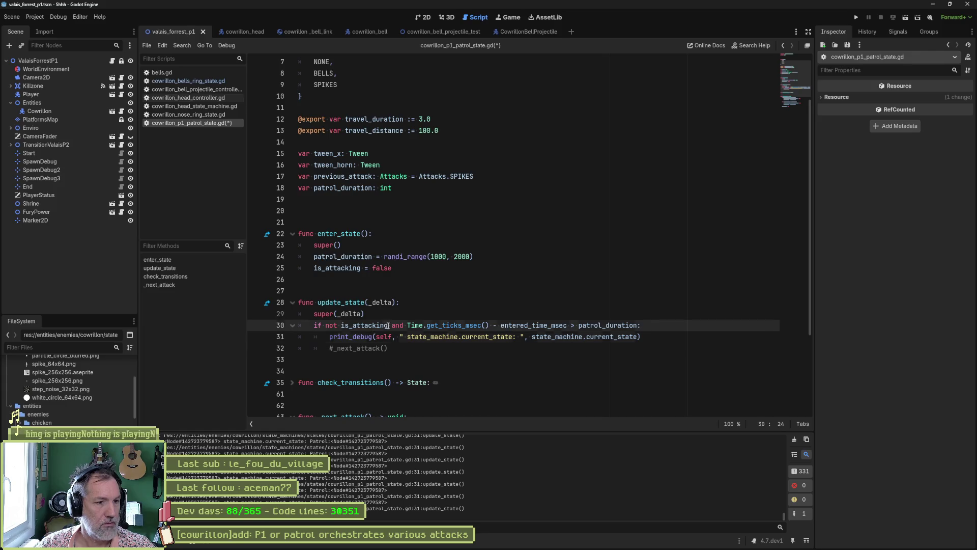
{"action": "left_click_drag", "start_coordinate": [389, 325], "coordinate": [338, 327]}
{"action": "left_click_drag", "start_coordinate": [407, 336], "coordinate": [552, 336]}
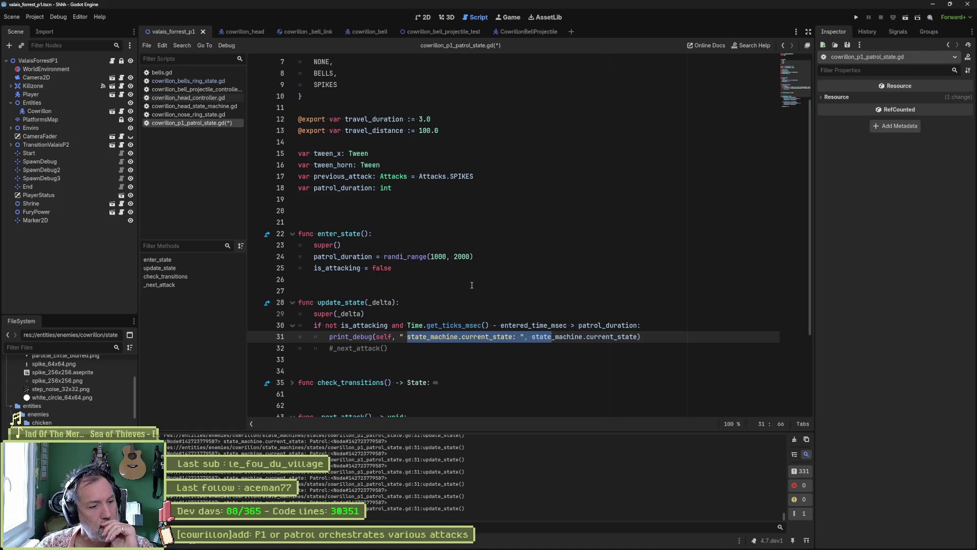
{"action": "scroll", "coordinate": [464, 285], "scroll_direction": "up", "scroll_amount": 2}
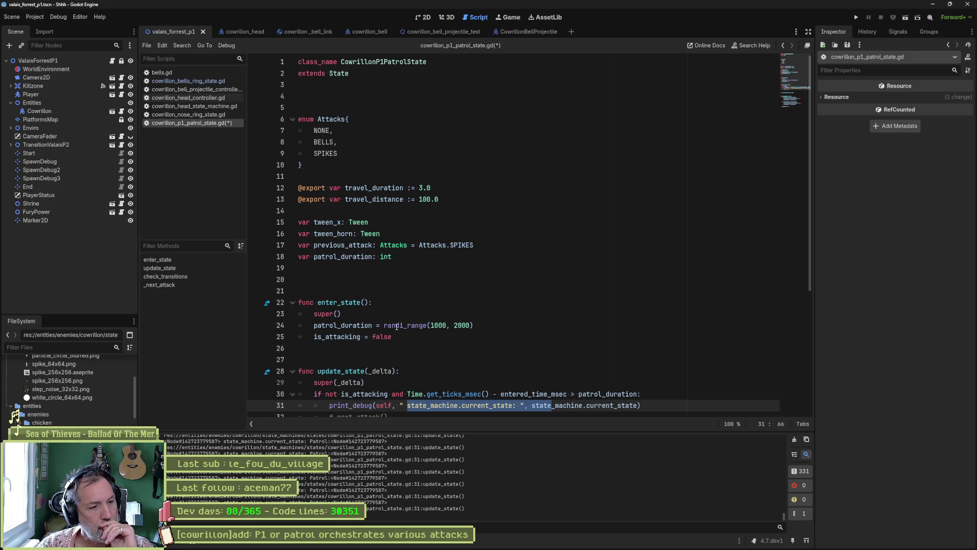
{"action": "scroll", "coordinate": [401, 335], "scroll_direction": "down", "scroll_amount": 2}
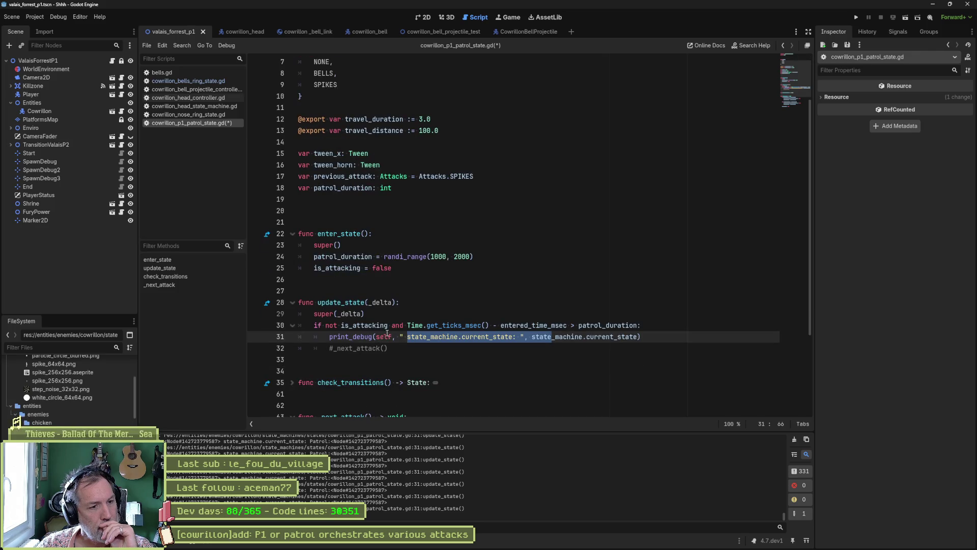
{"action": "left_click_drag", "start_coordinate": [388, 326], "coordinate": [326, 326]}
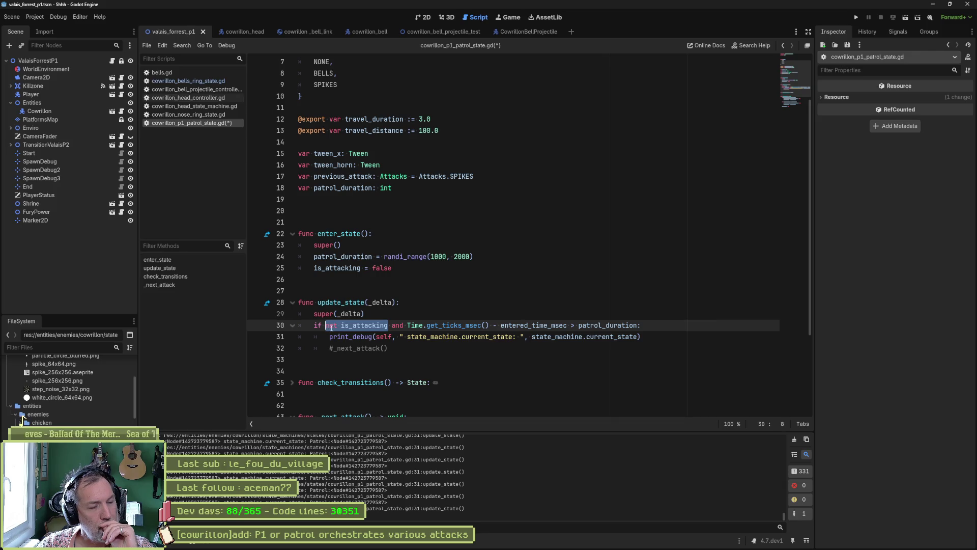
{"action": "scroll", "coordinate": [356, 334], "scroll_direction": "down", "scroll_amount": 4}
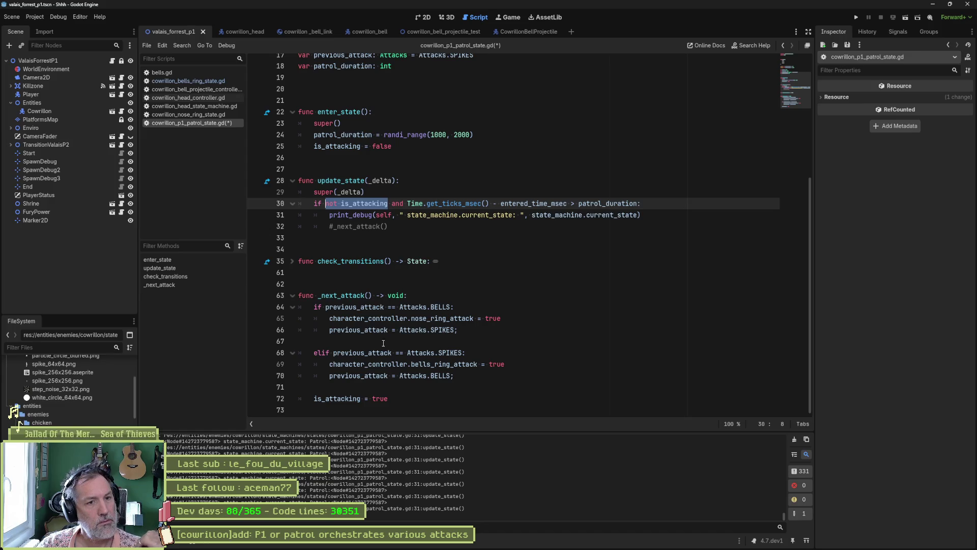
Copy is_attacking = true under #_next_attack() in the if block and run the scene.
{"action": "left_click_drag", "start_coordinate": [389, 399], "coordinate": [398, 389]}
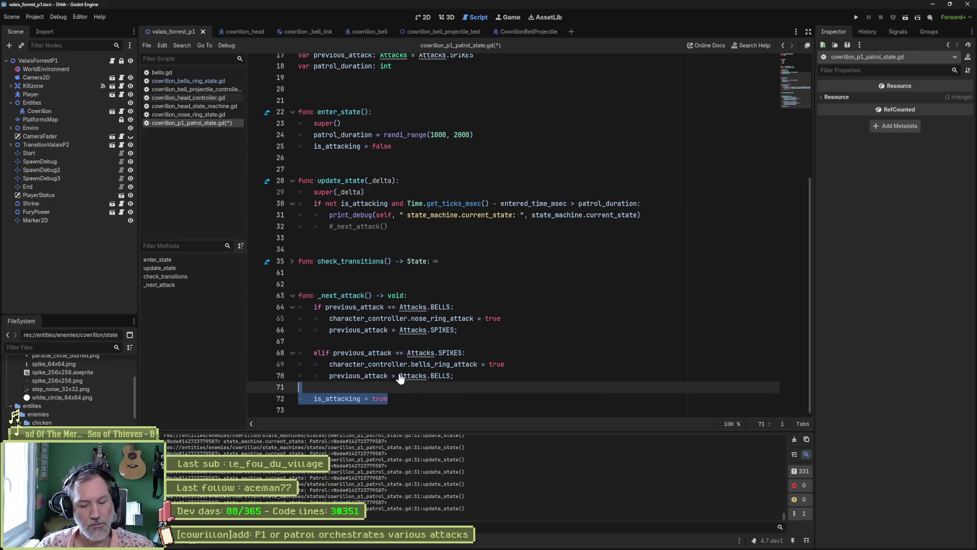
{"action": "key", "text": "ctrl+c"}
{"action": "left_click", "coordinate": [395, 226]}
{"action": "key", "text": "ctrl+v"}
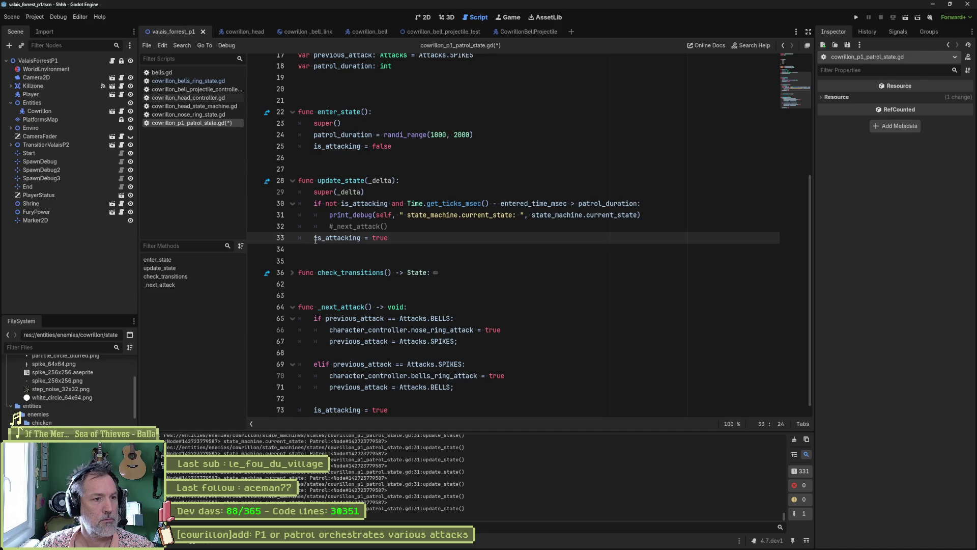
{"action": "key", "text": "Home"}
{"action": "key", "text": "Tab"}
{"action": "key", "text": "F6"}
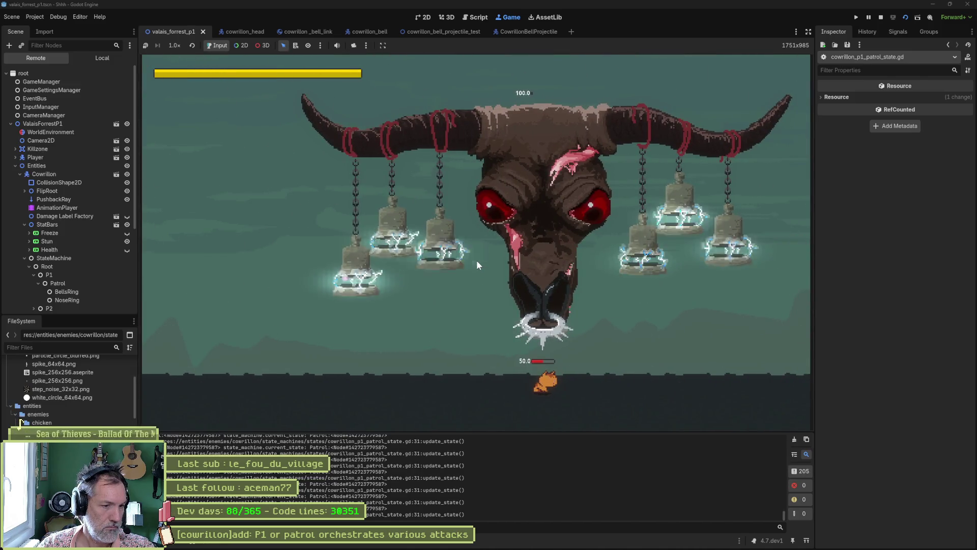
Stop the running boss scene with F8.
{"action": "key", "text": "F8"}
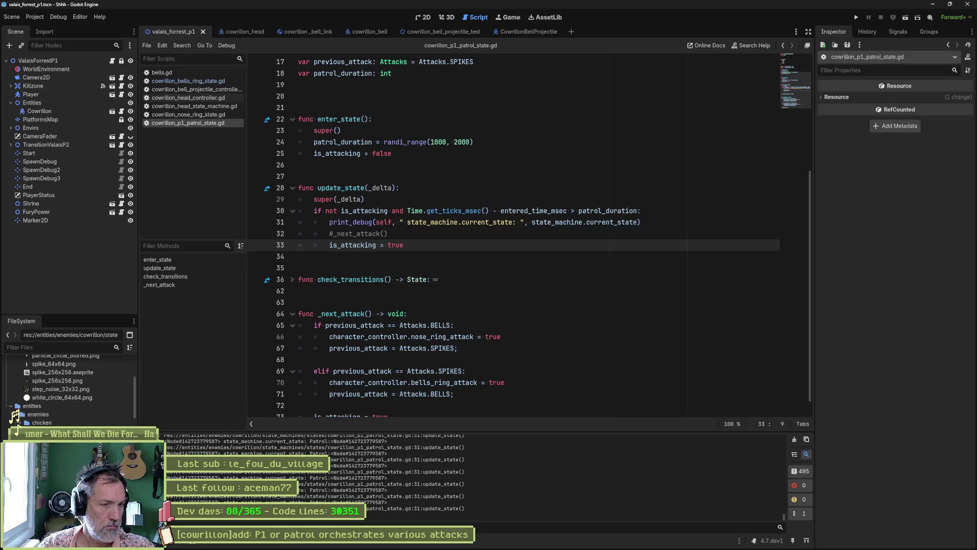
{"action": "left_click_drag", "start_coordinate": [410, 245], "coordinate": [416, 237]}
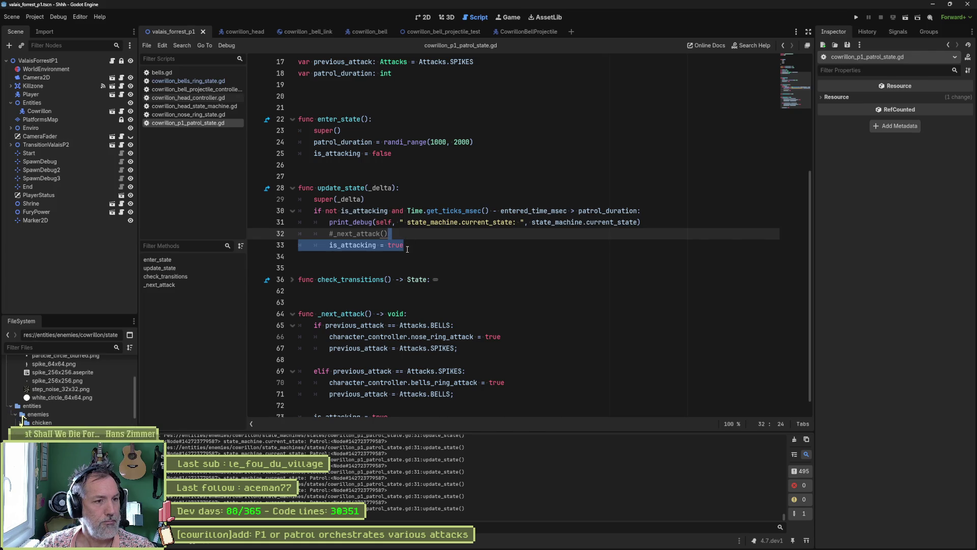
{"action": "scroll", "coordinate": [401, 218], "scroll_direction": "up", "scroll_amount": 2}
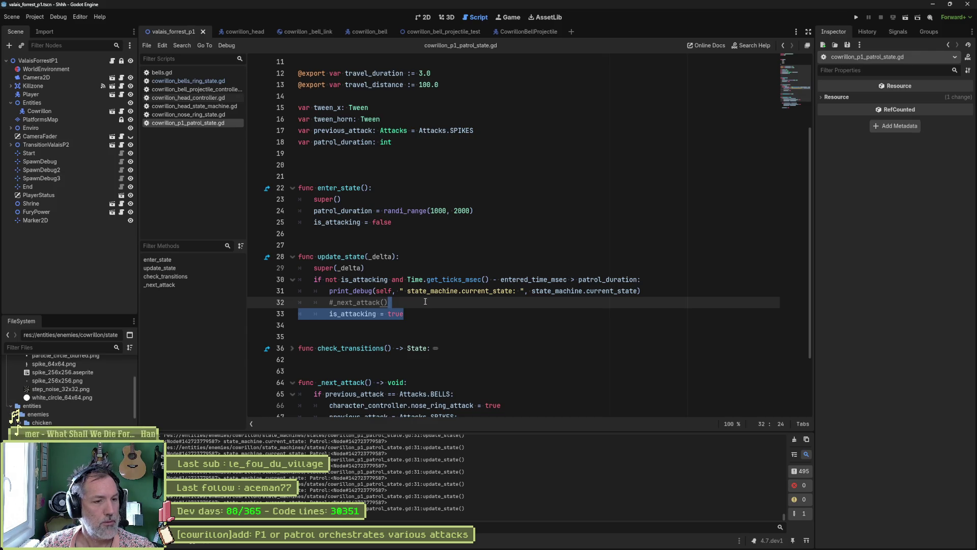
{"action": "scroll", "coordinate": [426, 304], "scroll_direction": "down", "scroll_amount": 1}
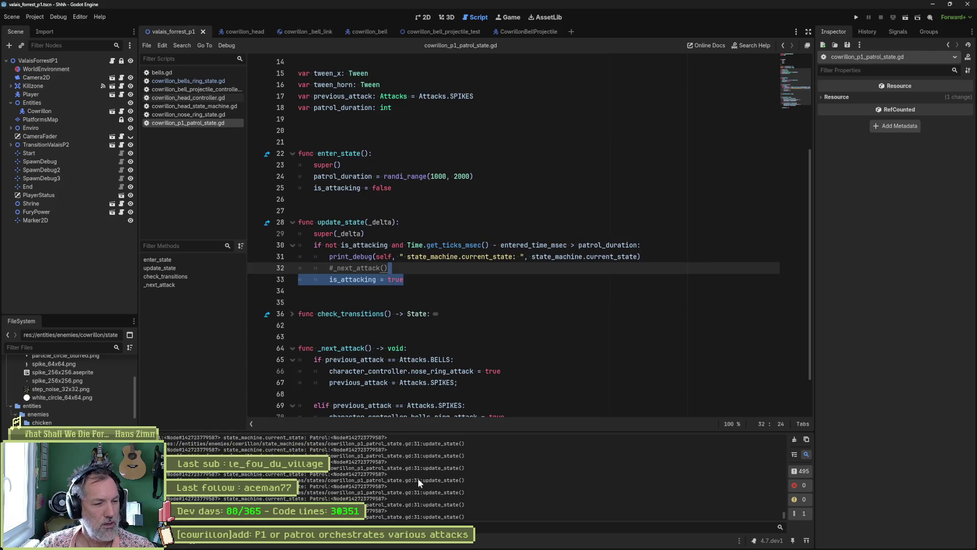
{"action": "left_click_drag", "start_coordinate": [784, 508], "coordinate": [780, 429]}
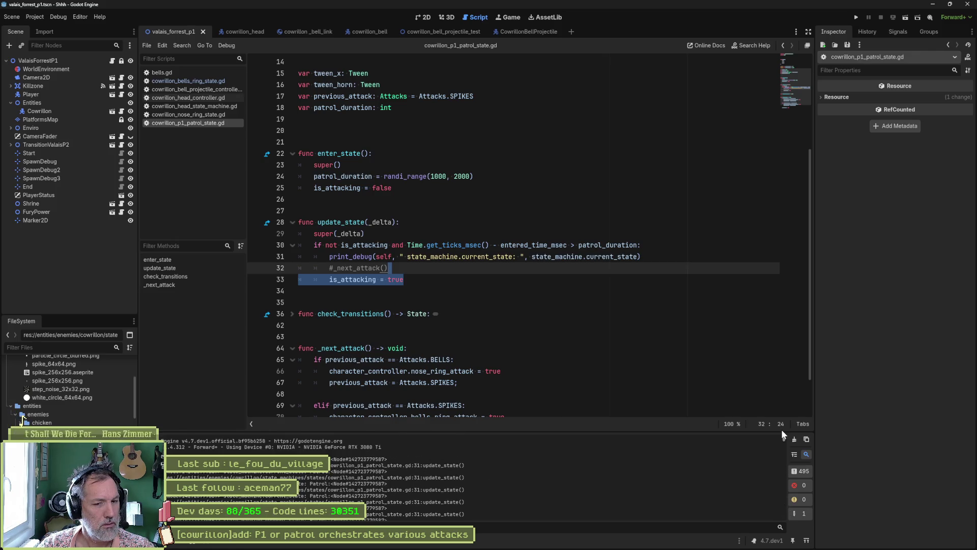
{"action": "left_click", "coordinate": [353, 280], "text": "ctrl"}
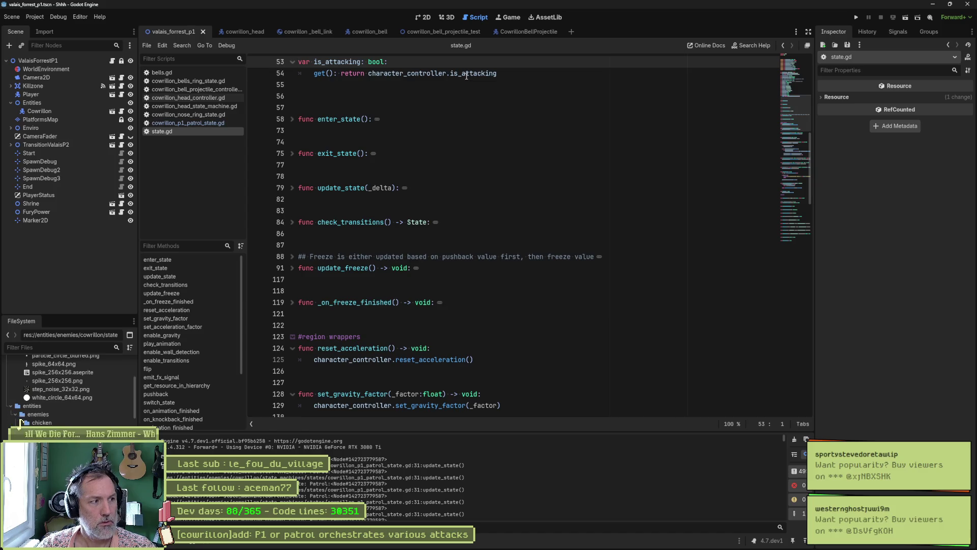
Select is_attacking in character_controller.gd and search all project files for it.
{"action": "left_click", "coordinate": [466, 75], "text": "ctrl"}
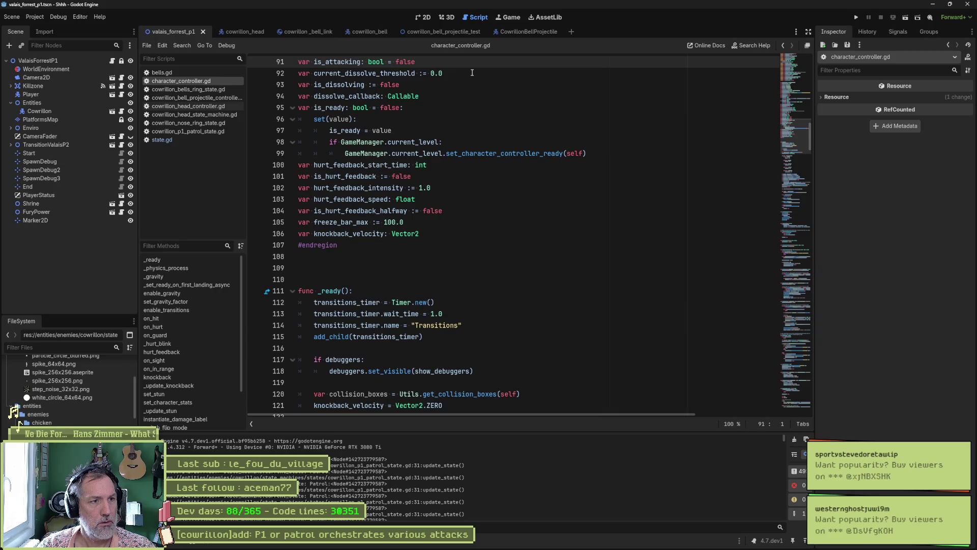
{"action": "scroll", "coordinate": [461, 87], "scroll_direction": "up", "scroll_amount": 2}
{"action": "double_click", "coordinate": [337, 131]}
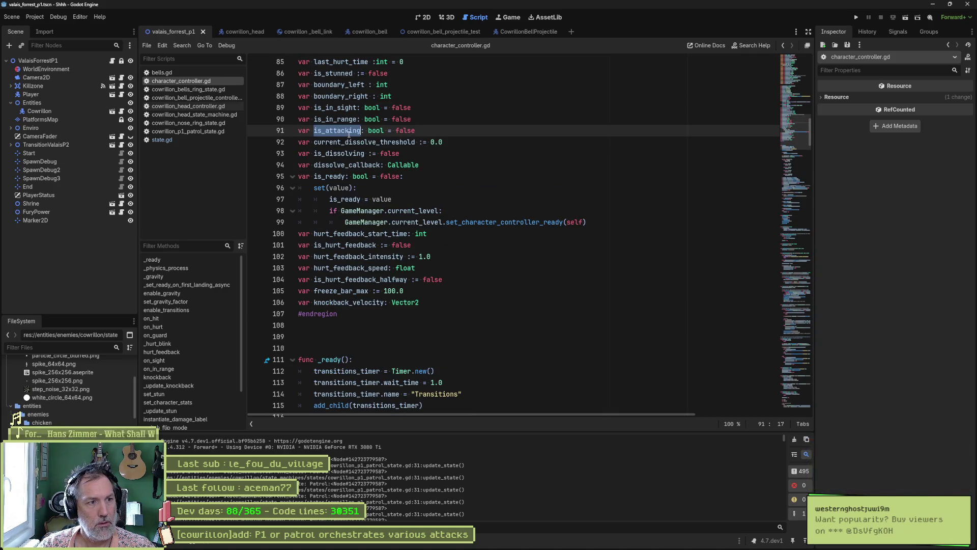
{"action": "key", "text": "ctrl+shift+f"}
{"action": "key", "text": "Return"}
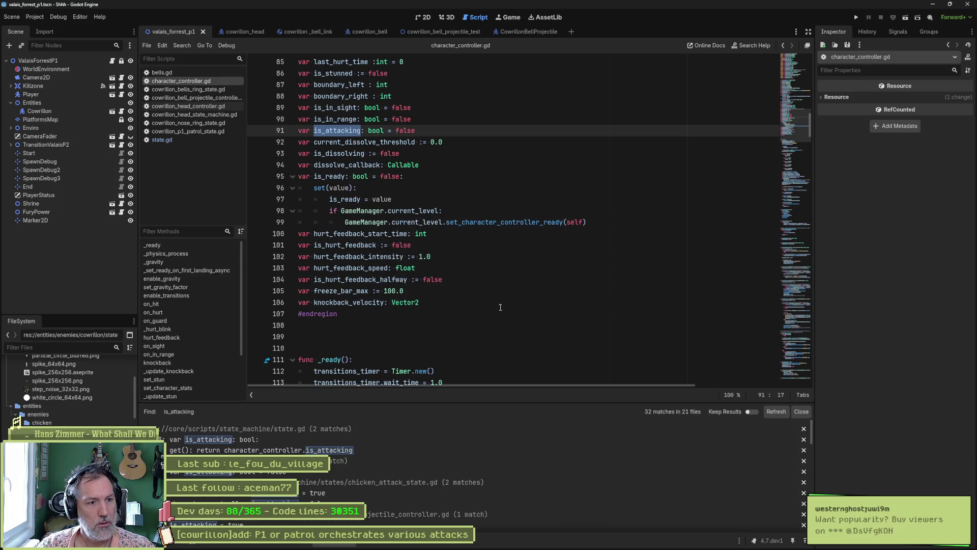
Go through the is_attacking search results, then close character_controller.gd.
{"action": "left_click", "coordinate": [368, 450]}
{"action": "left_click", "coordinate": [371, 472]}
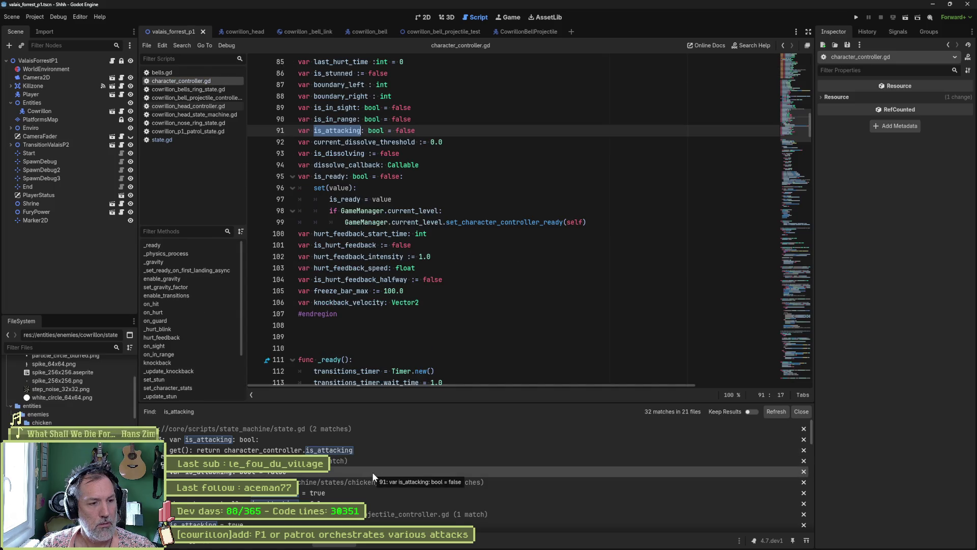
{"action": "scroll", "coordinate": [371, 472], "scroll_direction": "down", "scroll_amount": 1}
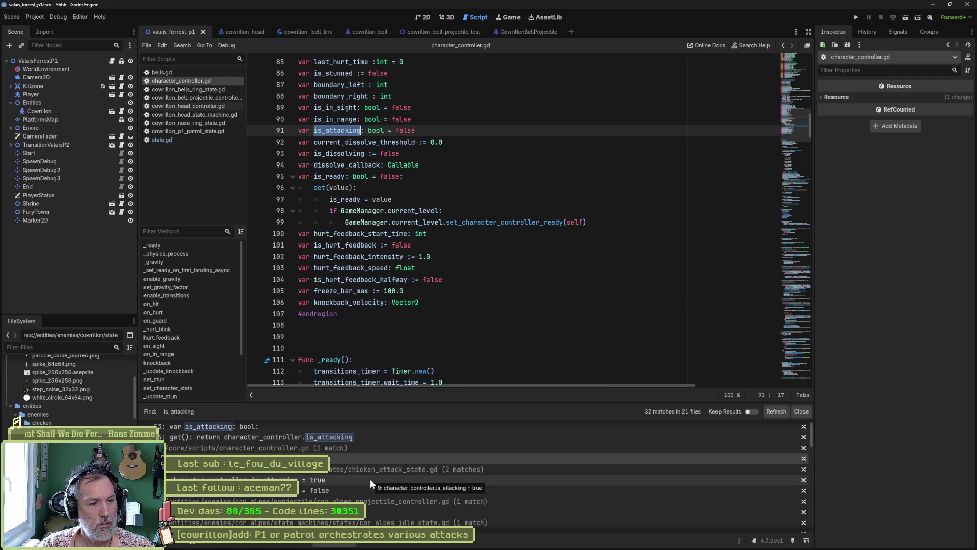
{"action": "scroll", "coordinate": [380, 486], "scroll_direction": "down", "scroll_amount": 1}
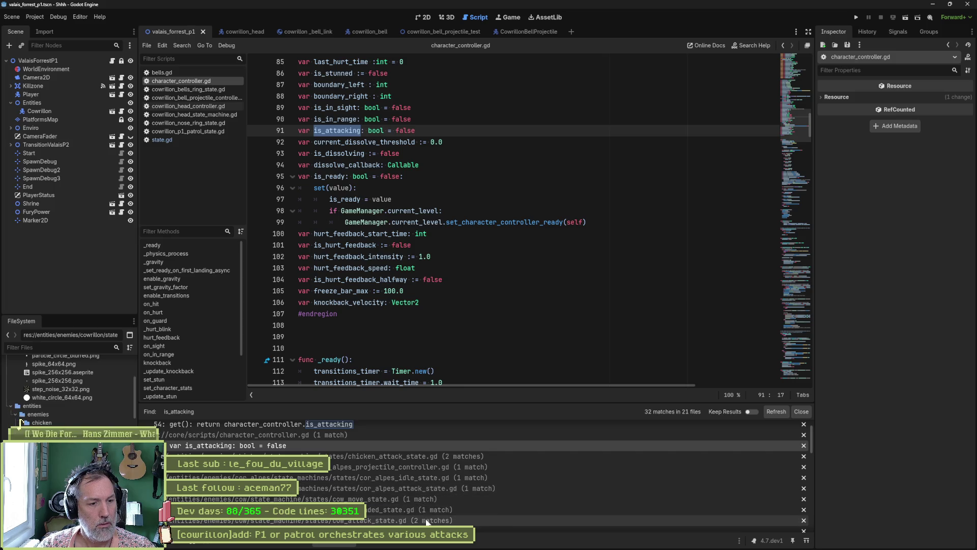
{"action": "scroll", "coordinate": [431, 511], "scroll_direction": "down", "scroll_amount": 3}
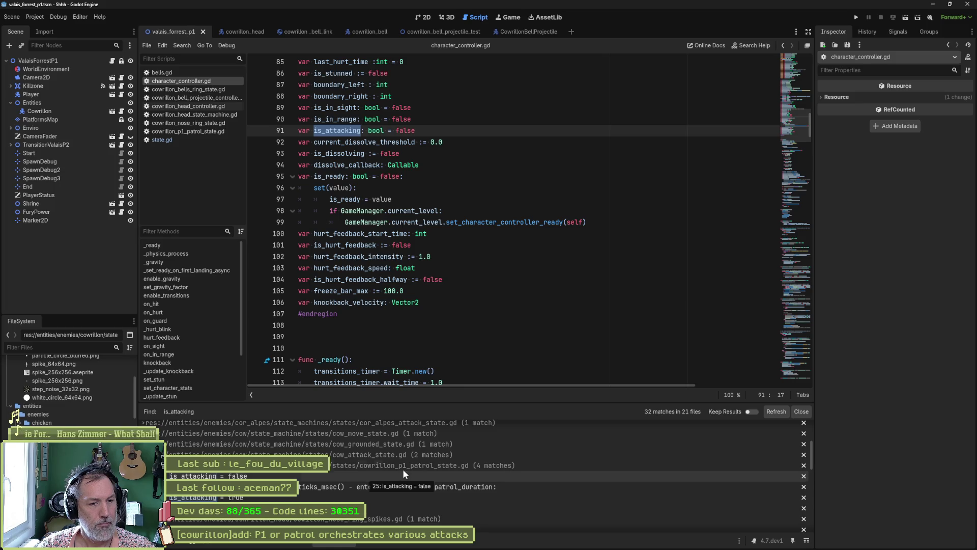
{"action": "scroll", "coordinate": [411, 491], "scroll_direction": "down", "scroll_amount": 1}
{"action": "scroll", "coordinate": [409, 491], "scroll_direction": "down", "scroll_amount": 2}
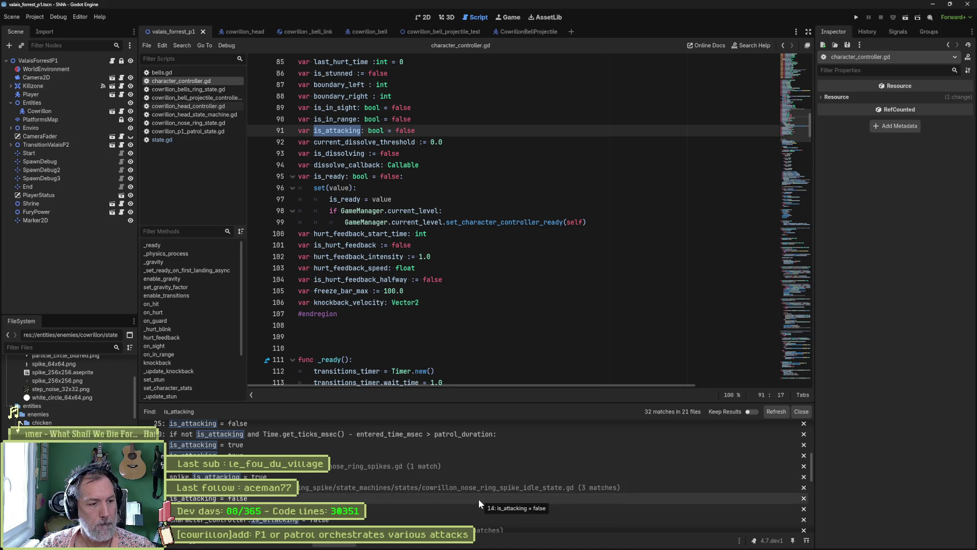
{"action": "scroll", "coordinate": [469, 499], "scroll_direction": "down", "scroll_amount": 3}
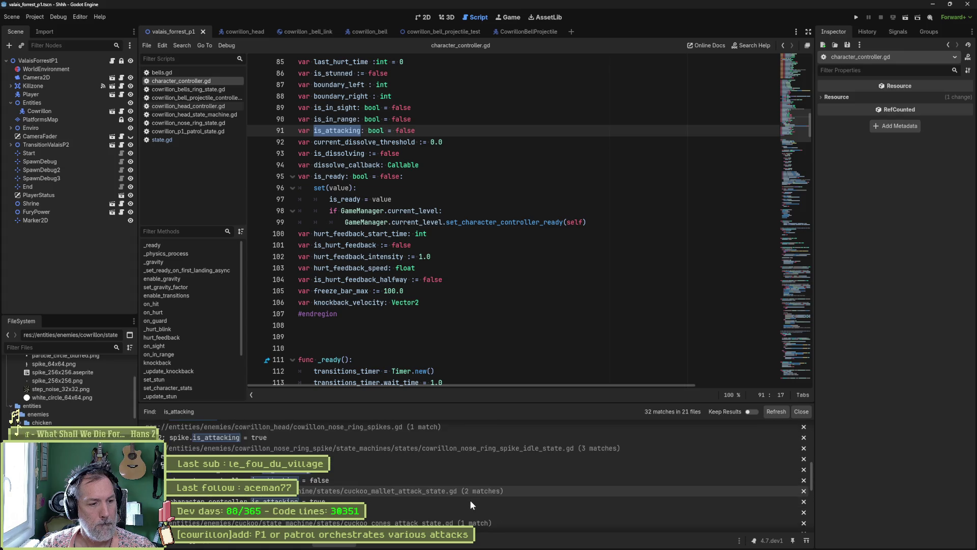
{"action": "scroll", "coordinate": [470, 500], "scroll_direction": "down", "scroll_amount": 3}
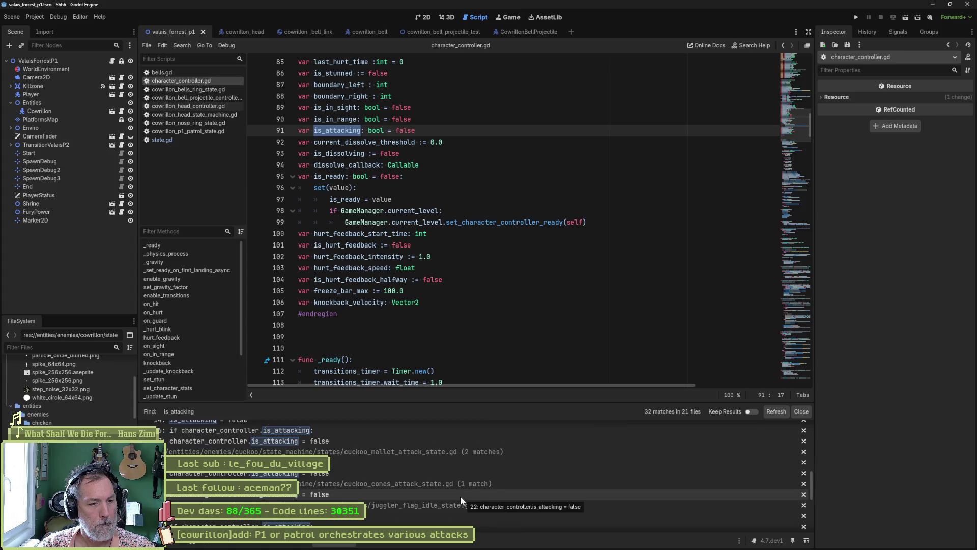
{"action": "scroll", "coordinate": [459, 496], "scroll_direction": "down", "scroll_amount": 5}
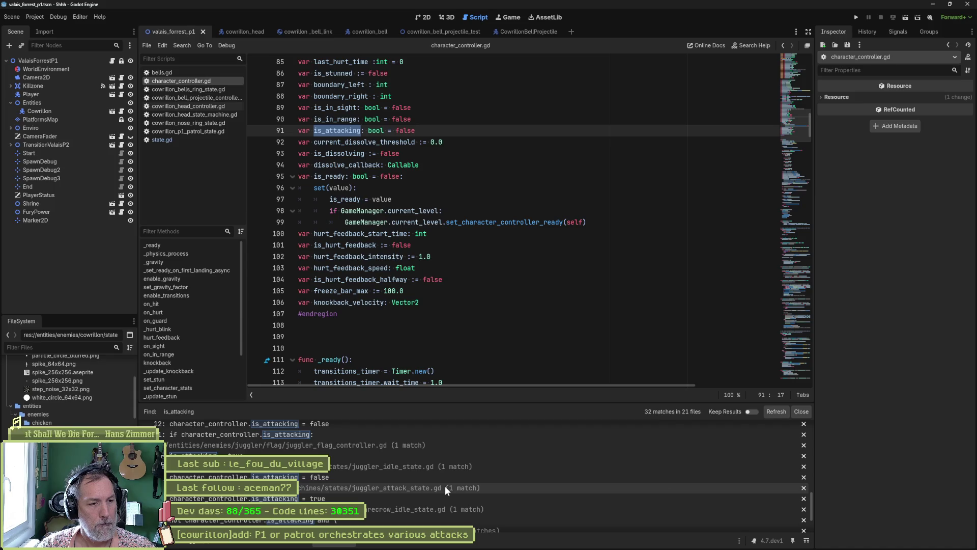
{"action": "scroll", "coordinate": [445, 486], "scroll_direction": "down", "scroll_amount": 4}
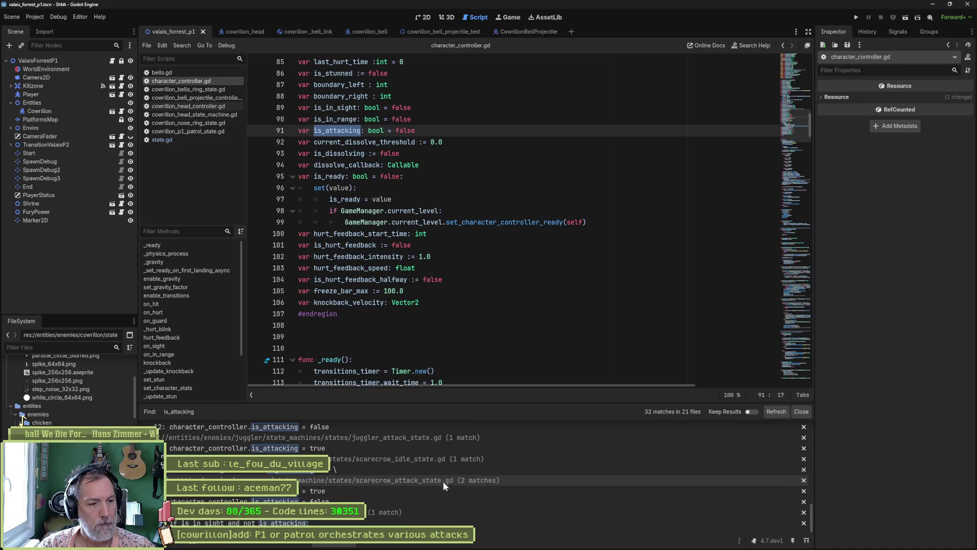
{"action": "scroll", "coordinate": [419, 481], "scroll_direction": "down", "scroll_amount": 10}
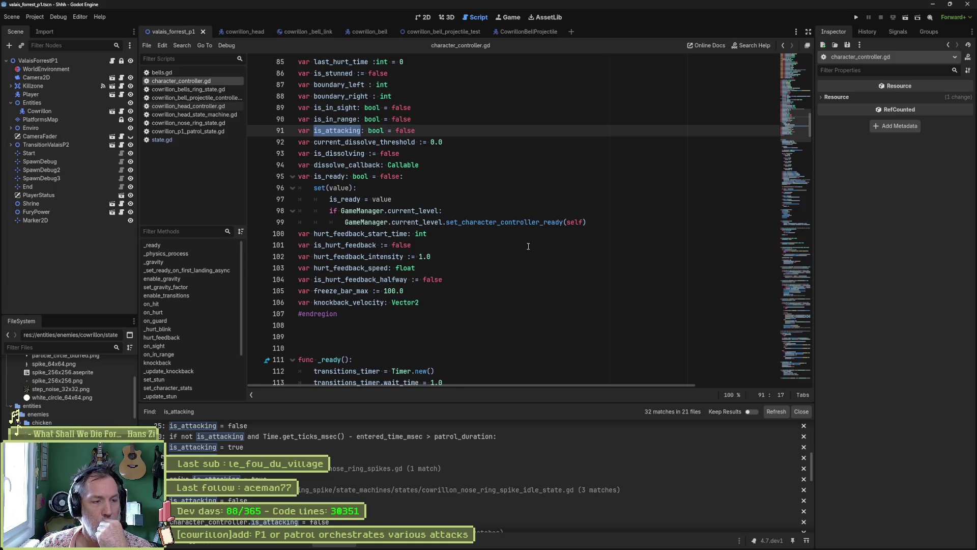
{"action": "middle_click", "coordinate": [204, 82]}
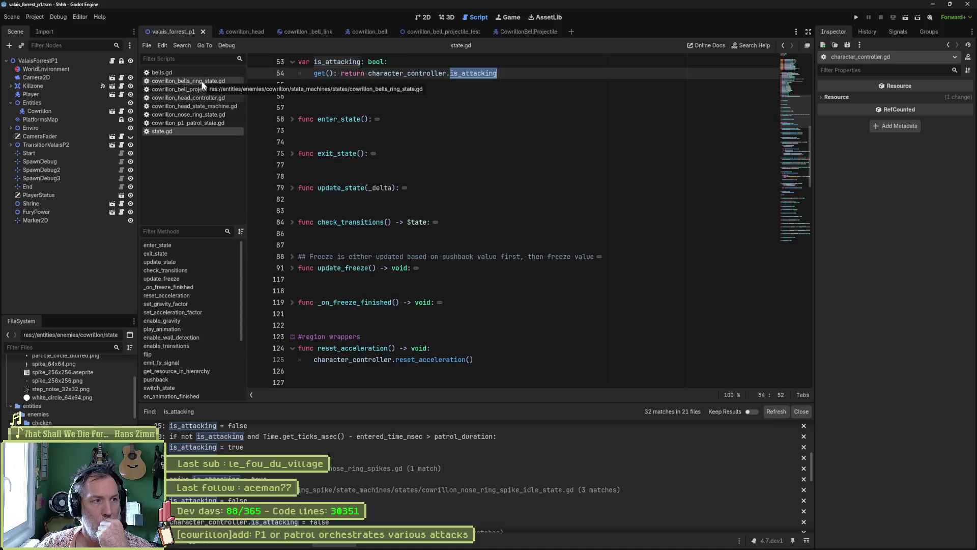
Close state.gd and paste update_state's print_debug line into enter_state on line 25.
{"action": "middle_click", "coordinate": [185, 132]}
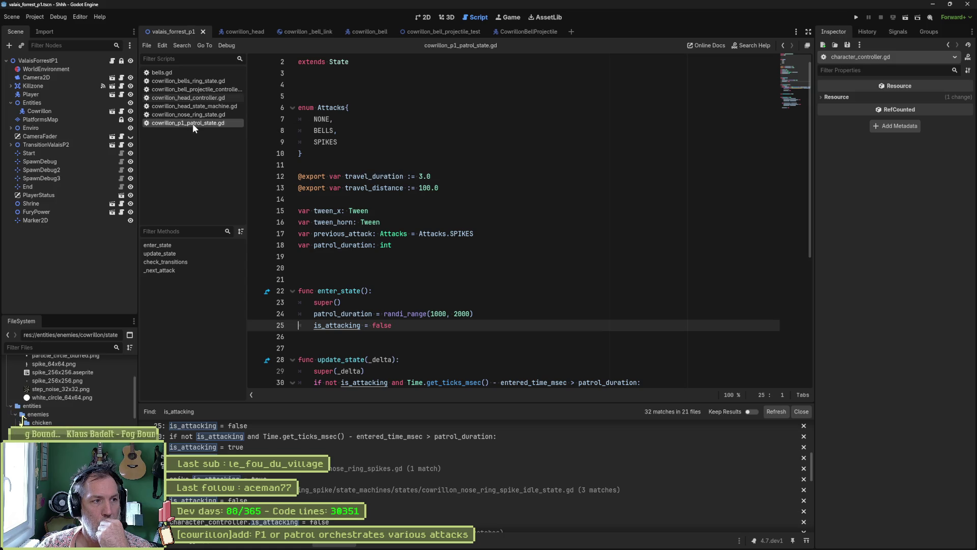
{"action": "scroll", "coordinate": [457, 282], "scroll_direction": "down", "scroll_amount": 4}
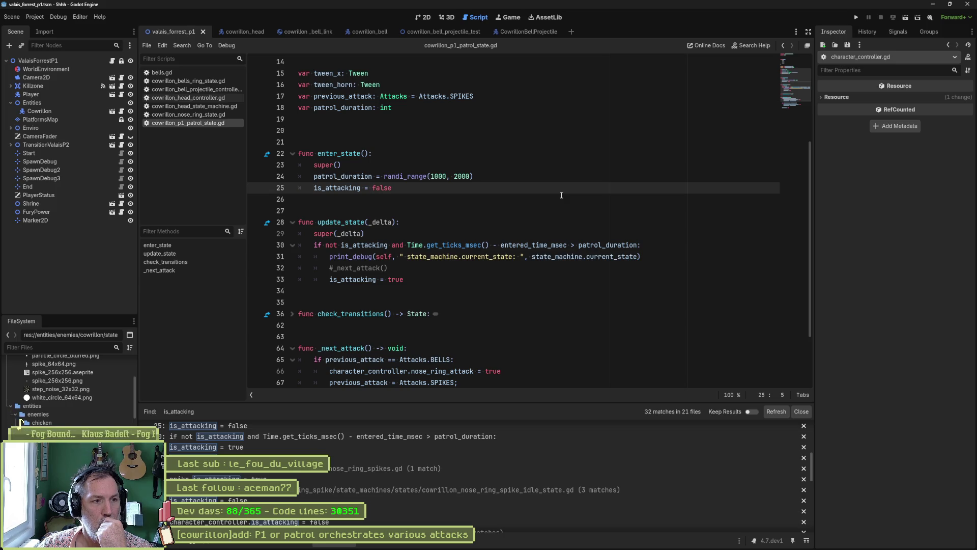
{"action": "left_click_drag", "start_coordinate": [642, 257], "coordinate": [645, 246]}
{"action": "left_click", "coordinate": [494, 177]}
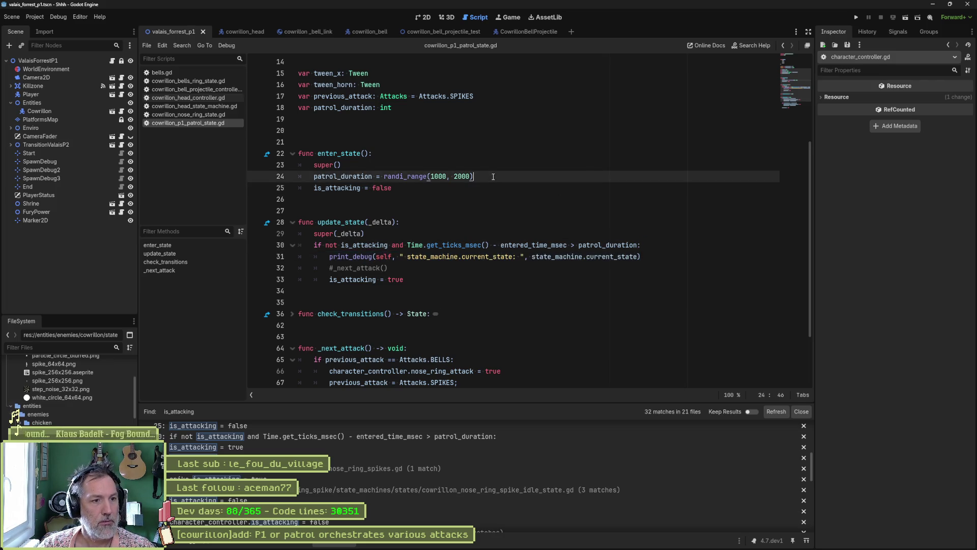
{"action": "type", "text": "print_debug(self, \" state_machine.current_state: \", state_machine.current_state)"}
{"action": "key", "text": "BackSpace"}
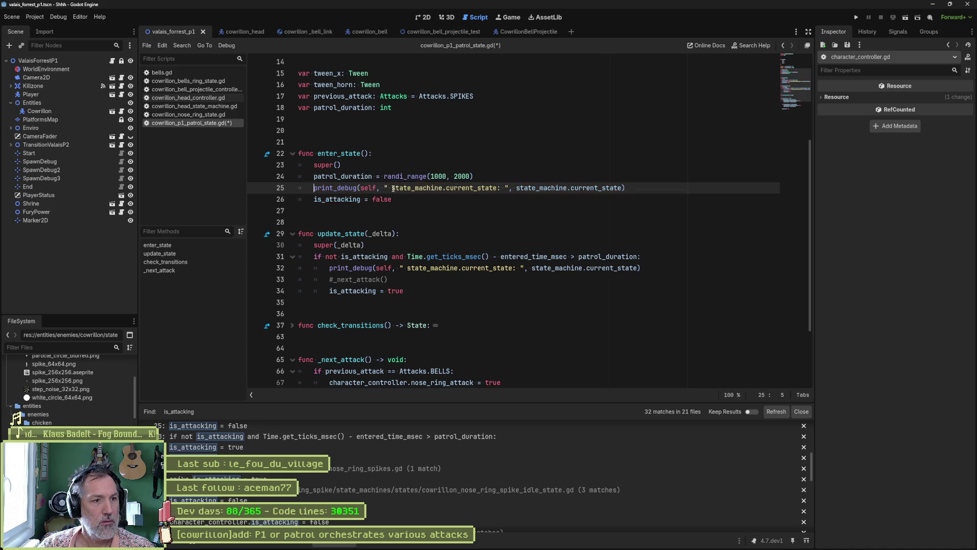
Change the pasted print's argument to "entering patrol..." and run the game.
{"action": "left_click_drag", "start_coordinate": [392, 188], "coordinate": [498, 189]}
{"action": "type", "text": "entering pat"}
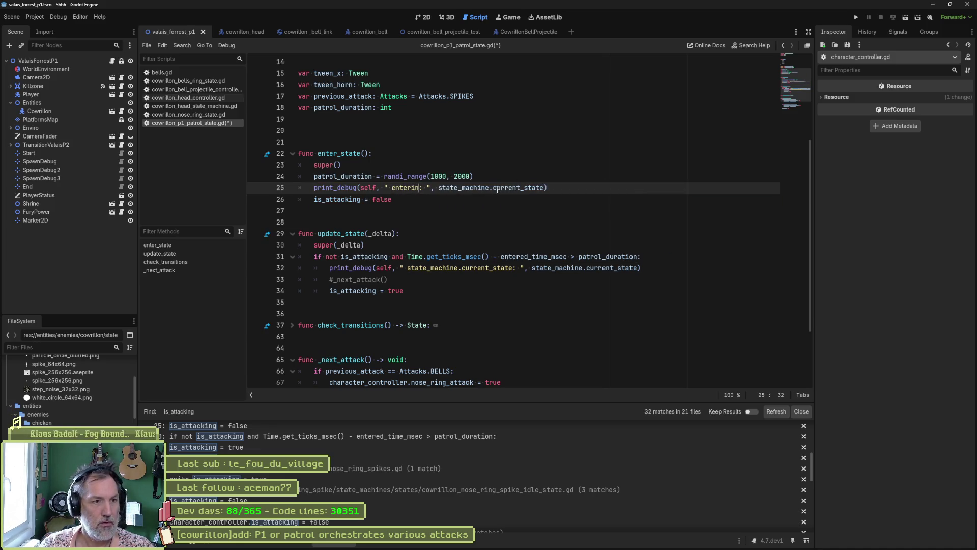
{"action": "type", "text": "rol..."}
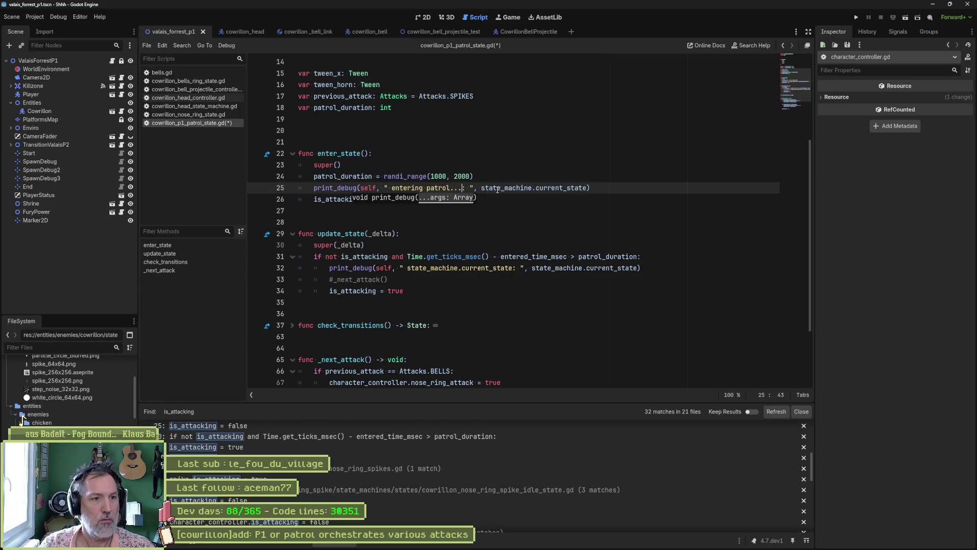
{"action": "key", "text": "shift+End"}
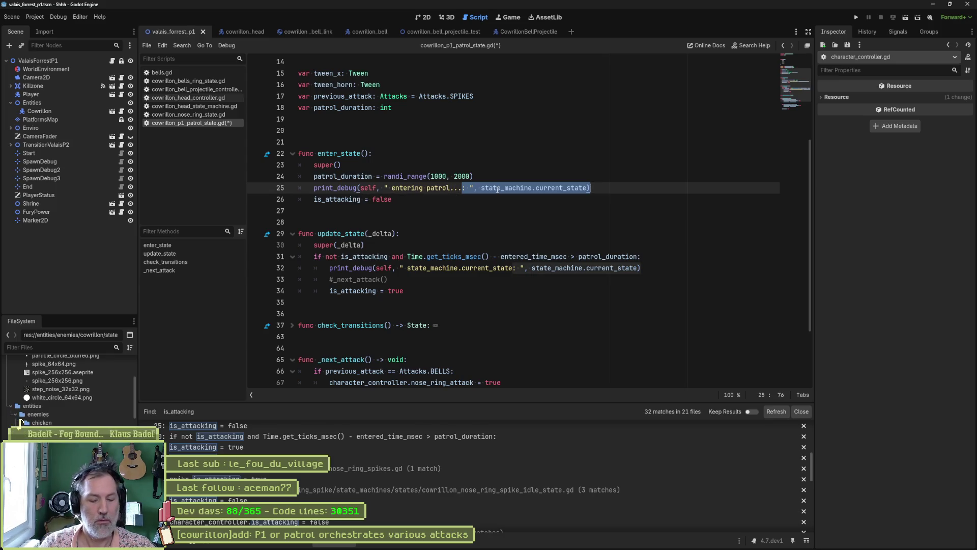
{"action": "type", "text": "\""}
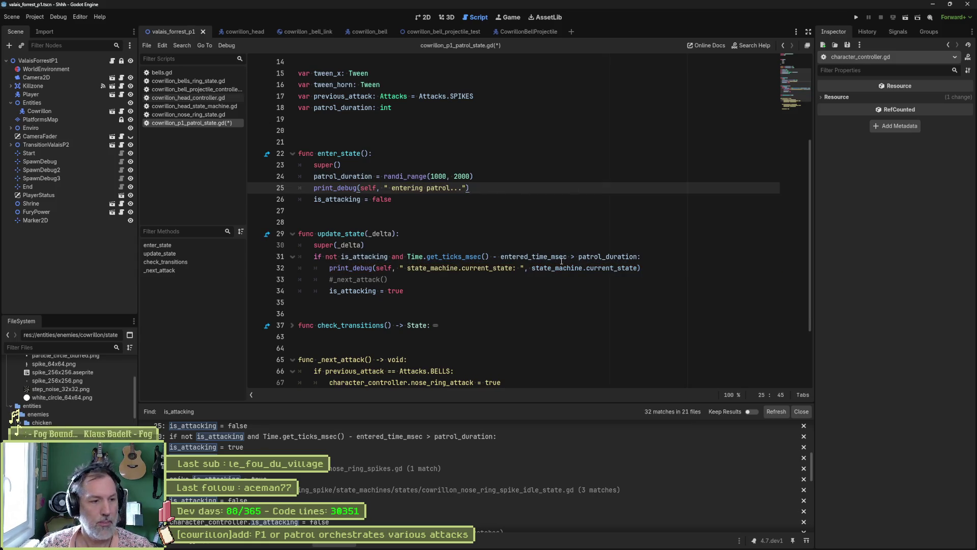
{"action": "key", "text": "F5"}
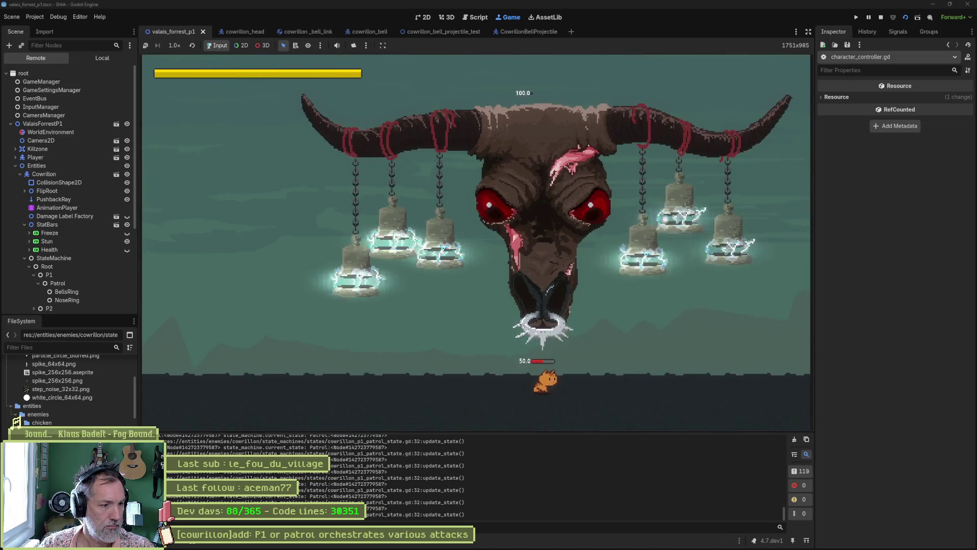
Stop the game, filter the Output for "entering", then clear the filter.
{"action": "key", "text": "F8"}
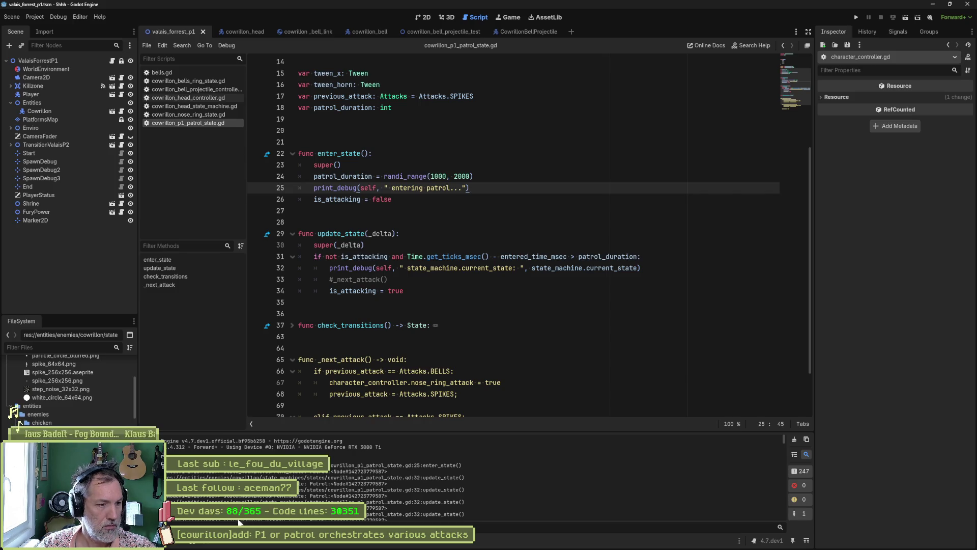
{"action": "type", "text": "entering"}
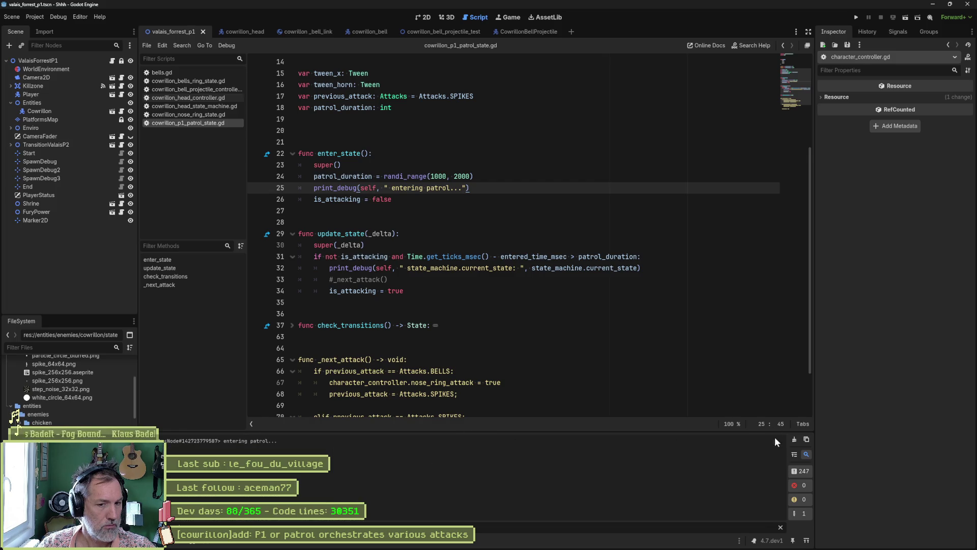
{"action": "left_click", "coordinate": [780, 527]}
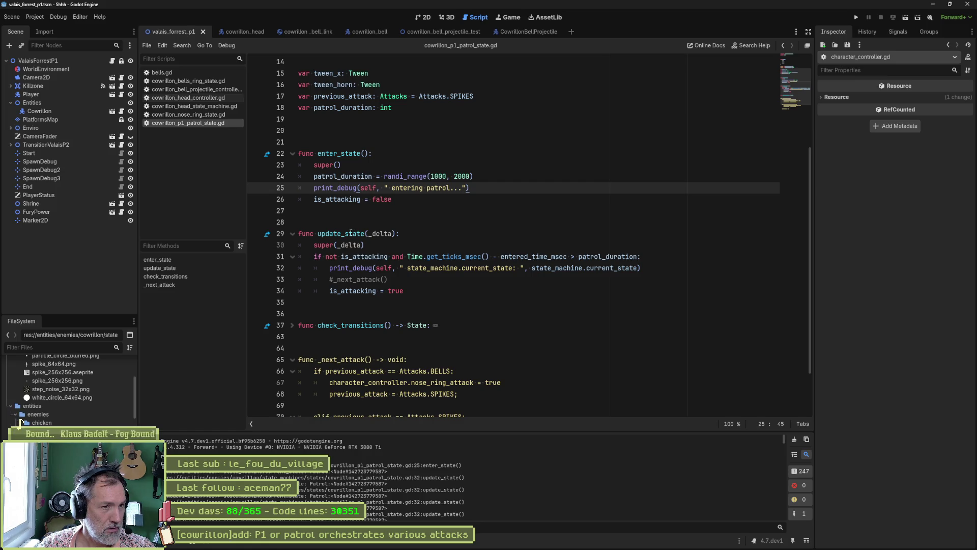
Review update_state's not is_attacking condition and following lines, then minimize the editor.
{"action": "left_click_drag", "start_coordinate": [349, 233], "coordinate": [350, 260]}
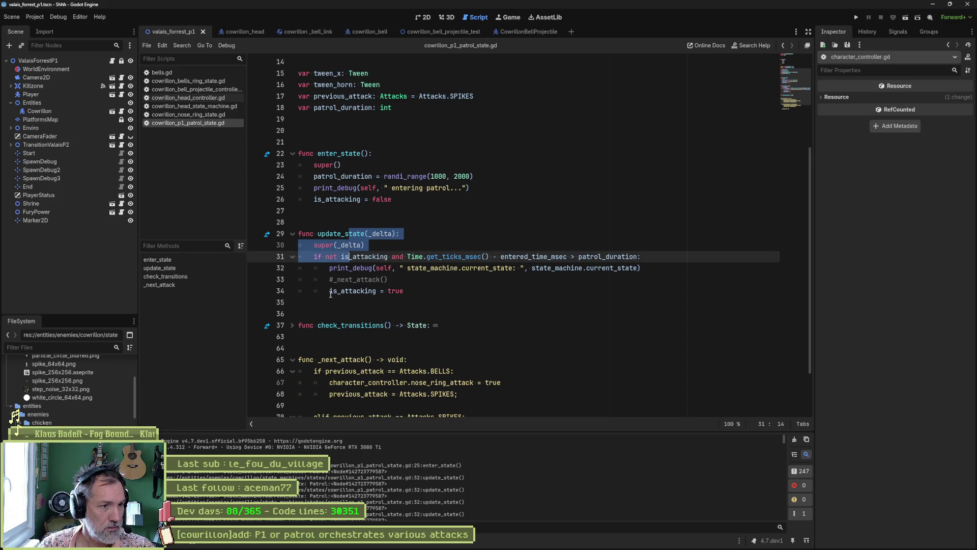
{"action": "left_click", "coordinate": [345, 268]}
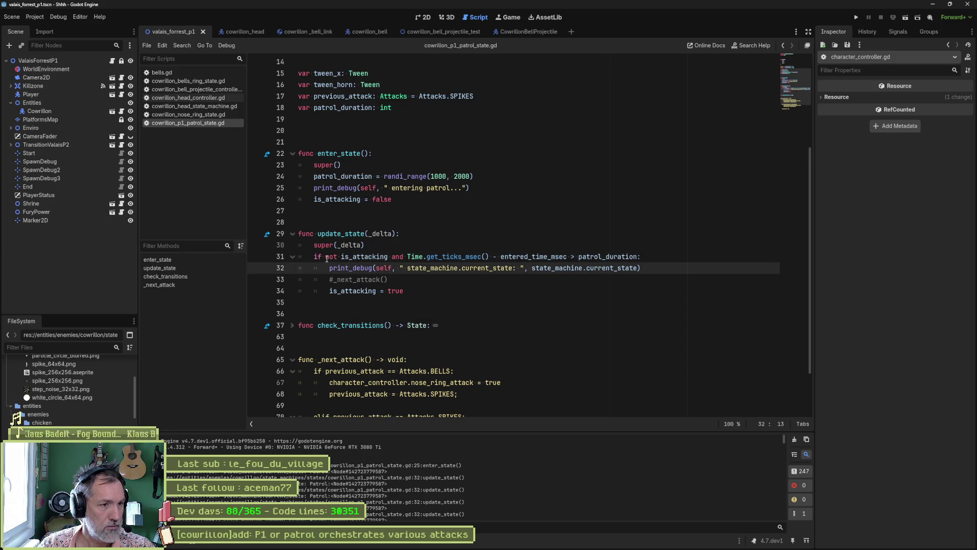
{"action": "double_click", "coordinate": [327, 256]}
{"action": "left_click", "coordinate": [425, 269]}
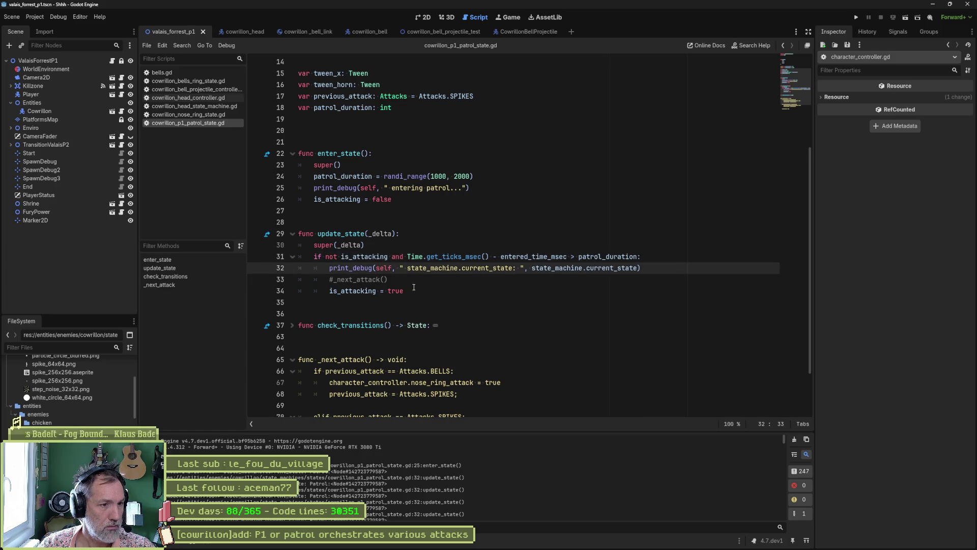
{"action": "left_click_drag", "start_coordinate": [414, 287], "coordinate": [413, 282]}
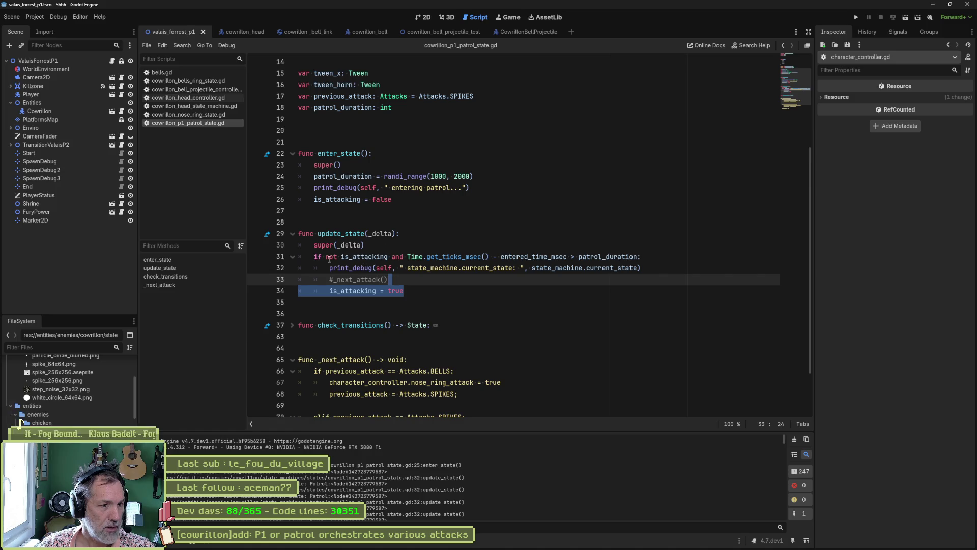
{"action": "left_click_drag", "start_coordinate": [326, 257], "coordinate": [395, 257]}
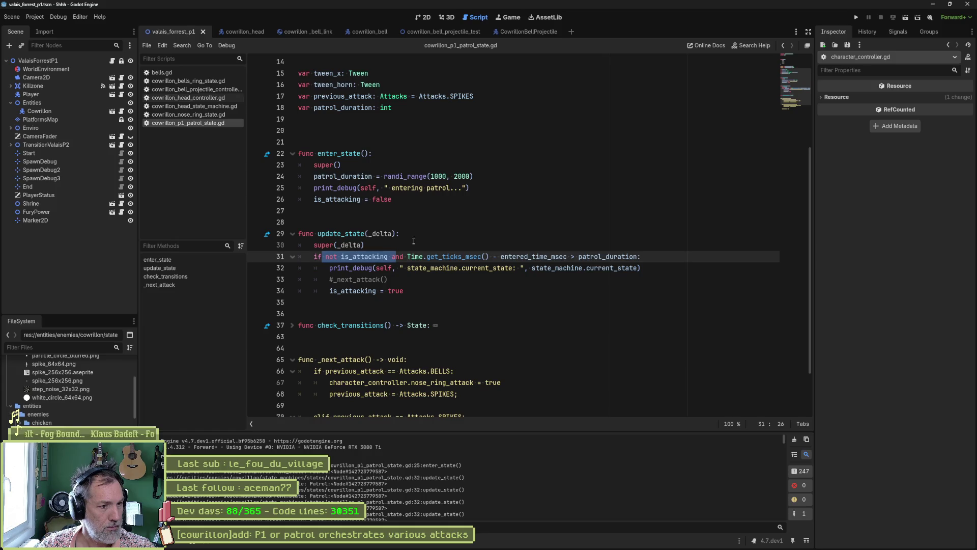
{"action": "left_click", "coordinate": [423, 282]}
{"action": "scroll", "coordinate": [431, 305], "scroll_direction": "down", "scroll_amount": 1}
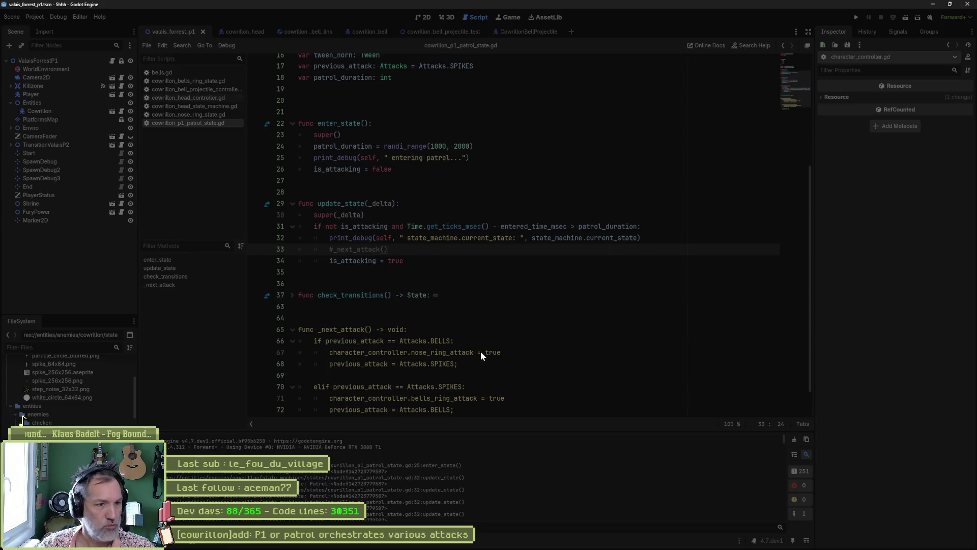
{"action": "key", "text": "super+d"}
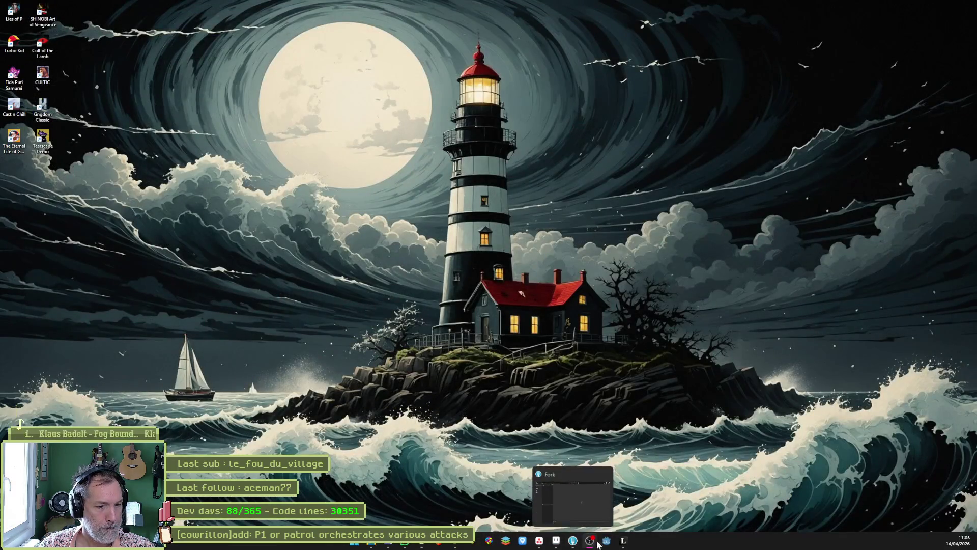
Reopen the Shhh project from the Project Manager and briefly test-run the Cowrillon boss scene.
{"action": "left_click", "coordinate": [607, 540]}
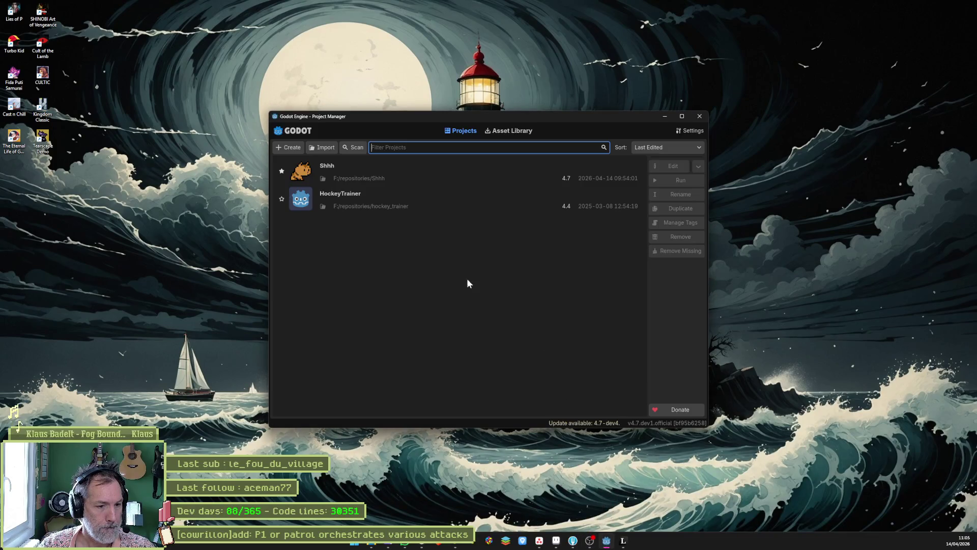
{"action": "double_click", "coordinate": [396, 170]}
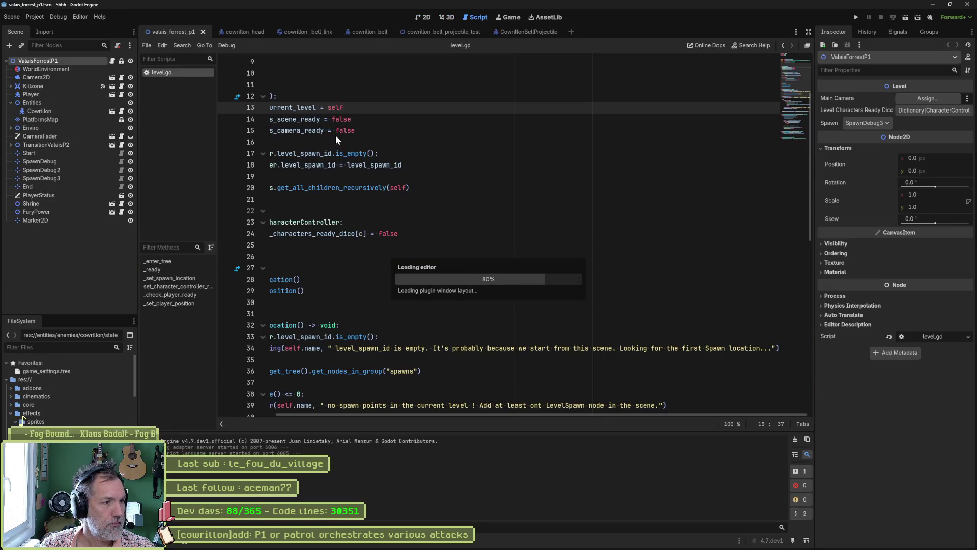
{"action": "scroll", "coordinate": [456, 300], "scroll_direction": "up", "scroll_amount": 3}
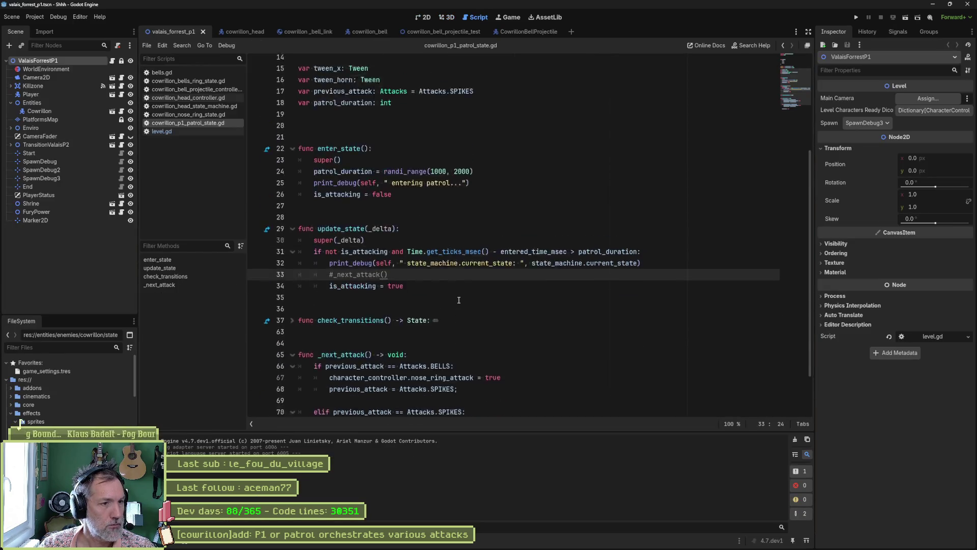
{"action": "key", "text": "F6"}
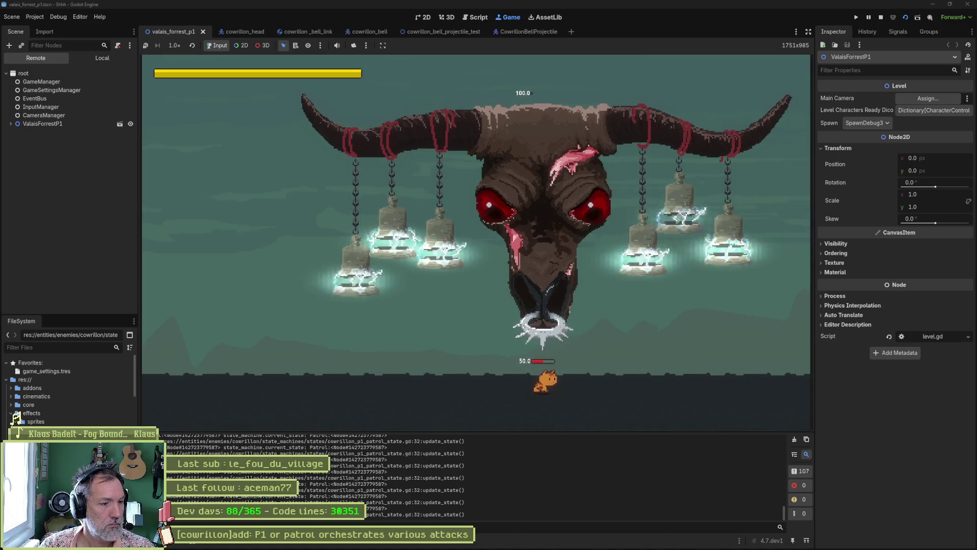
{"action": "key", "text": "F8"}
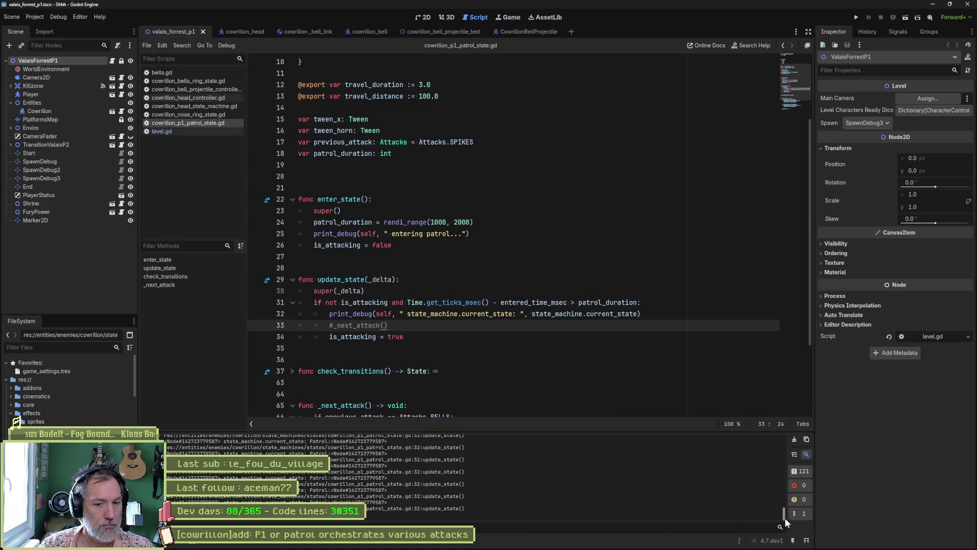
Add print_debug(self, " is_attacking: ", is_attacking) at the top of update_state and test-run the scene.
{"action": "left_click_drag", "start_coordinate": [785, 517], "coordinate": [786, 436]}
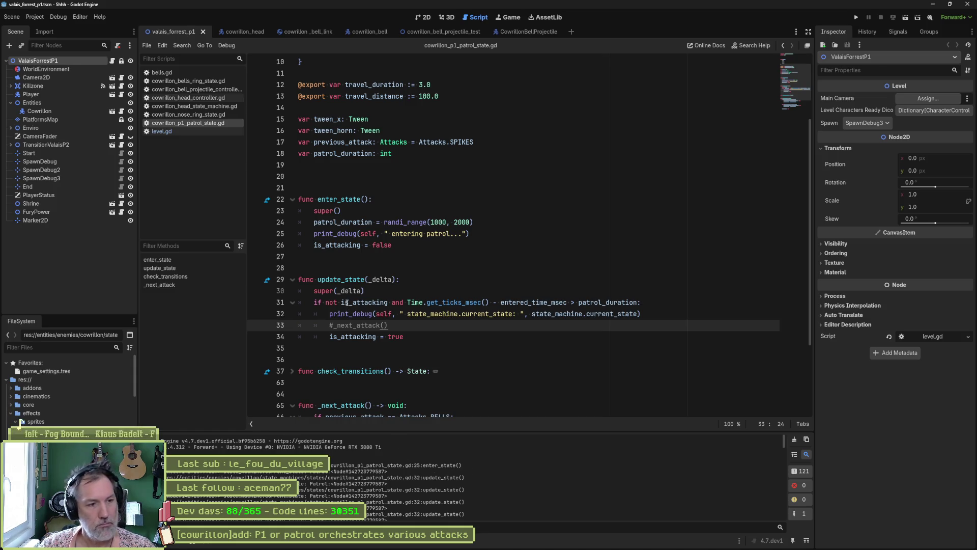
{"action": "left_click_drag", "start_coordinate": [341, 304], "coordinate": [389, 302]}
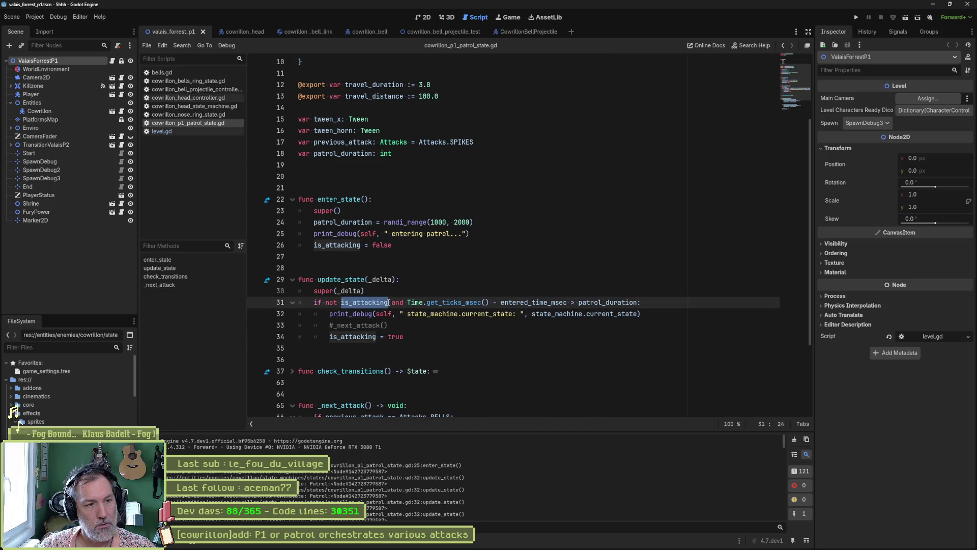
{"action": "key", "text": "ctrl+shift+Return"}
{"action": "type", "text": "print_debug"}
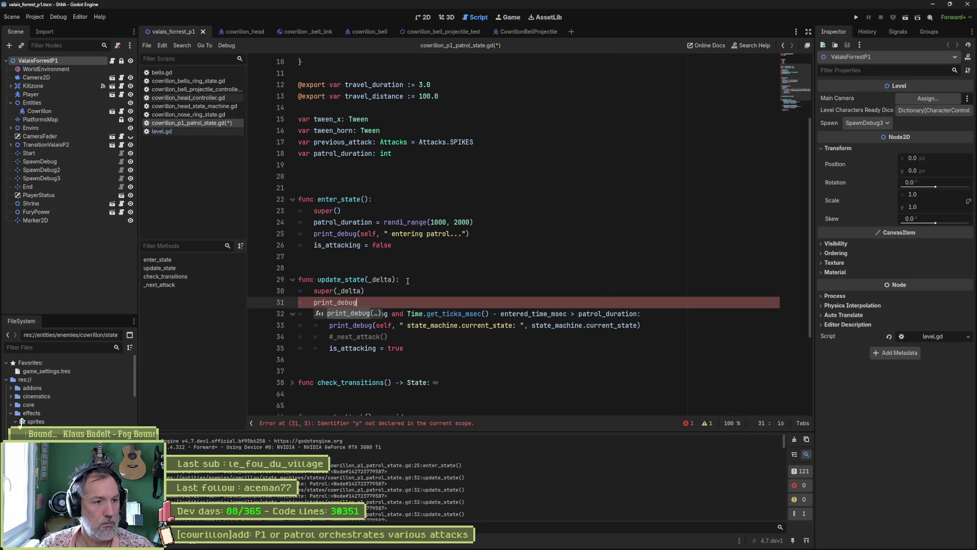
{"action": "key", "text": "Return"}
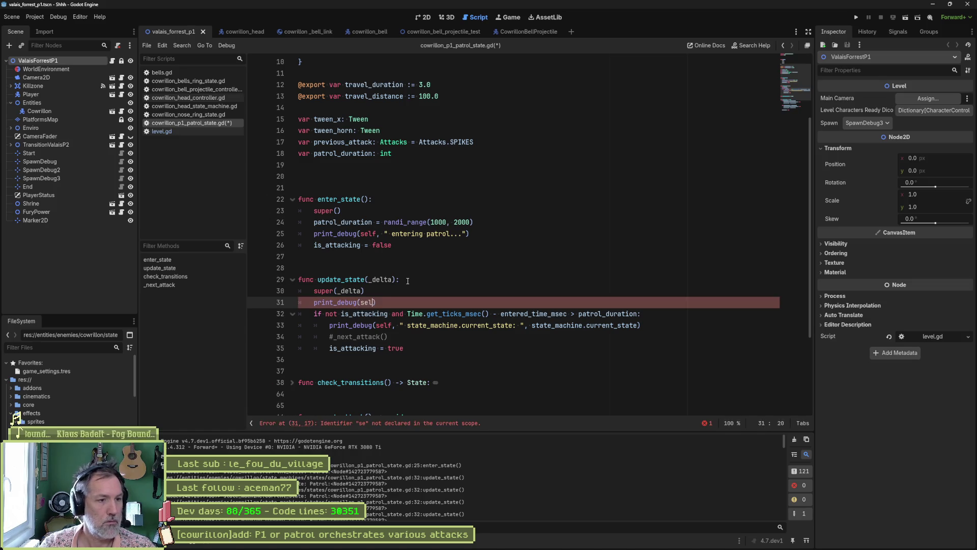
{"action": "type", "text": "self, \" is_attacking: \", is_attacking"}
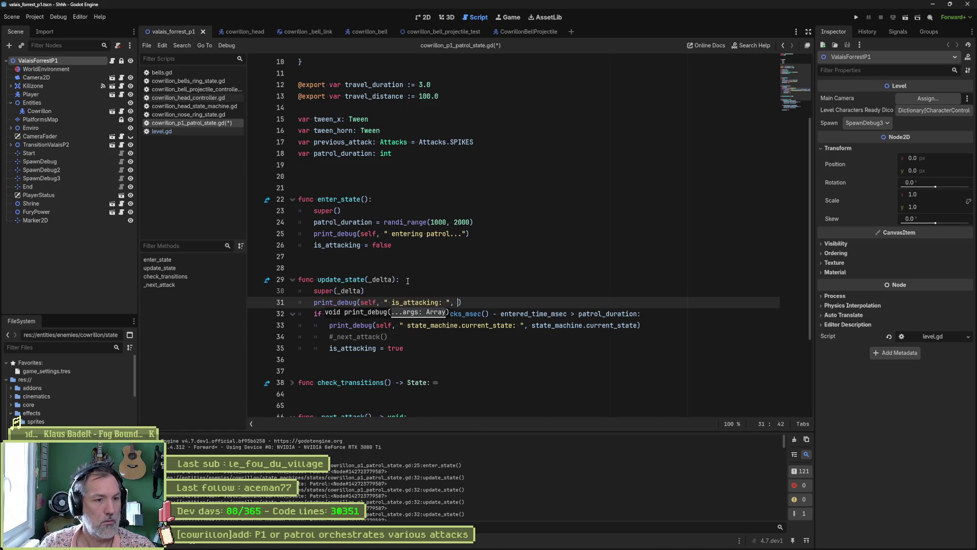
{"action": "left_click", "coordinate": [331, 326]}
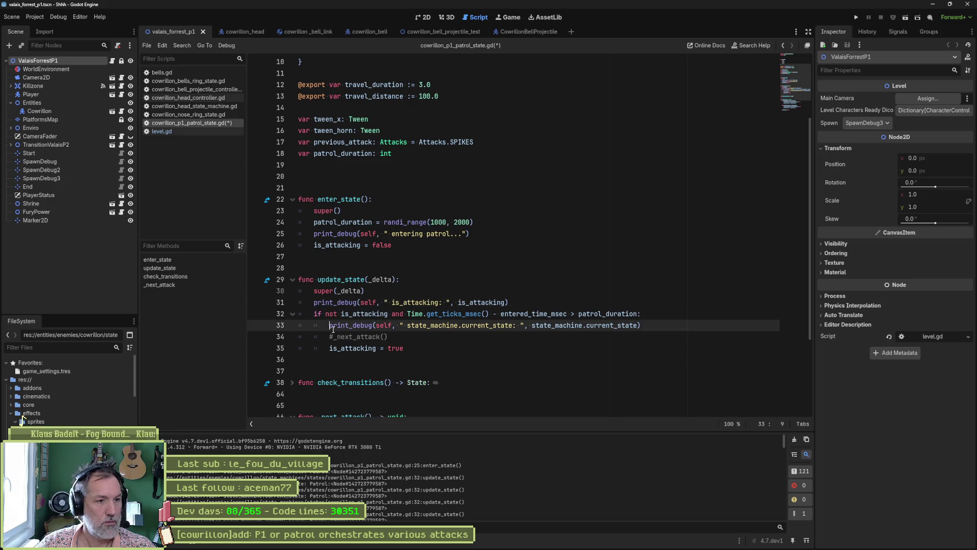
{"action": "key", "text": "F6"}
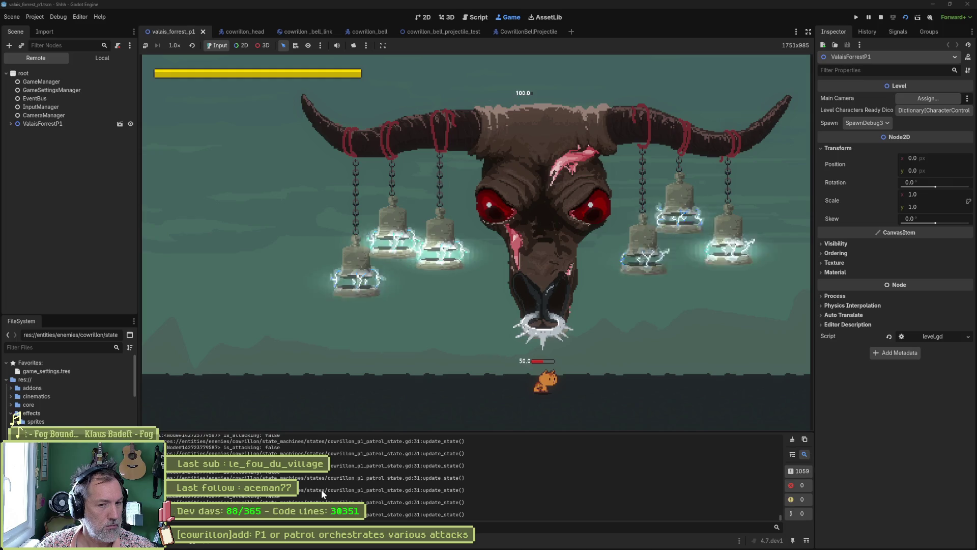
{"action": "key", "text": "ctrl+F3"}
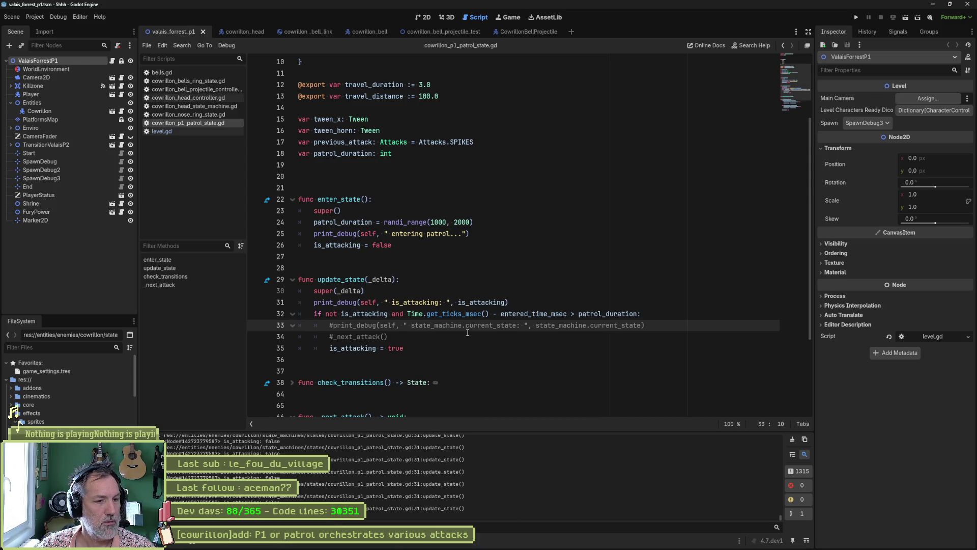
Paste a copy of the is_attacking print right after is_attacking = true and rerun the scene.
{"action": "left_click", "coordinate": [499, 303]}
{"action": "key", "text": "shift+Home"}
{"action": "key", "text": "ctrl+c"}
{"action": "left_click", "coordinate": [403, 348]}
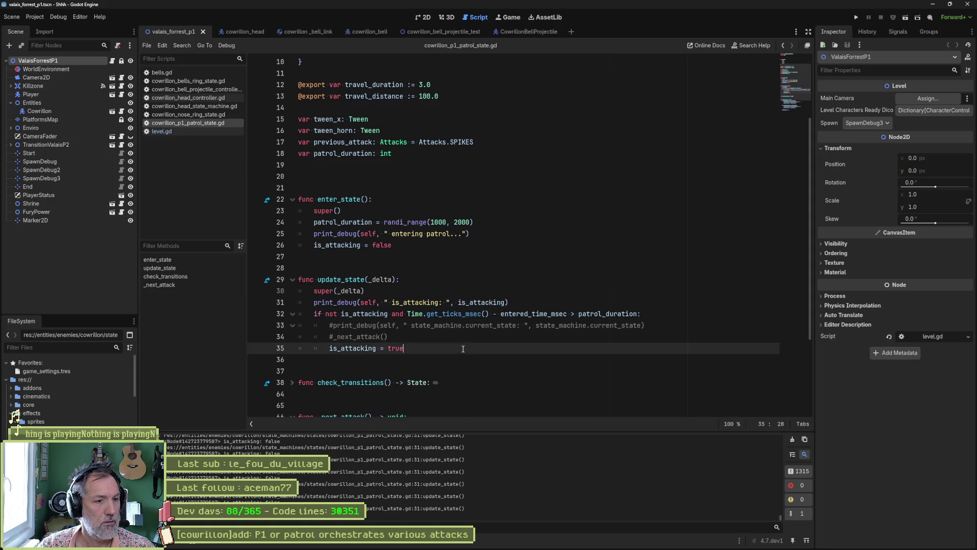
{"action": "key", "text": "Return"}
{"action": "key", "text": "ctrl+v"}
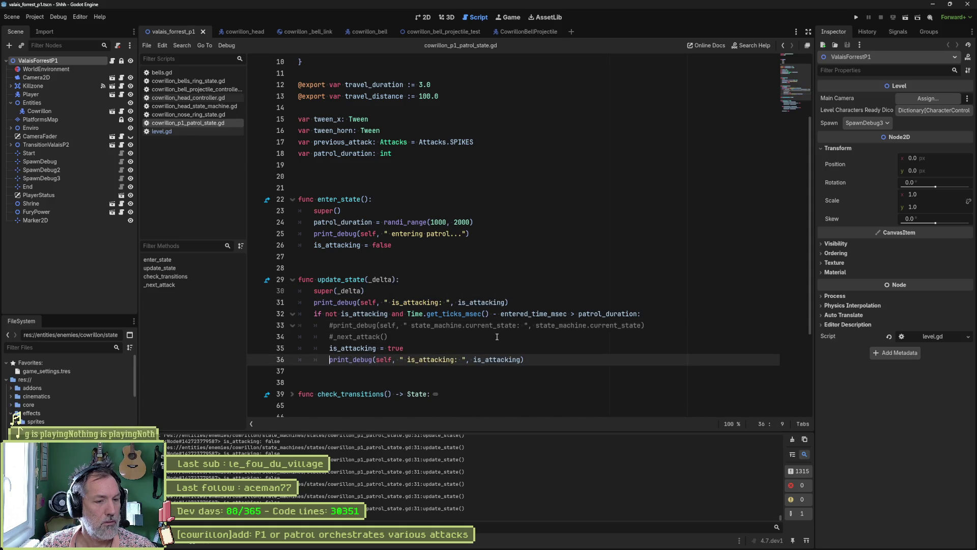
{"action": "key", "text": "F6"}
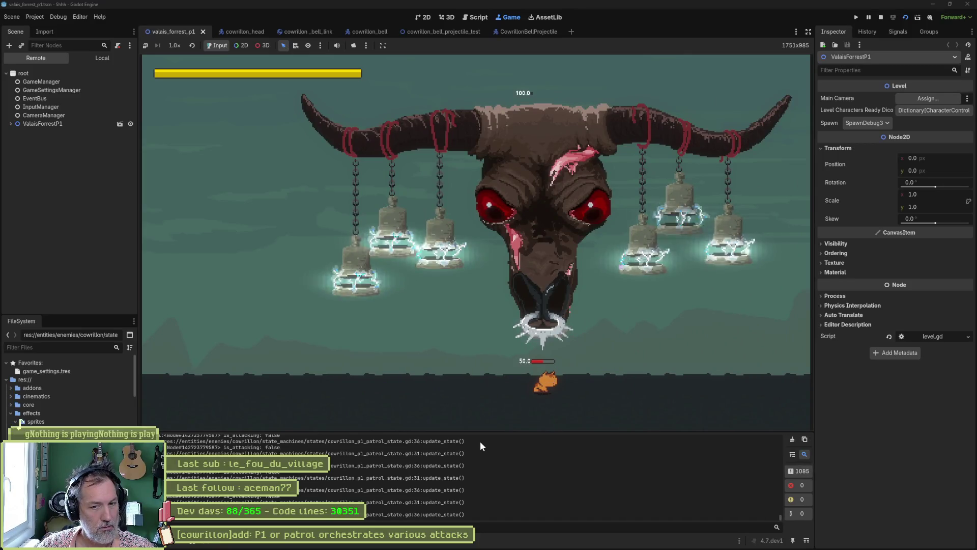
{"action": "key", "text": "F8"}
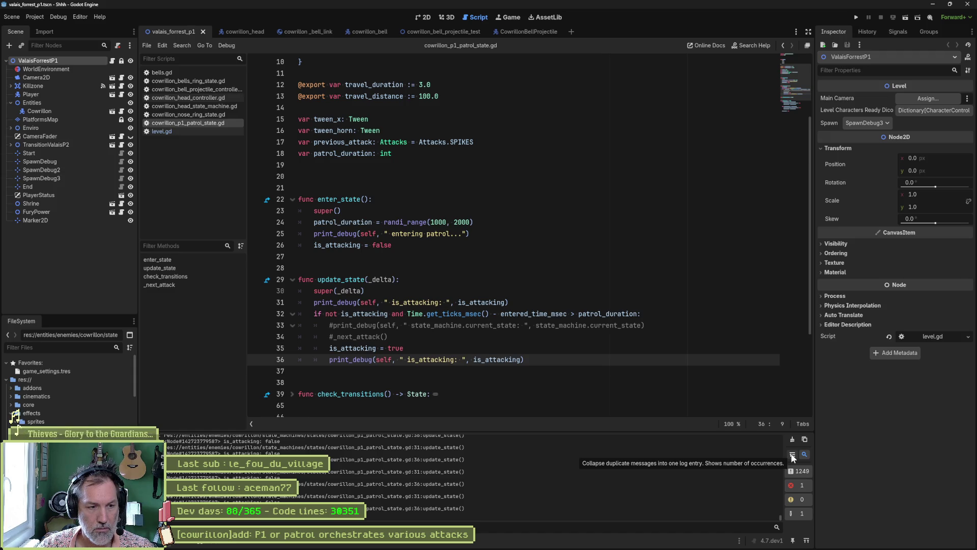
Turn on Collapse duplicate messages in the Output panel, then select is_attacking on line 35.
{"action": "left_click", "coordinate": [793, 455]}
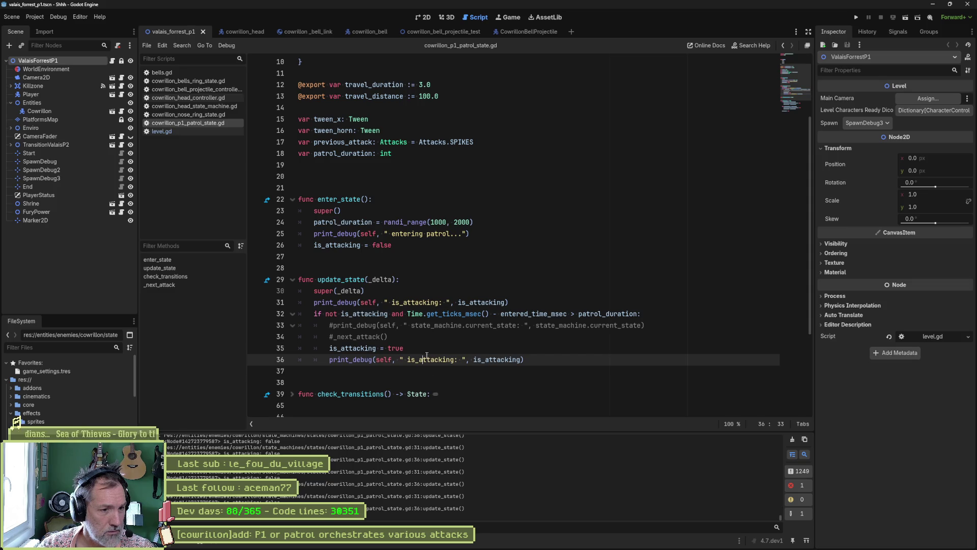
{"action": "left_click", "coordinate": [330, 348]}
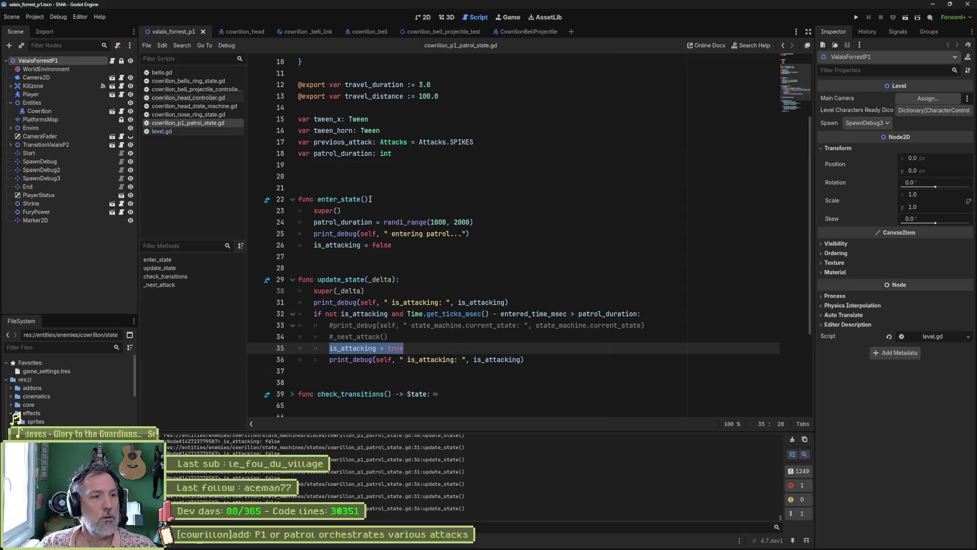
Declare var _is_attacking := false on line 19 and rename all five is_attacking uses to _is_attacking.
{"action": "left_click", "coordinate": [383, 165]}
{"action": "type", "text": "var _is_attacking"}
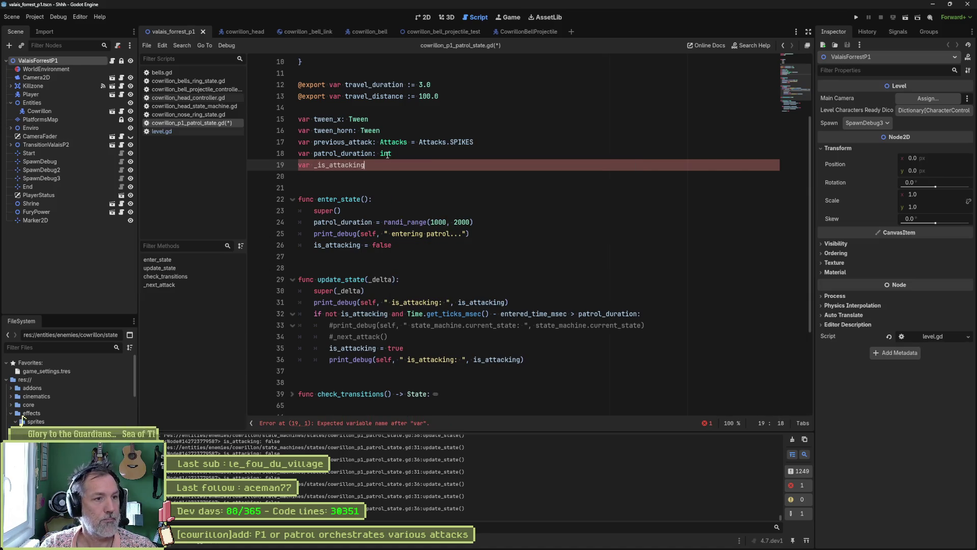
{"action": "type", "text": " := false"}
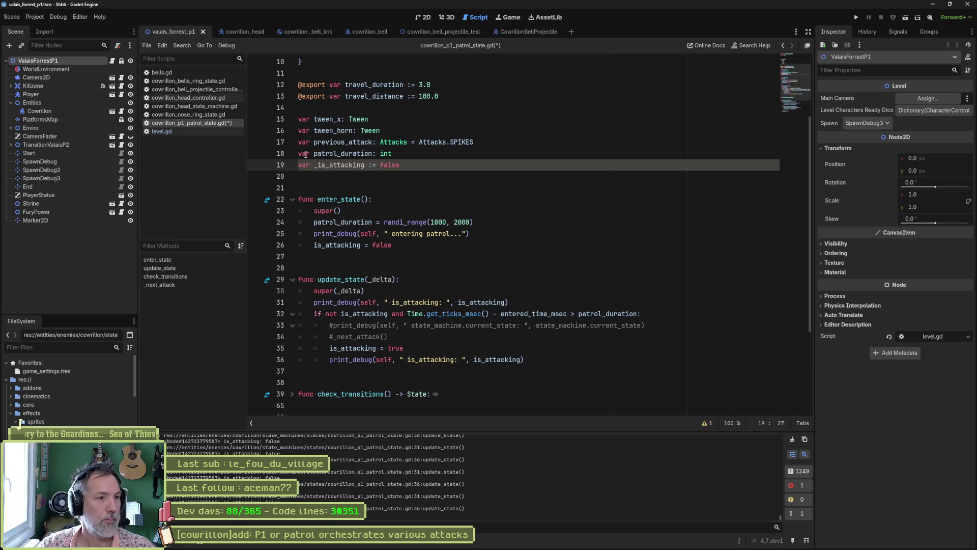
{"action": "double_click", "coordinate": [336, 245]}
{"action": "type", "text": "_is_attacking"}
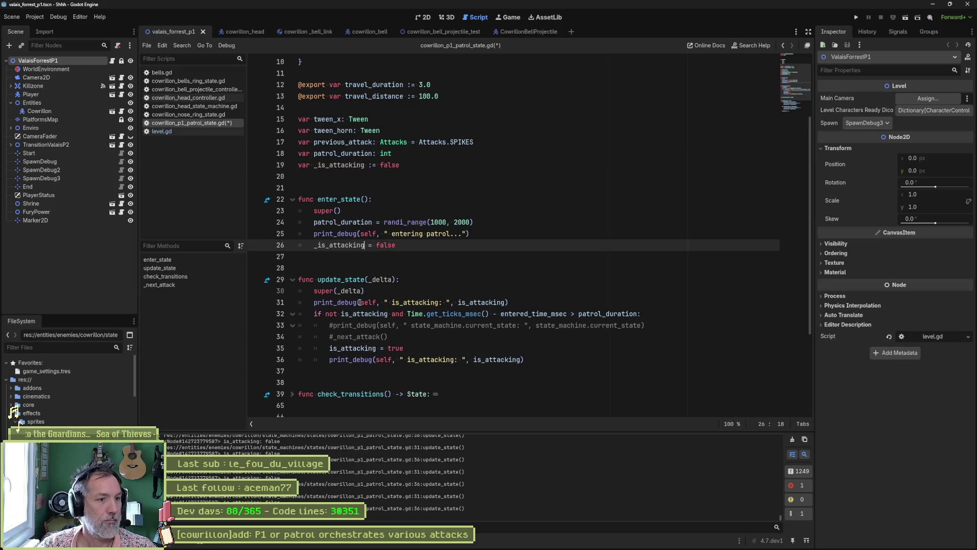
{"action": "double_click", "coordinate": [364, 314]}
{"action": "type", "text": "_is_attacking"}
{"action": "double_click", "coordinate": [483, 303]}
{"action": "type", "text": "_is_attacking"}
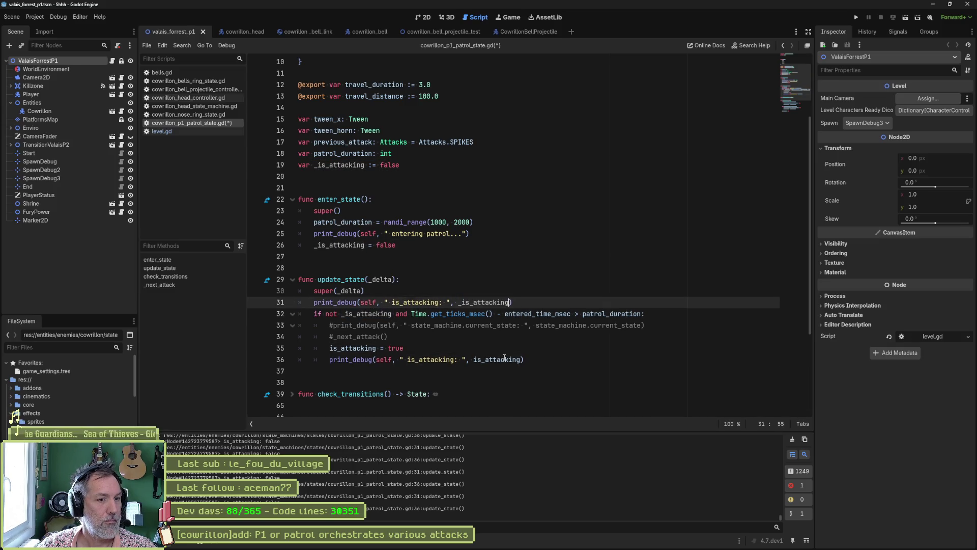
{"action": "double_click", "coordinate": [497, 359]}
{"action": "type", "text": "_is_attacking"}
{"action": "double_click", "coordinate": [352, 348]}
{"action": "type", "text": "_is_attacking"}
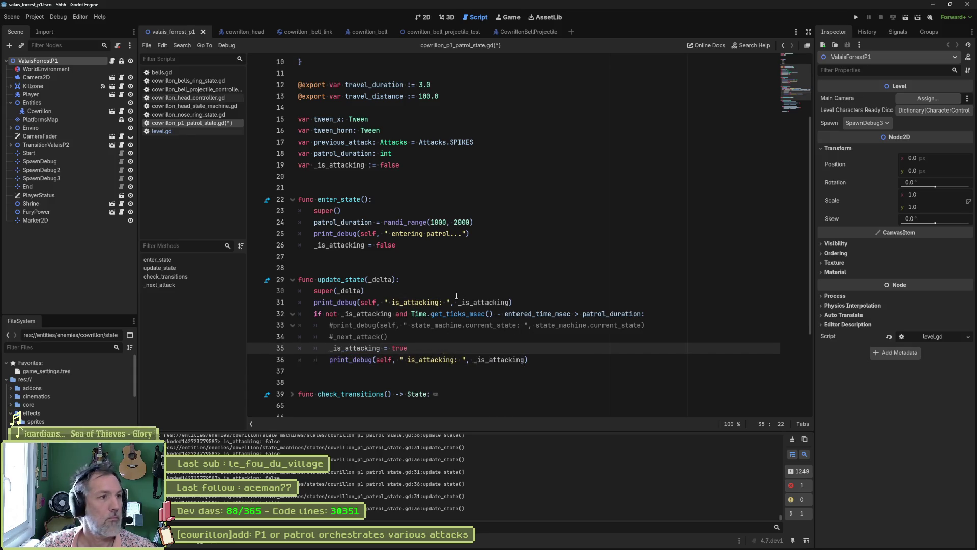
Test-run the boss scene with the renamed _is_attacking variable.
{"action": "key", "text": "F6"}
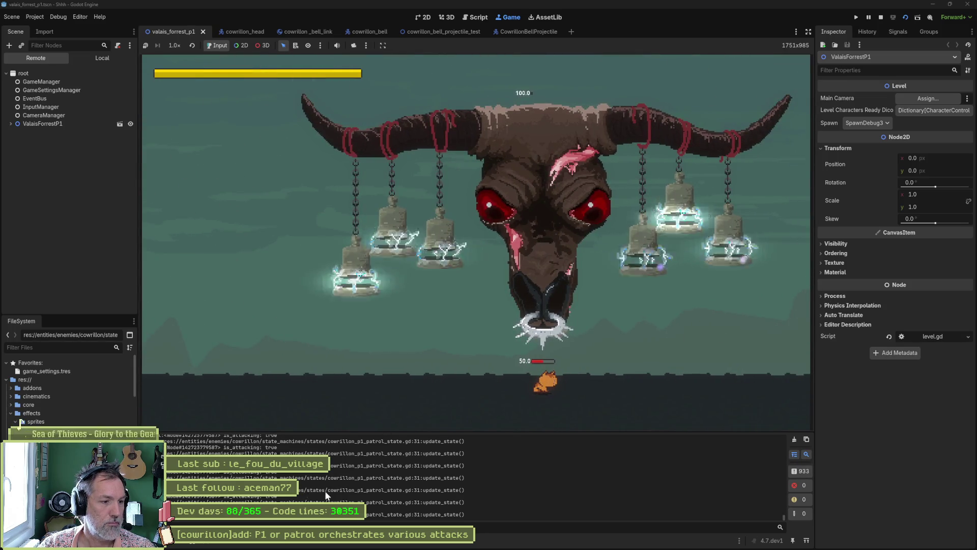
{"action": "key", "text": "F8"}
{"action": "left_click_drag", "start_coordinate": [784, 518], "coordinate": [781, 432]}
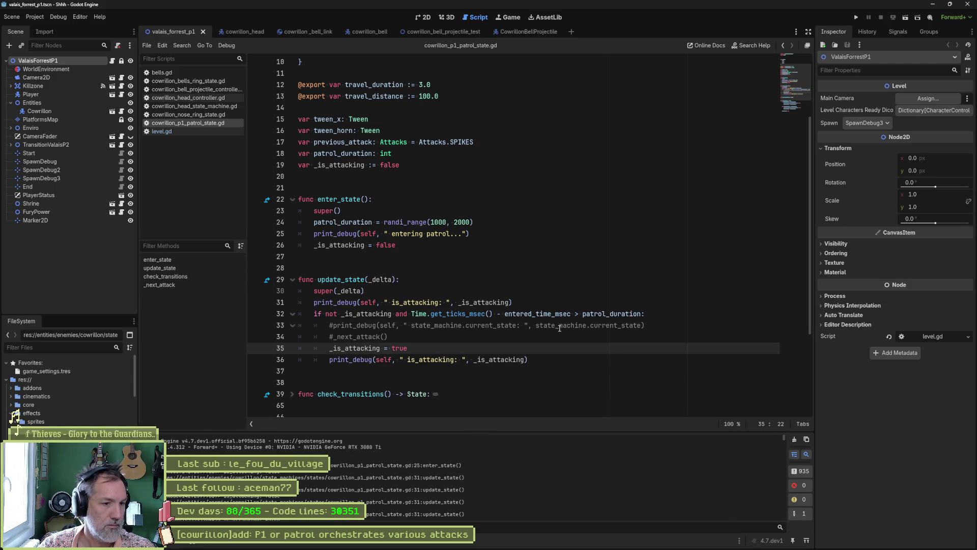
Delete the is_attacking and entering-patrol debug prints and re-enable the _next_attack() call.
{"action": "left_click", "coordinate": [356, 165]}
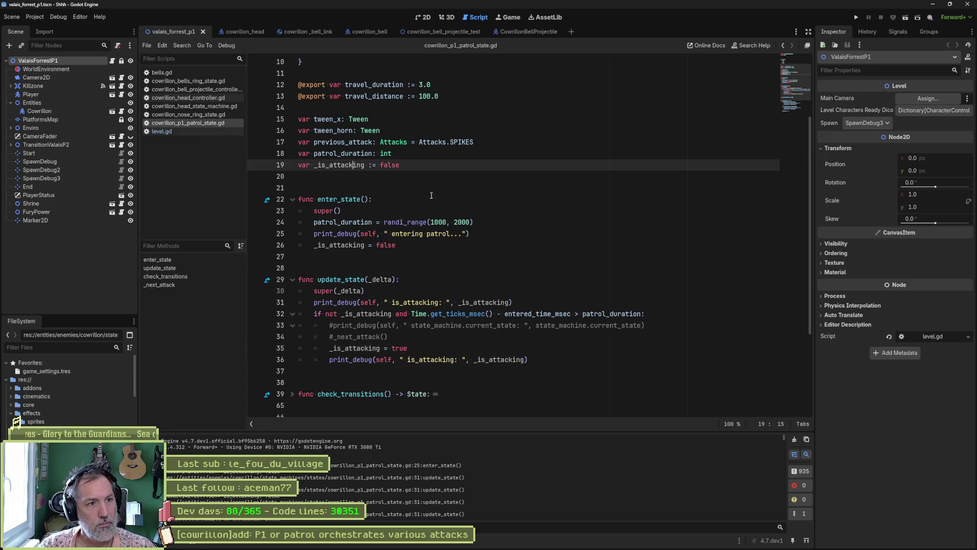
{"action": "left_click", "coordinate": [355, 302]}
{"action": "key", "text": "ctrl+shift+k"}
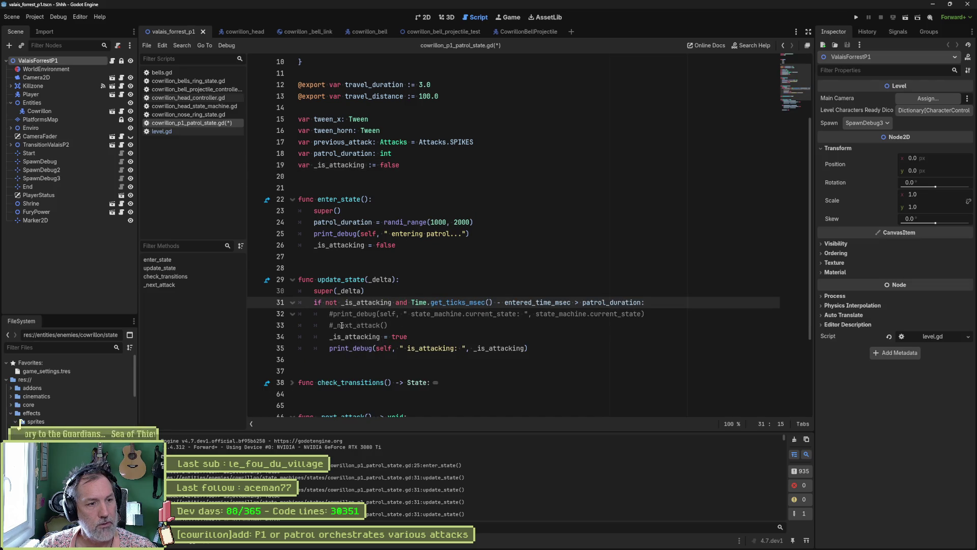
{"action": "left_click", "coordinate": [331, 350]}
{"action": "key", "text": "ctrl+shift+k"}
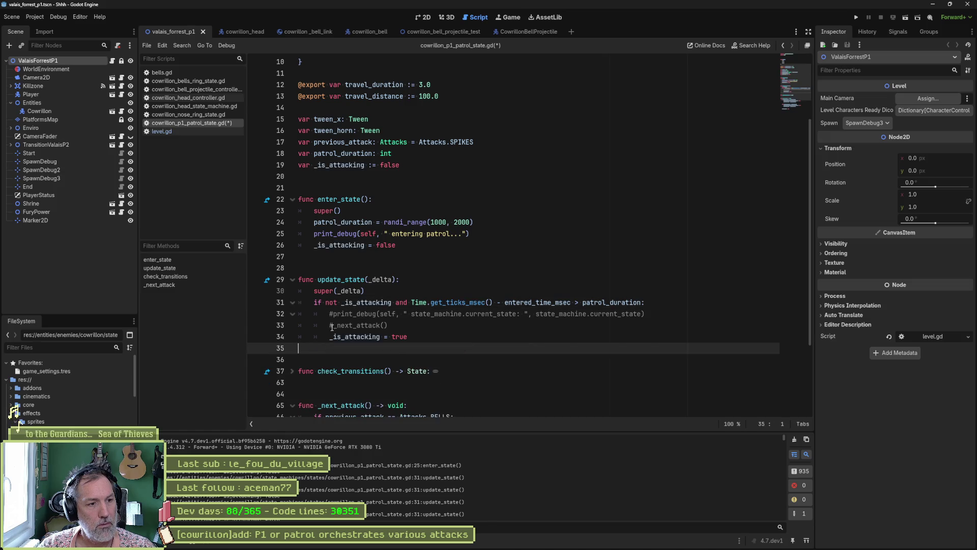
{"action": "key", "text": "Up"}
{"action": "key", "text": "Up"}
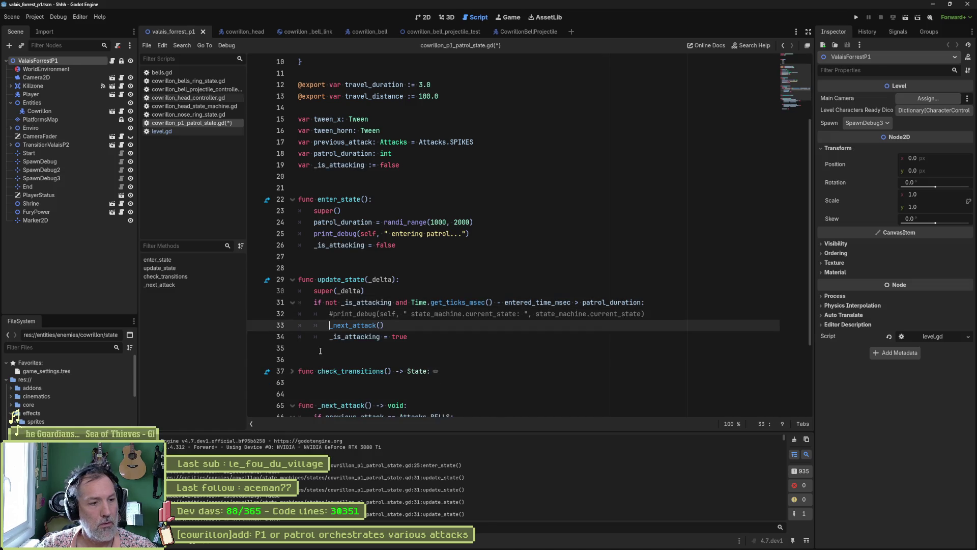
{"action": "left_click", "coordinate": [360, 235]}
{"action": "key", "text": "ctrl+shift+k"}
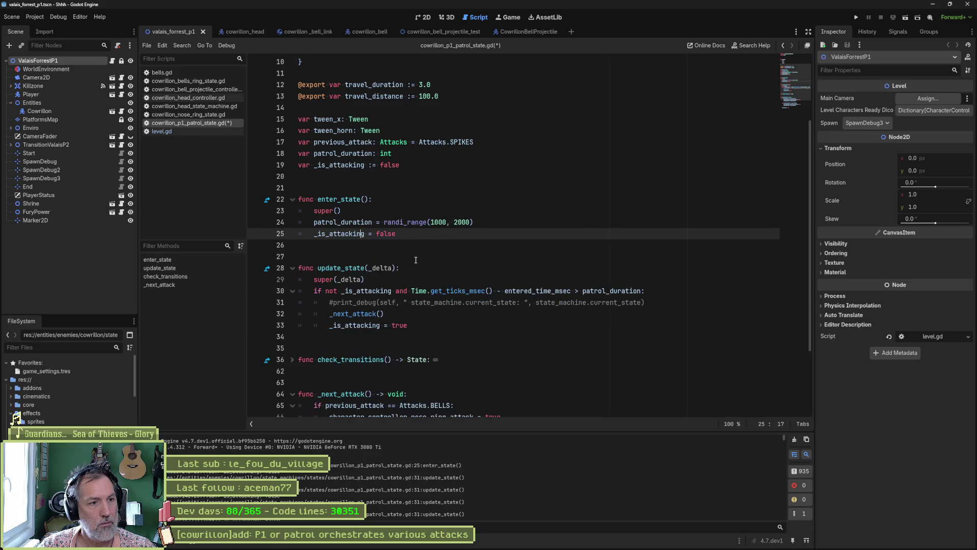
Save the patrol script, test-run the boss fight, then delete the commented current_state print.
{"action": "key", "text": "ctrl+s"}
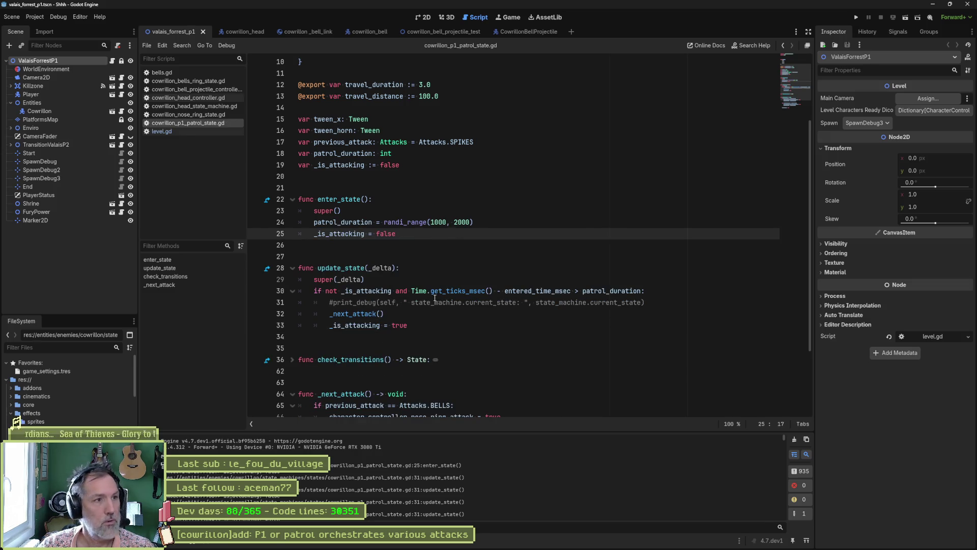
{"action": "key", "text": "F5"}
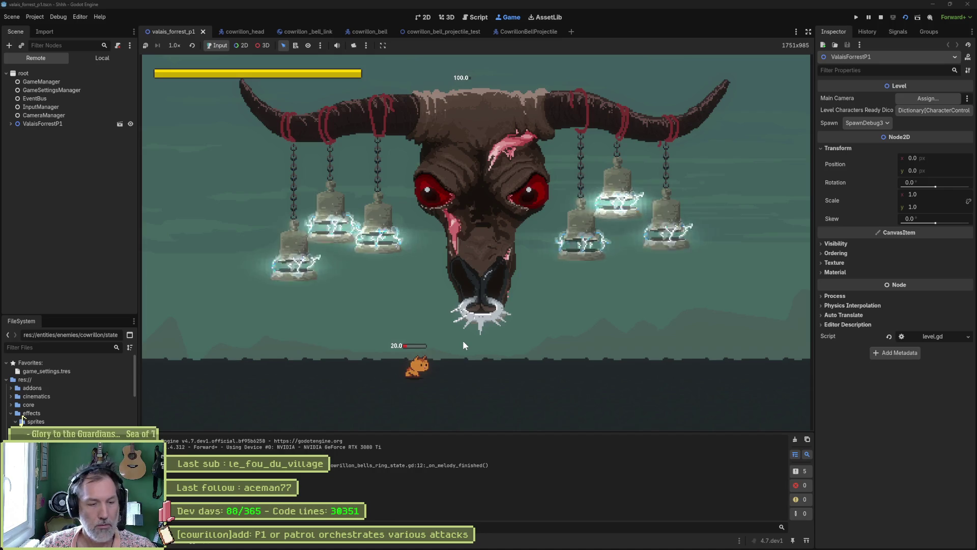
{"action": "key", "text": "F8"}
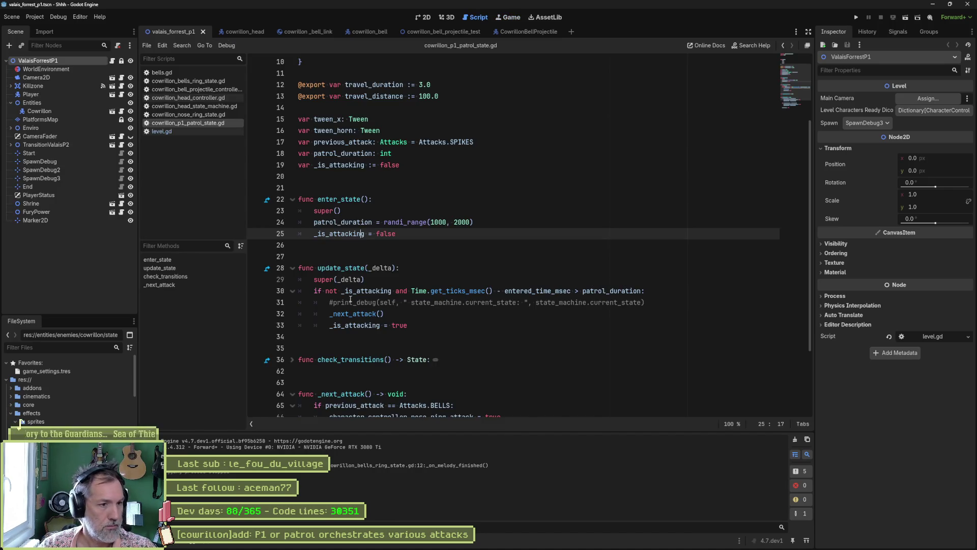
{"action": "left_click", "coordinate": [341, 305]}
{"action": "key", "text": "ctrl+shift+k"}
{"action": "scroll", "coordinate": [401, 309], "scroll_direction": "down", "scroll_amount": 3}
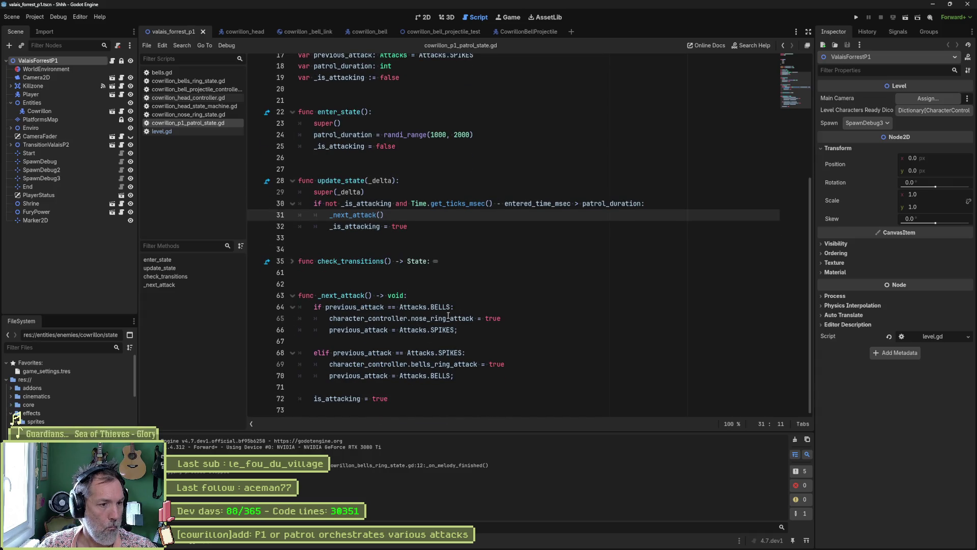
Replace is_attacking on line 72 in _next_attack with _is_attacking and run the boss fight.
{"action": "double_click", "coordinate": [345, 226]}
{"action": "key", "text": "ctrl+c"}
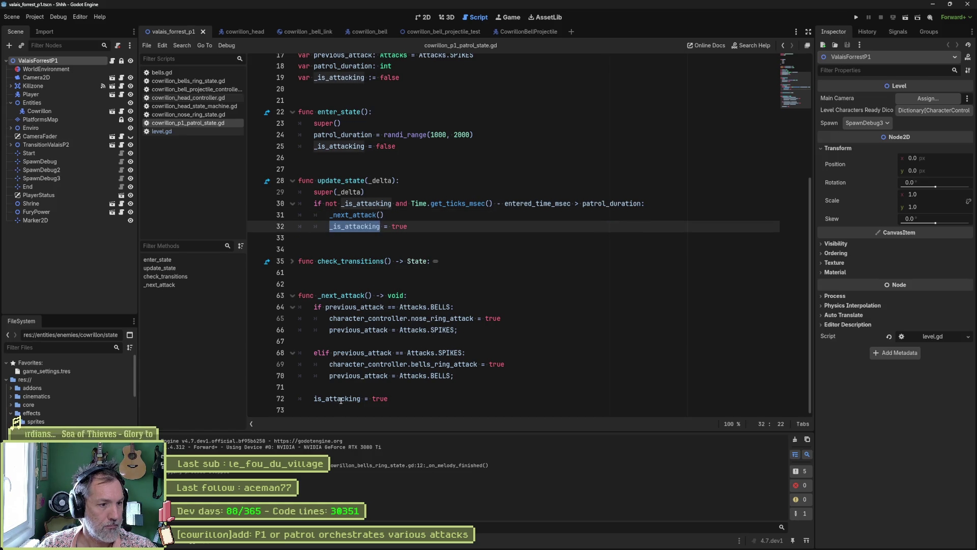
{"action": "double_click", "coordinate": [341, 400]}
{"action": "key", "text": "ctrl+v"}
{"action": "key", "text": "F5"}
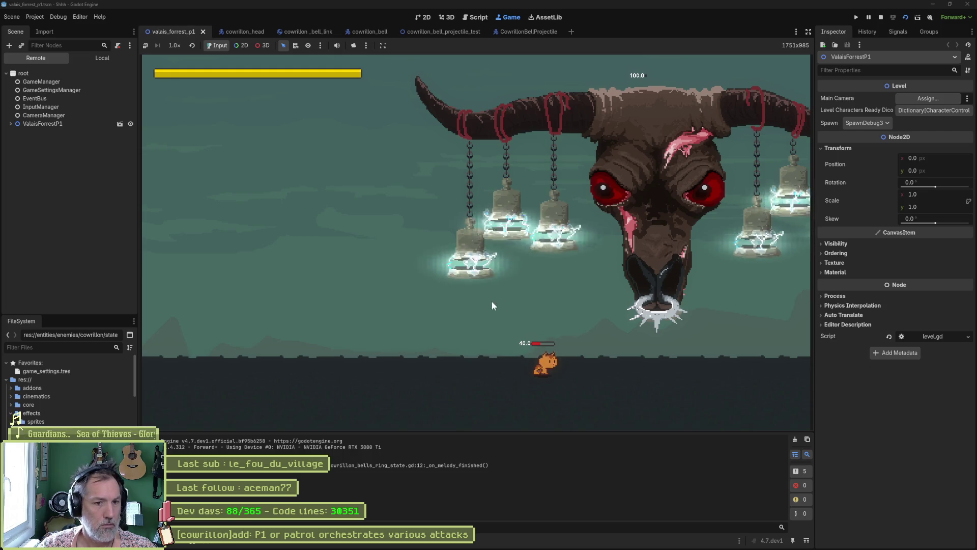
Check the unused _attack_duration warning, stop the game, and uncomment the spike-firing and duration lines.
{"action": "left_click", "coordinate": [212, 540]}
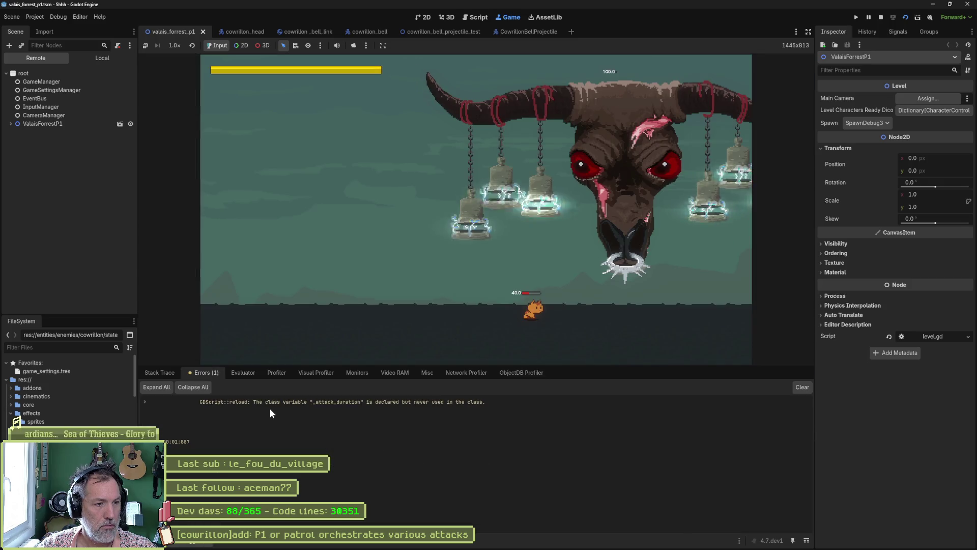
{"action": "double_click", "coordinate": [385, 402]}
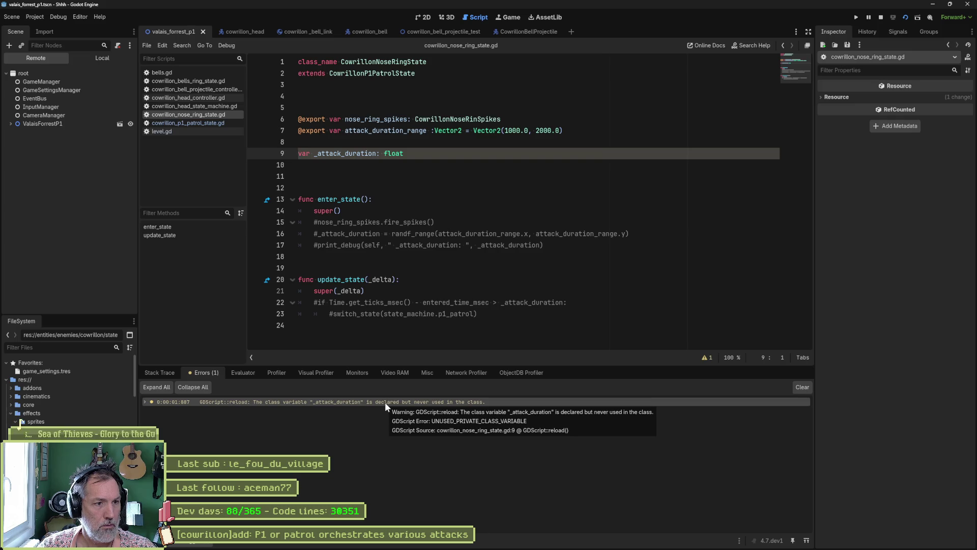
{"action": "left_click", "coordinate": [880, 17]}
{"action": "left_click", "coordinate": [409, 211]}
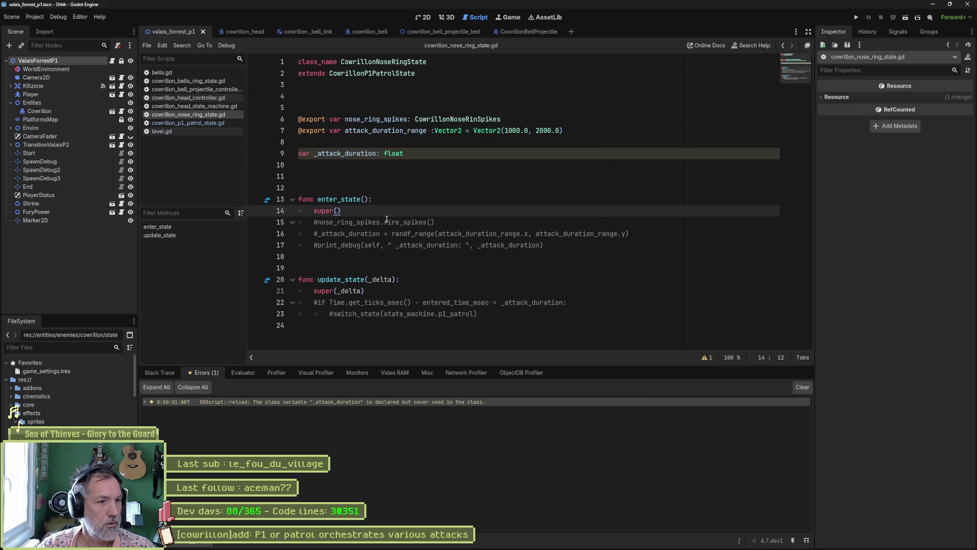
{"action": "left_click_drag", "start_coordinate": [387, 219], "coordinate": [396, 244]}
{"action": "key", "text": "ctrl+k"}
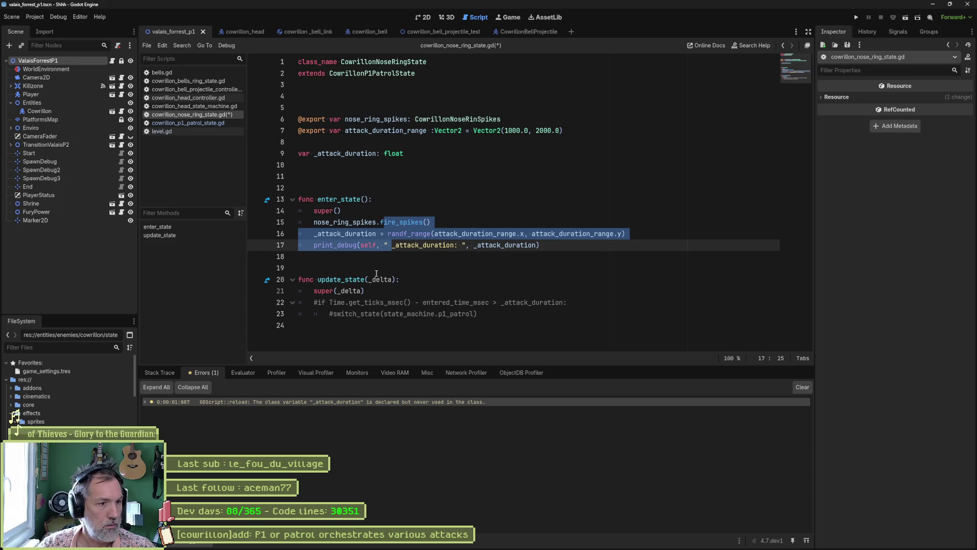
{"action": "left_click_drag", "start_coordinate": [368, 303], "coordinate": [364, 310]}
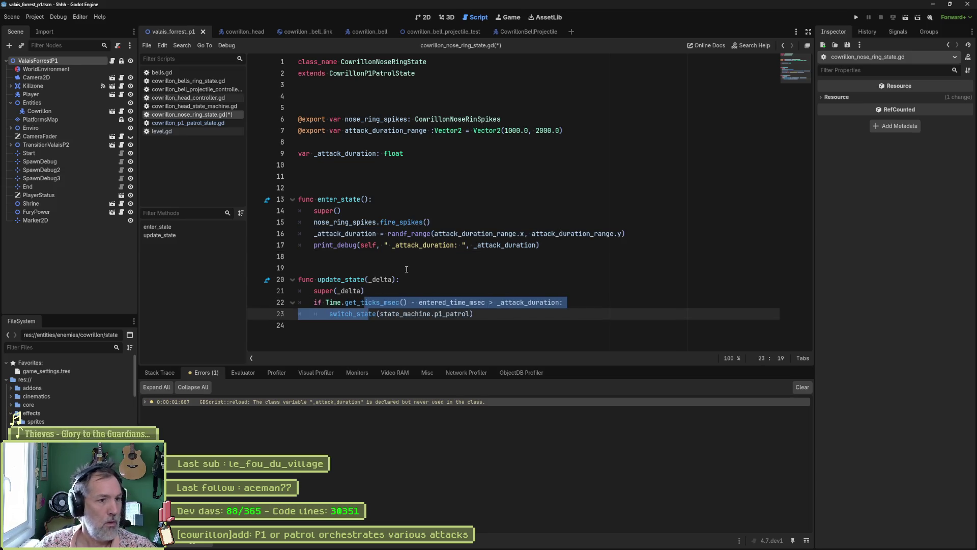
Delete the attack-duration debug print from enter_state, save the nose ring script, and rerun.
{"action": "triple_click", "coordinate": [417, 245]}
{"action": "key", "text": "Delete"}
{"action": "key", "text": "ctrl+s"}
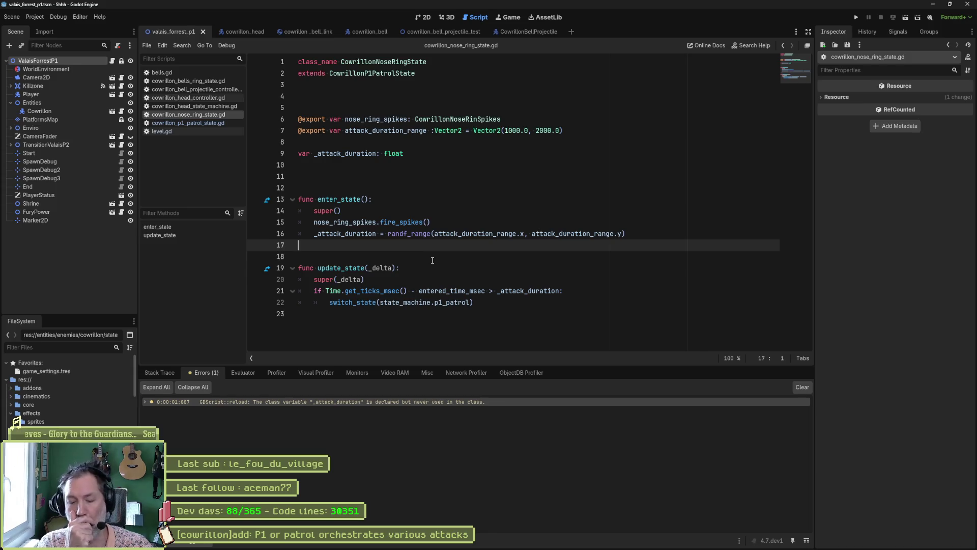
{"action": "key", "text": "F6"}
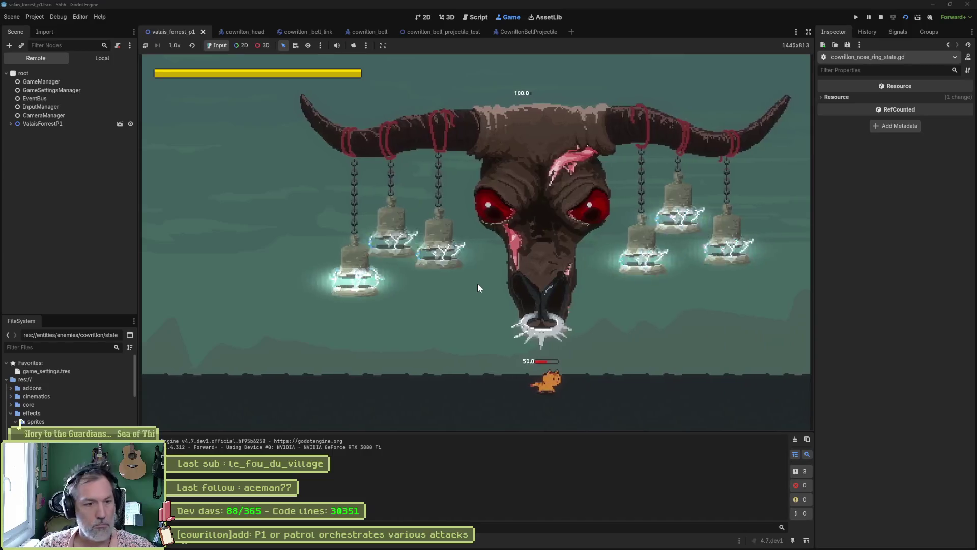
Move the cat left and right to dodge bell sparks and spikes, then expand ValaisForrestP1 in the Remote tree.
{"action": "key", "text": "Left"}
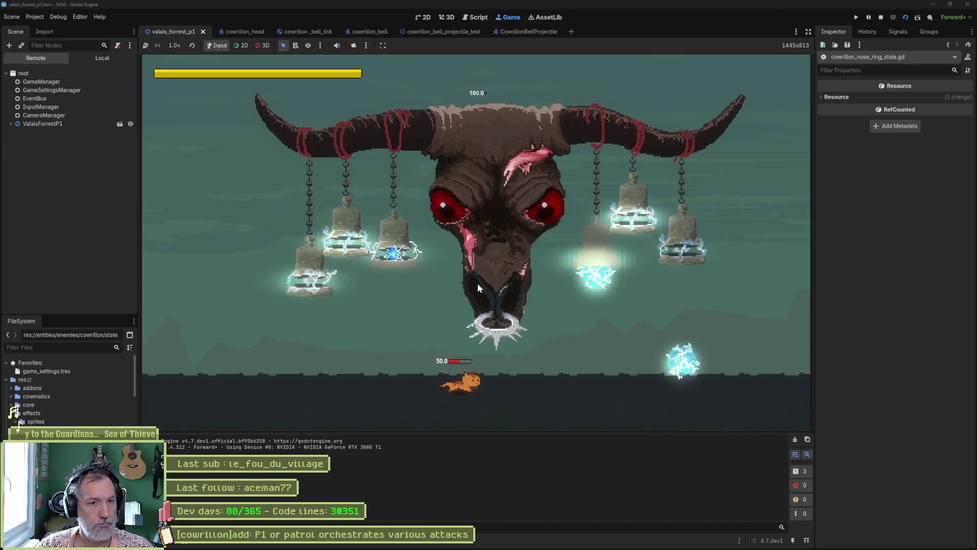
{"action": "key", "text": "Left"}
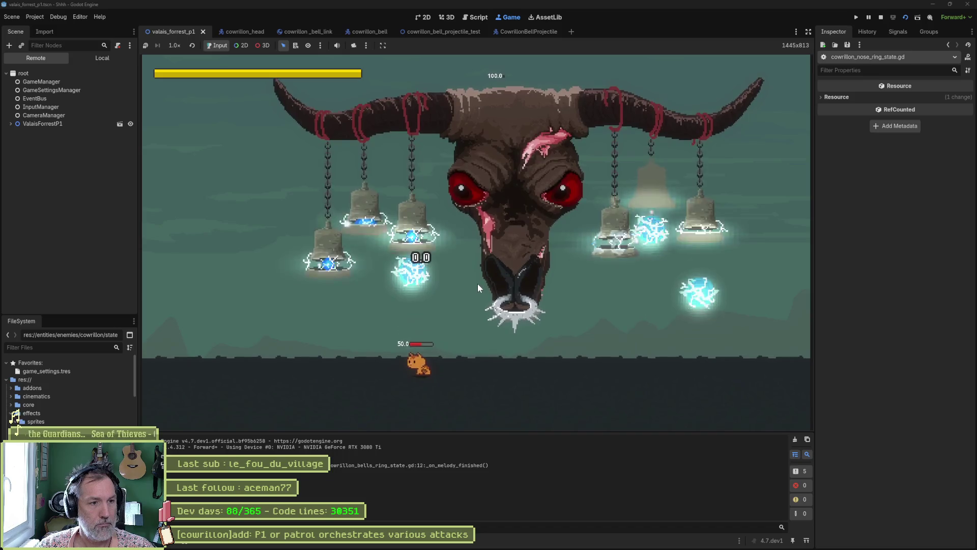
{"action": "key", "text": "Right"}
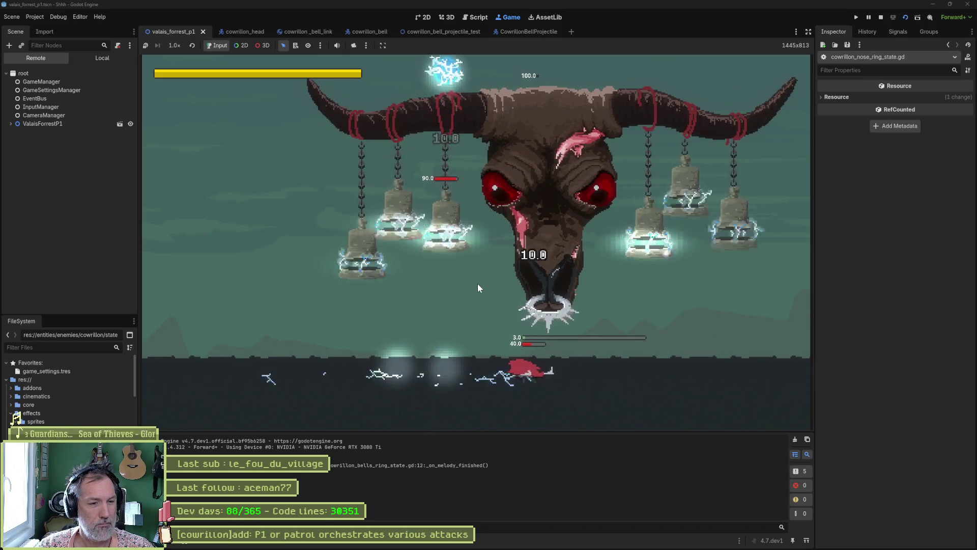
{"action": "key", "text": "Left"}
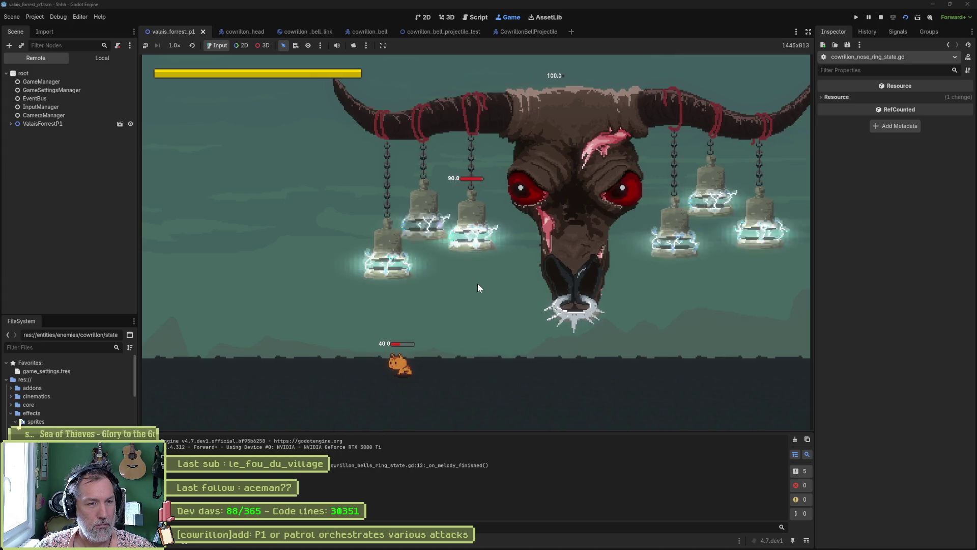
{"action": "key", "text": "Right"}
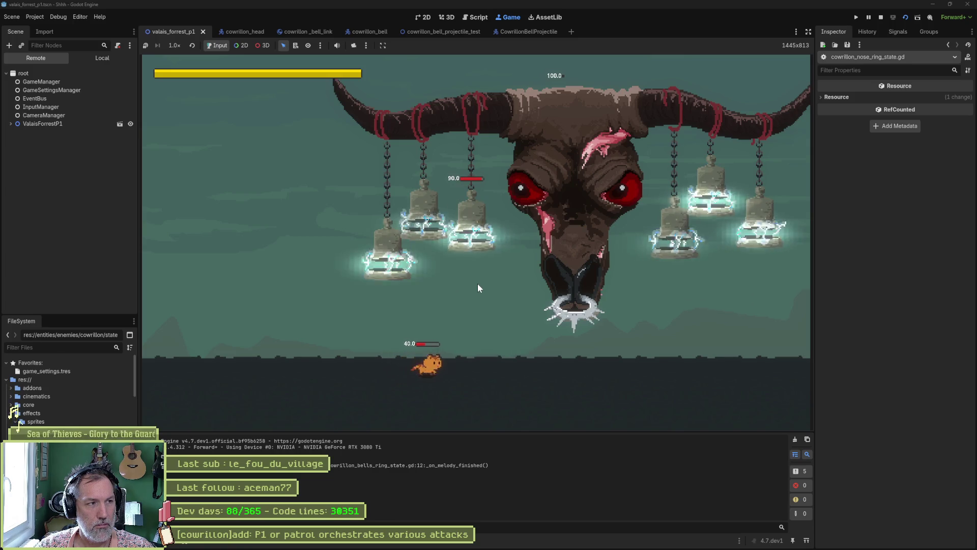
{"action": "key", "text": "Right"}
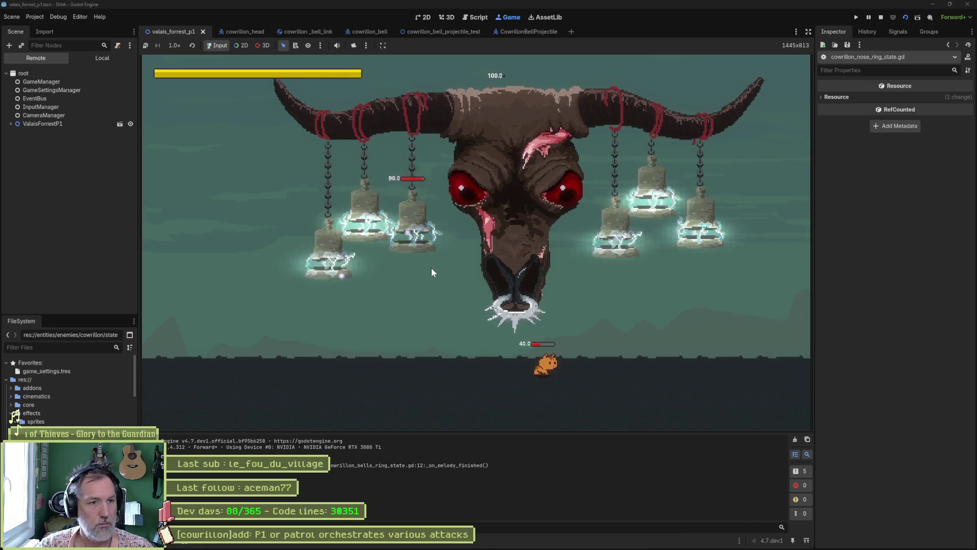
{"action": "left_click", "coordinate": [11, 124]}
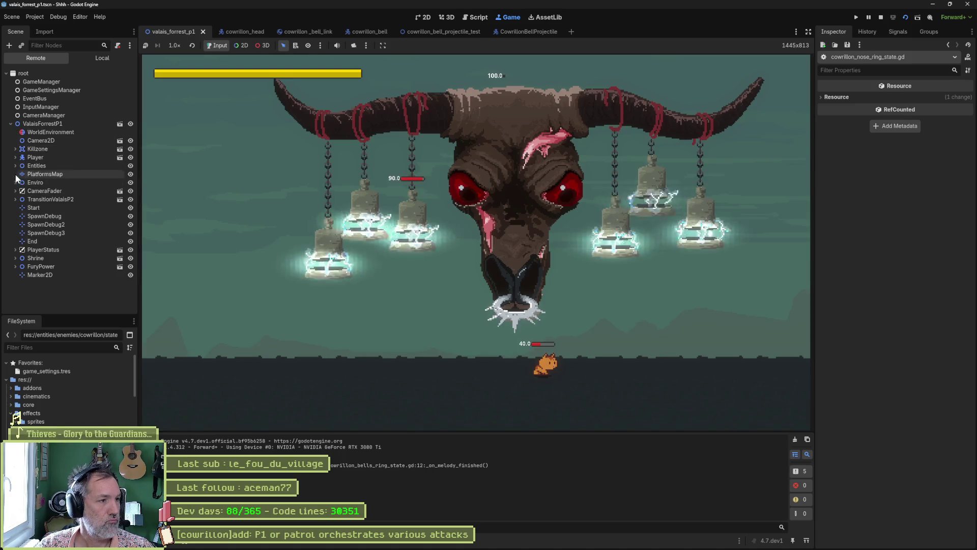
Expand Cowrillon > StateMachine > Root > P1 remotely, inspect Patrol and NoseRing, then stop the game.
{"action": "left_click", "coordinate": [20, 174]}
{"action": "left_click", "coordinate": [33, 232]}
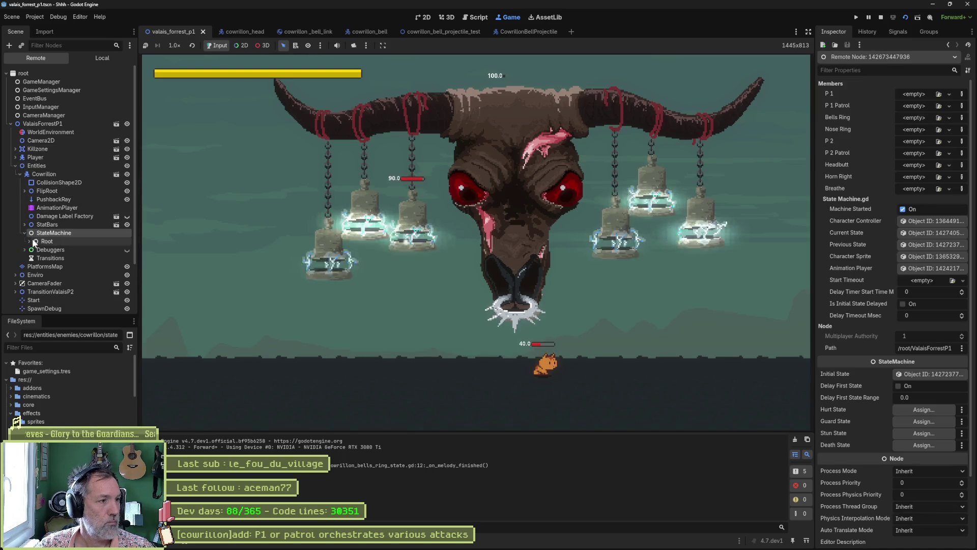
{"action": "left_click", "coordinate": [25, 232]}
{"action": "left_click", "coordinate": [28, 241]}
{"action": "left_click", "coordinate": [34, 250]}
{"action": "left_click", "coordinate": [58, 258]}
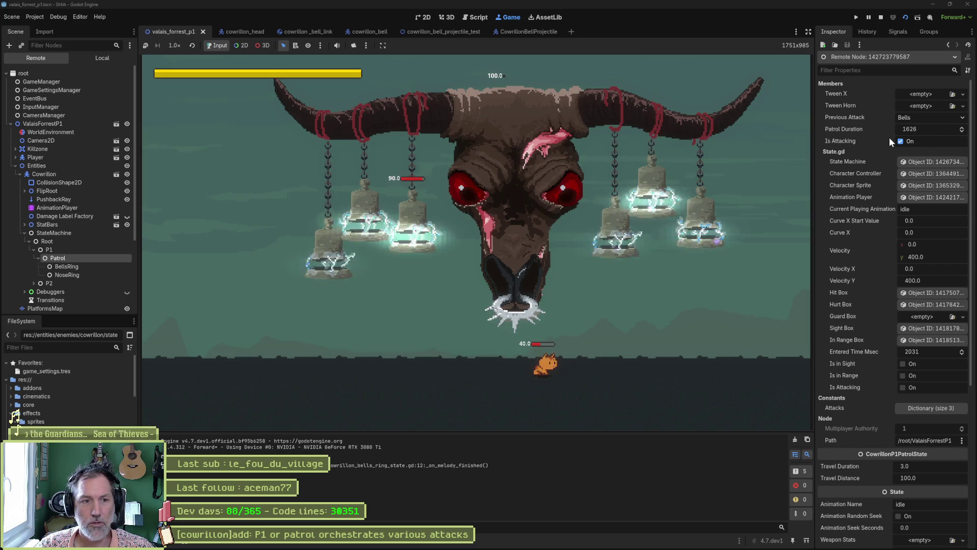
{"action": "left_click", "coordinate": [68, 274]}
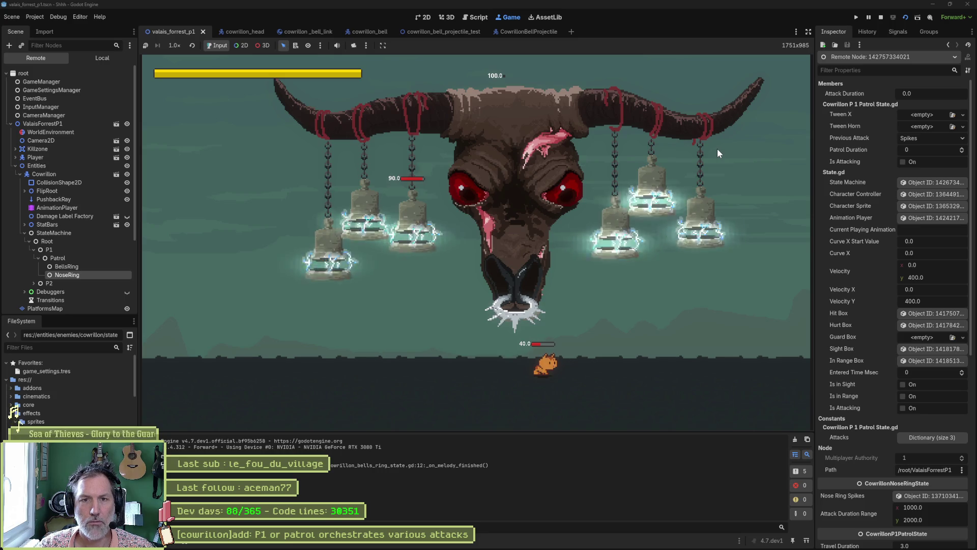
{"action": "left_click", "coordinate": [882, 17]}
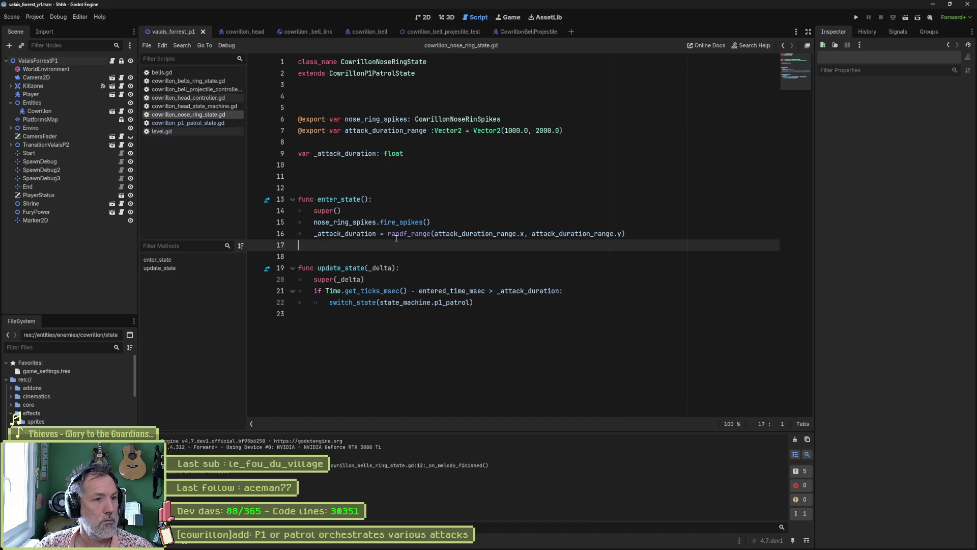
Add print_debug(self, " attacking... waiting : ", _attack_duration) to update_state and rerun the scene.
{"action": "mouse_move", "coordinate": [397, 238]}
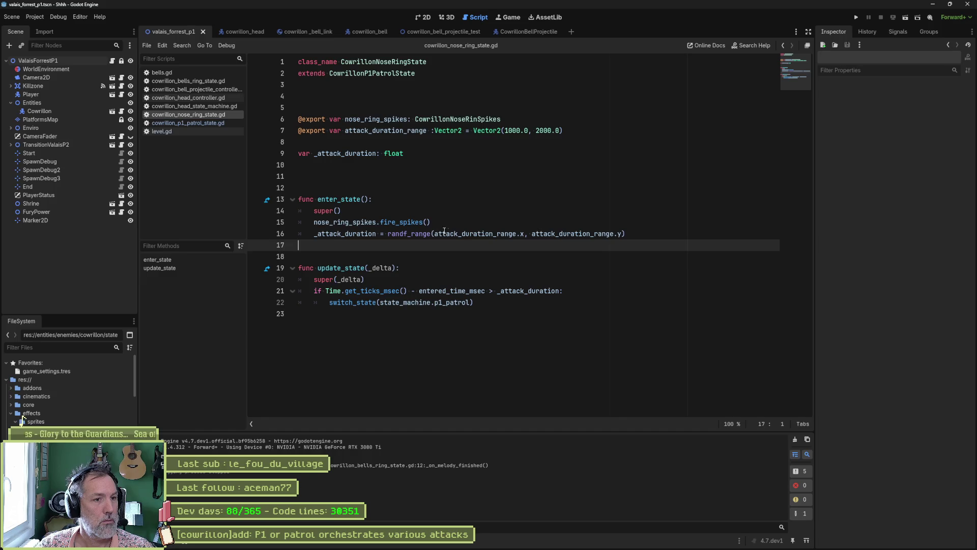
{"action": "mouse_move", "coordinate": [519, 234]}
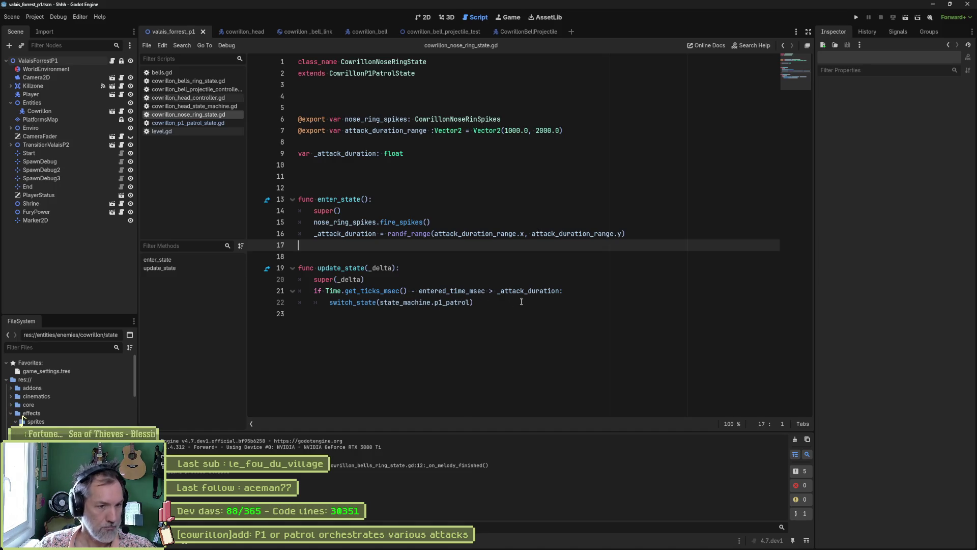
{"action": "left_click", "coordinate": [570, 282]}
{"action": "key", "text": "Return"}
{"action": "type", "text": "print_debug"}
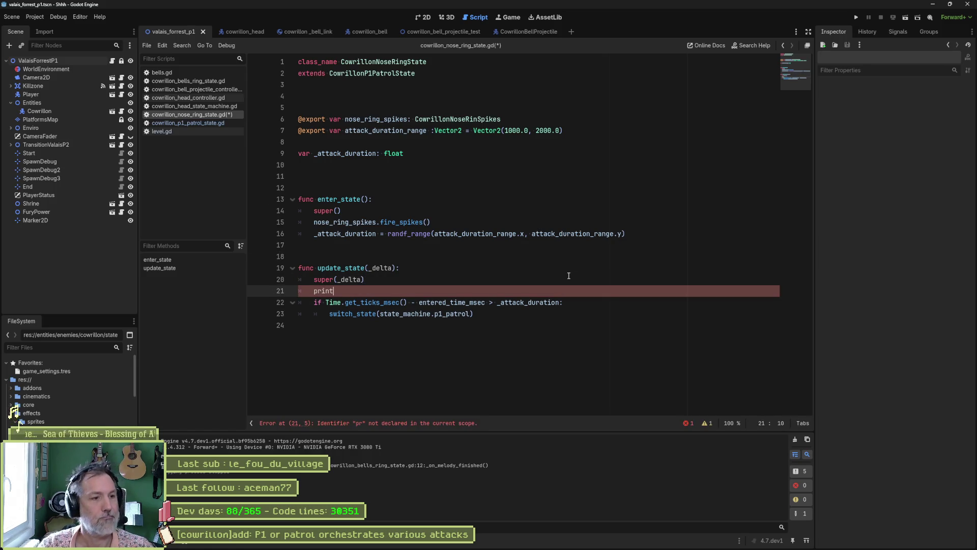
{"action": "type", "text": "(self, \" a"}
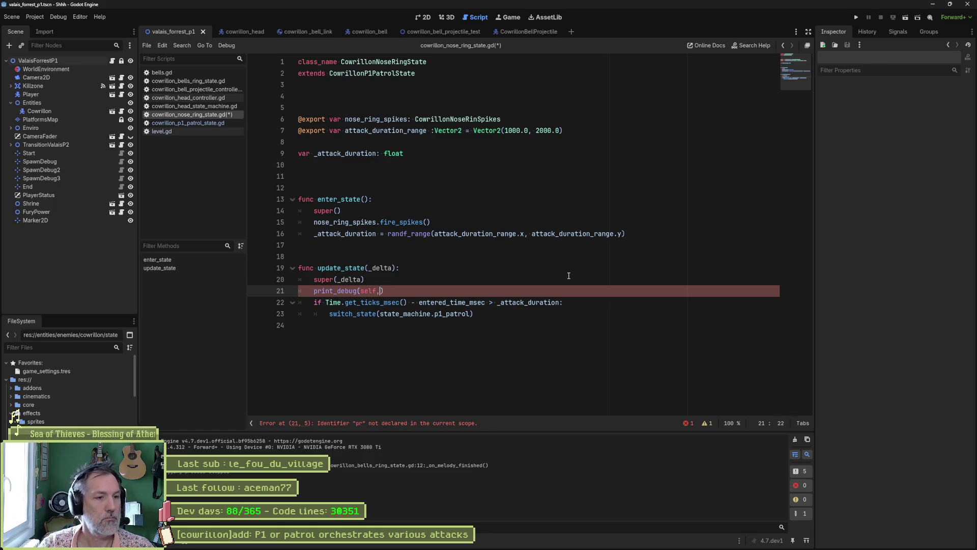
{"action": "type", "text": "ttacking..."}
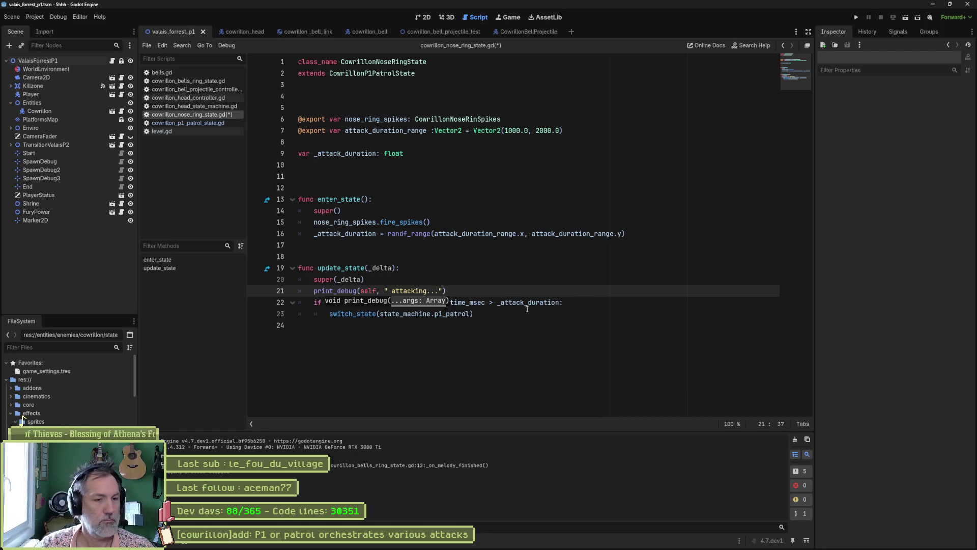
{"action": "double_click", "coordinate": [527, 305]}
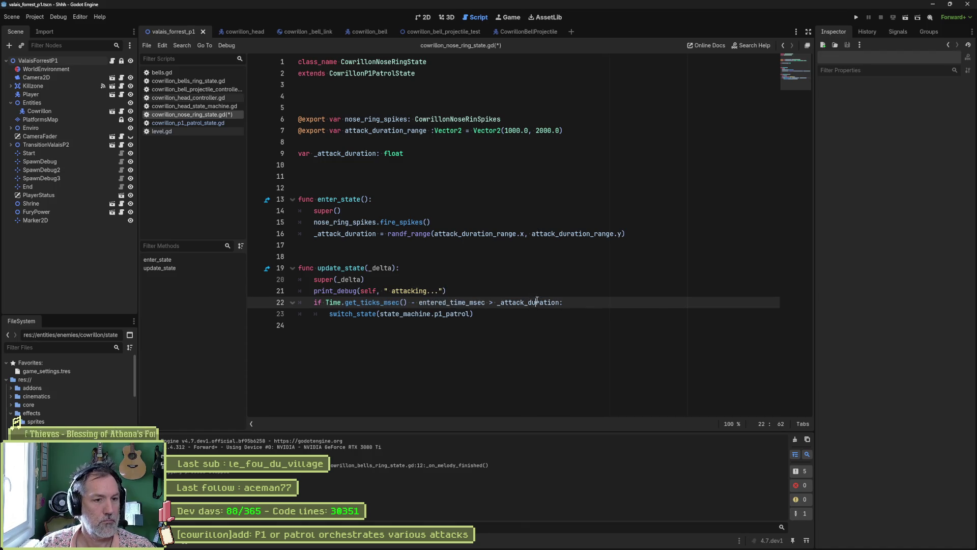
{"action": "left_click", "coordinate": [442, 291]}
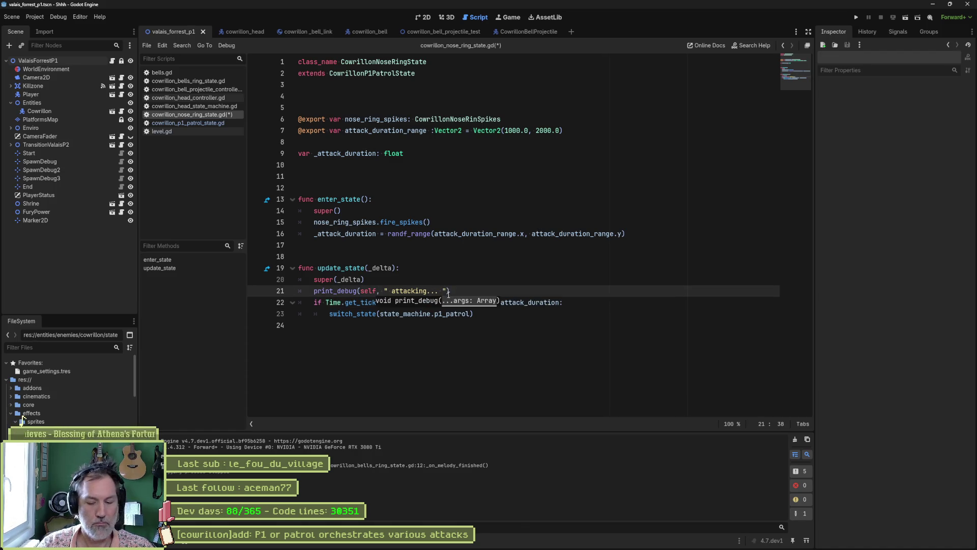
{"action": "type", "text": "waiting : \""}
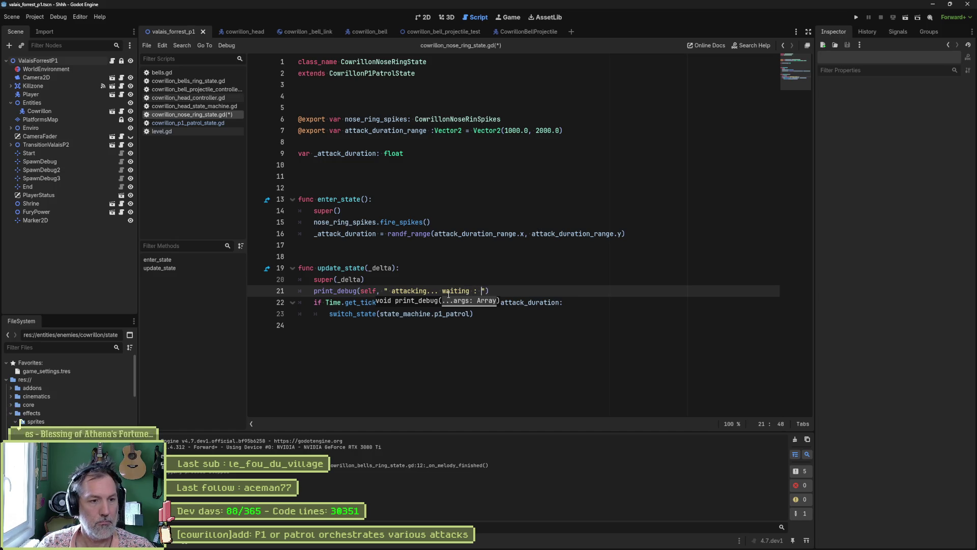
{"action": "type", "text": ", _attack_duration"}
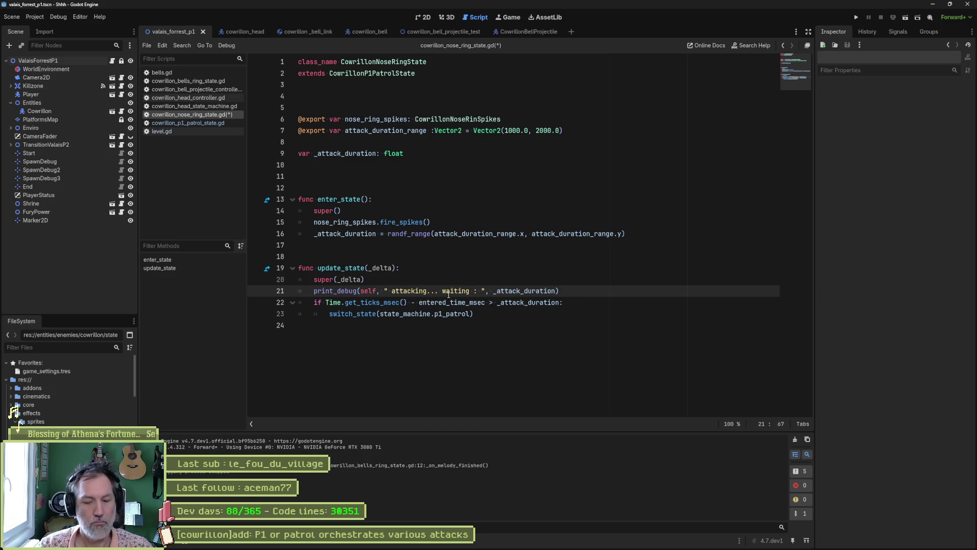
{"action": "key", "text": "F5"}
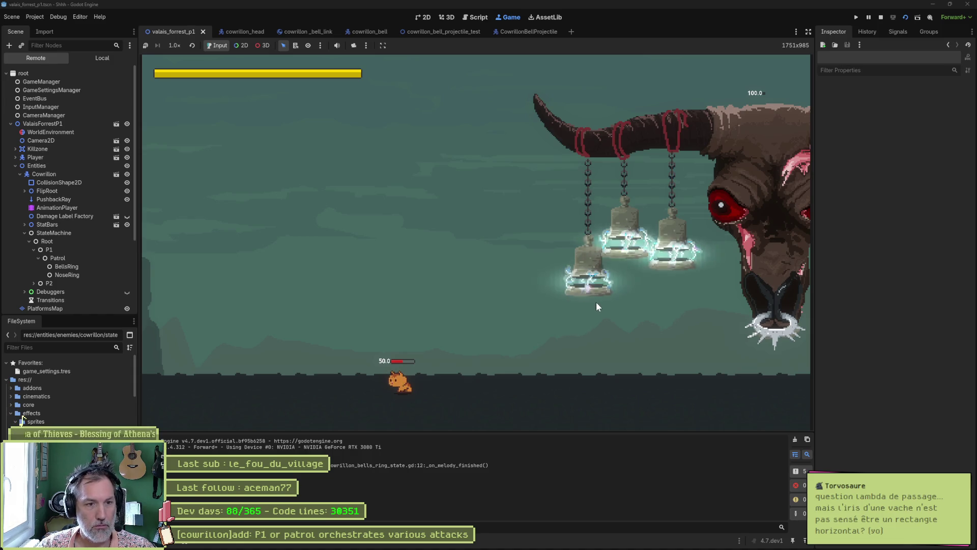
Walk the cat right, then back left in the boss fight, and stop the game.
{"action": "key", "text": "Right"}
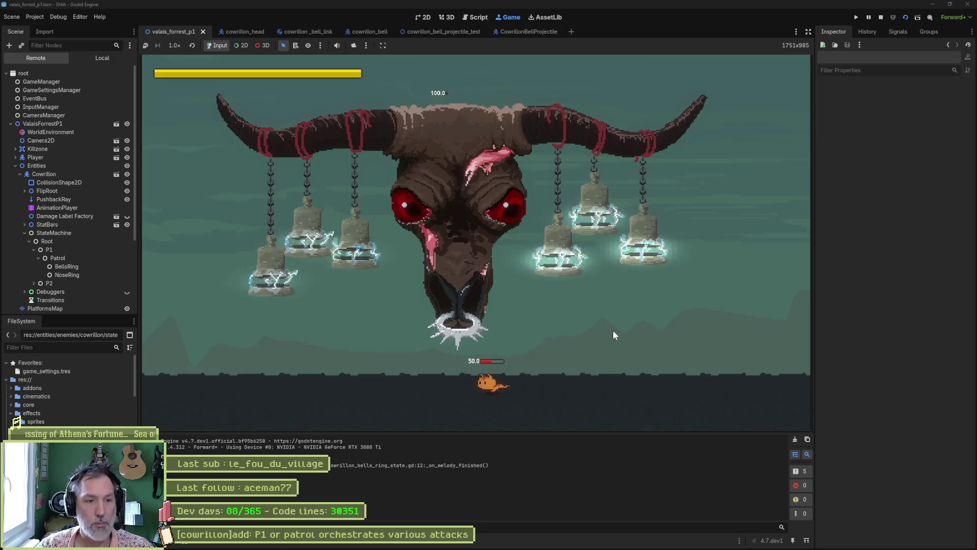
{"action": "key", "text": "Right"}
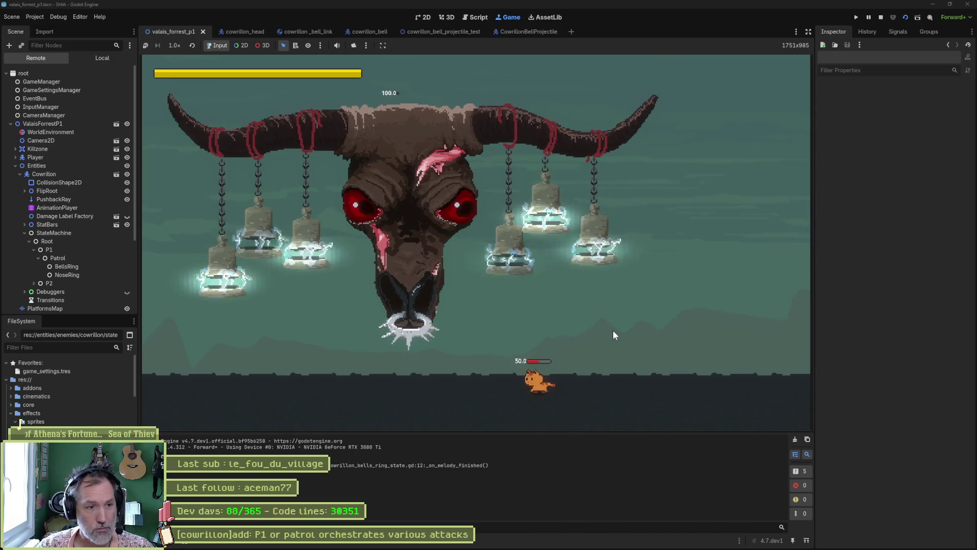
{"action": "key", "text": "Left"}
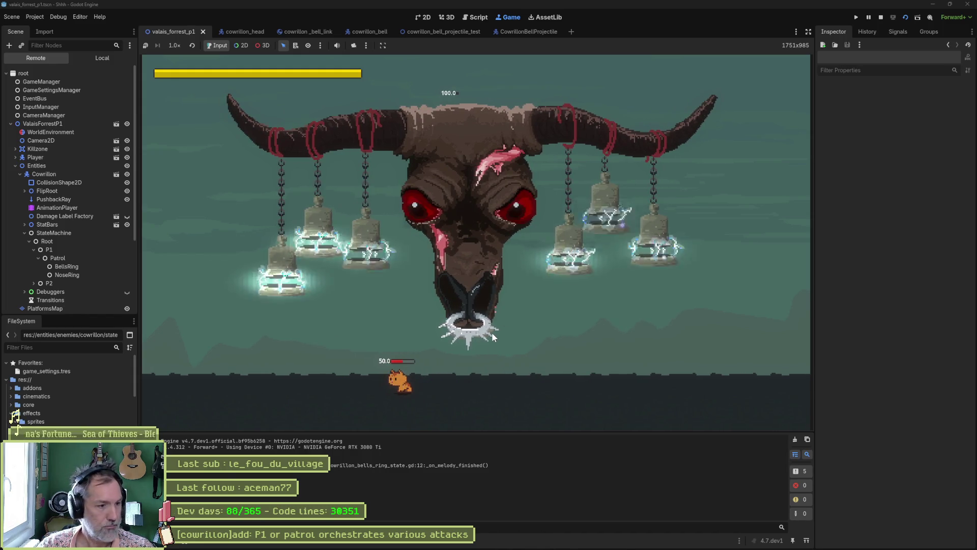
{"action": "key", "text": "F8"}
Search DuckDuckGo images for 'vache yeux' and preview the first cow-eye image.
{"action": "mouse_move", "coordinate": [470, 547]}
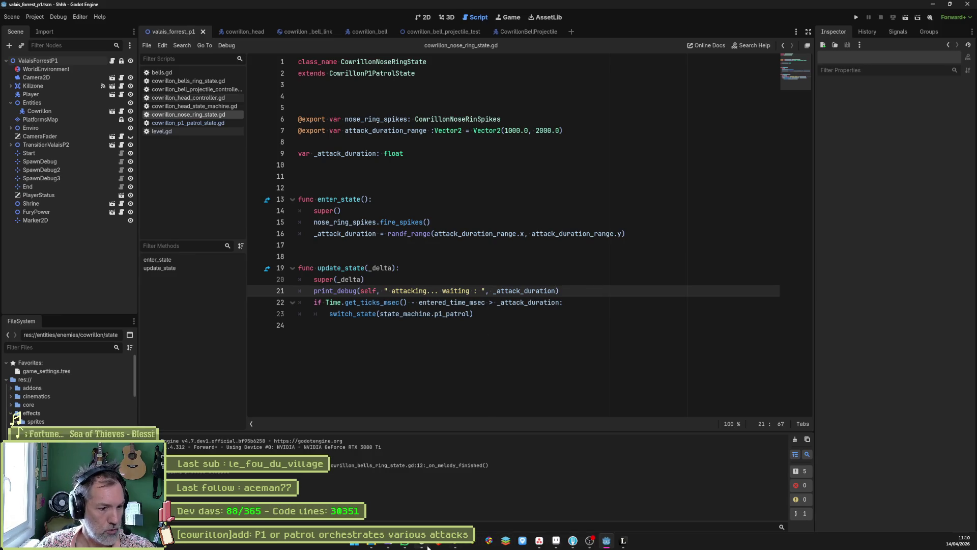
{"action": "left_click", "coordinate": [427, 545]}
{"action": "key", "text": "ctrl+t"}
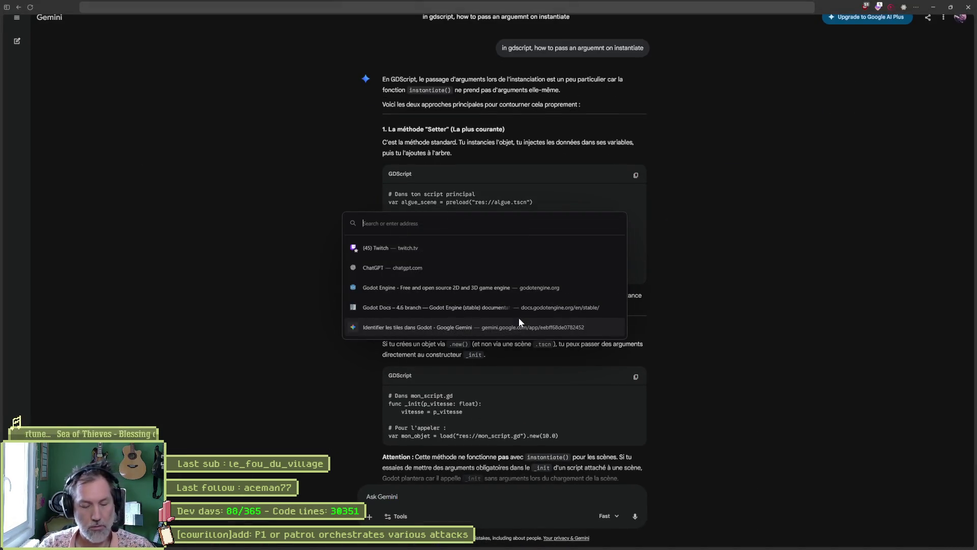
{"action": "type", "text": "vache "}
{"action": "type", "text": "yeu"}
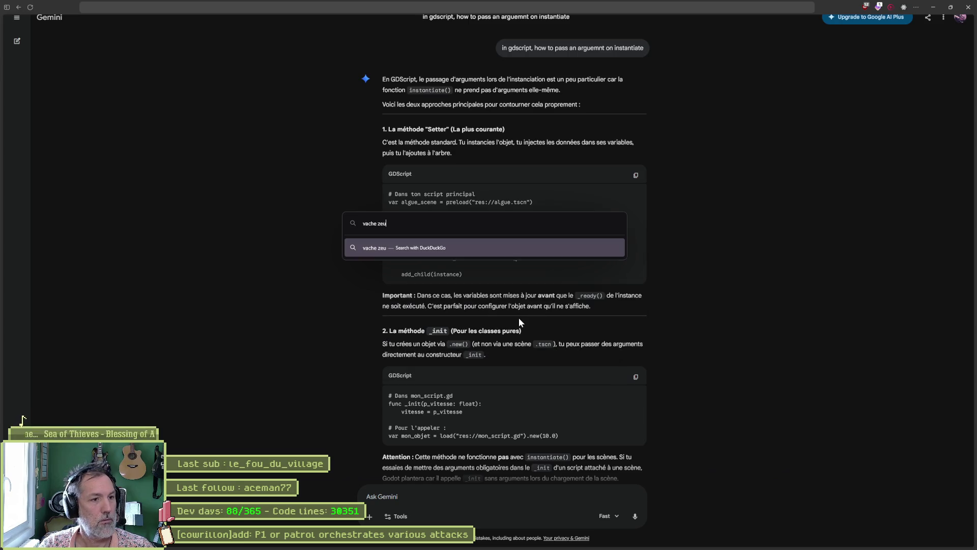
{"action": "type", "text": "x"}
{"action": "key", "text": "Return"}
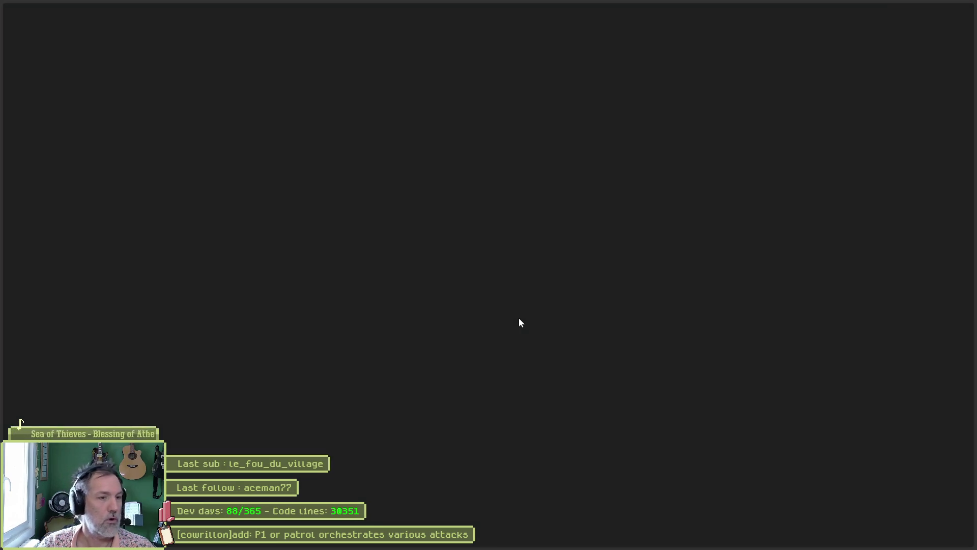
{"action": "key", "text": "i"}
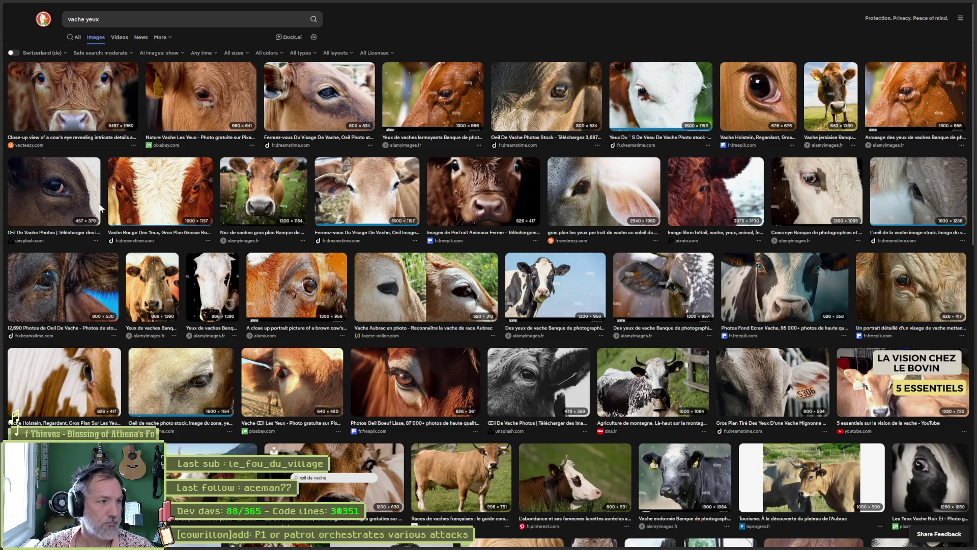
{"action": "left_click", "coordinate": [54, 191]}
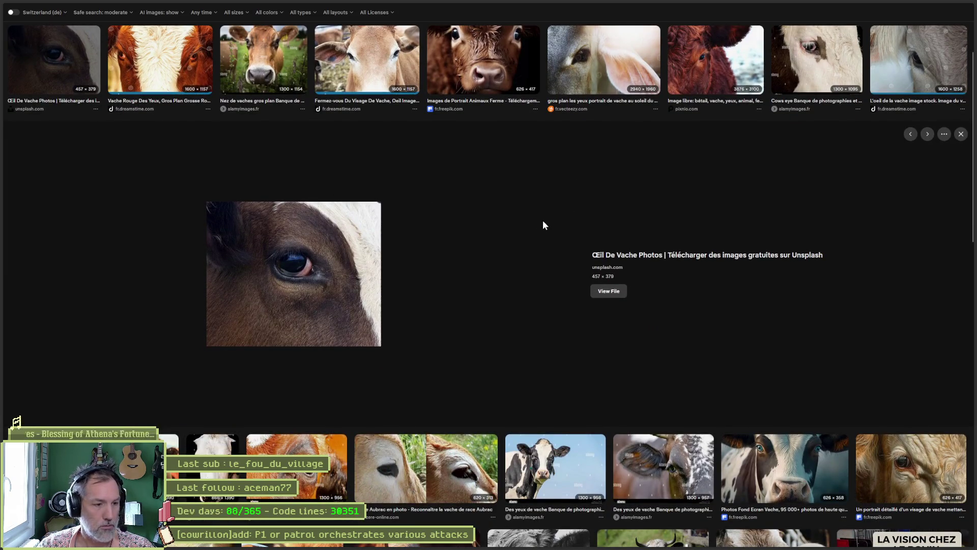
Close the image results tab and return to the Godot script editor.
{"action": "scroll", "coordinate": [475, 253], "scroll_direction": "up", "scroll_amount": 3}
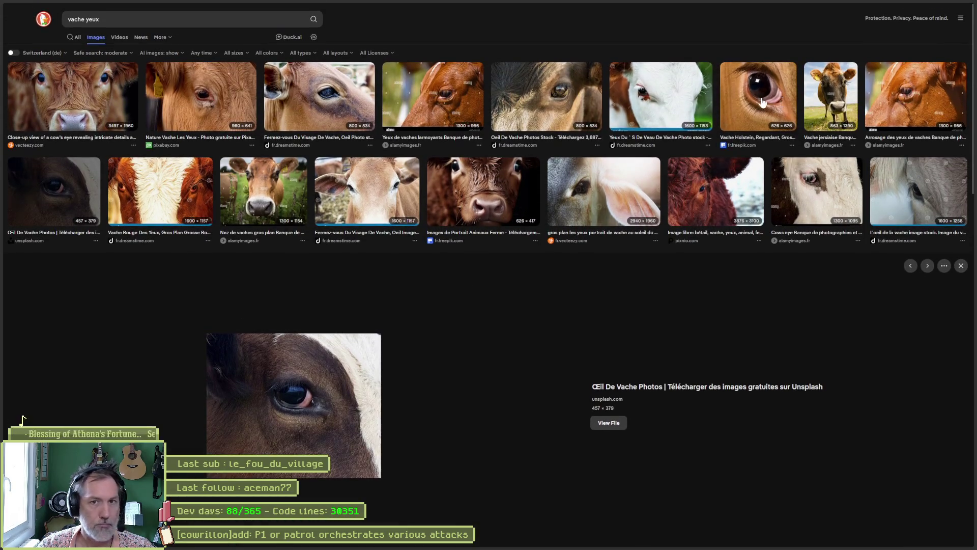
{"action": "key", "text": "ctrl+w"}
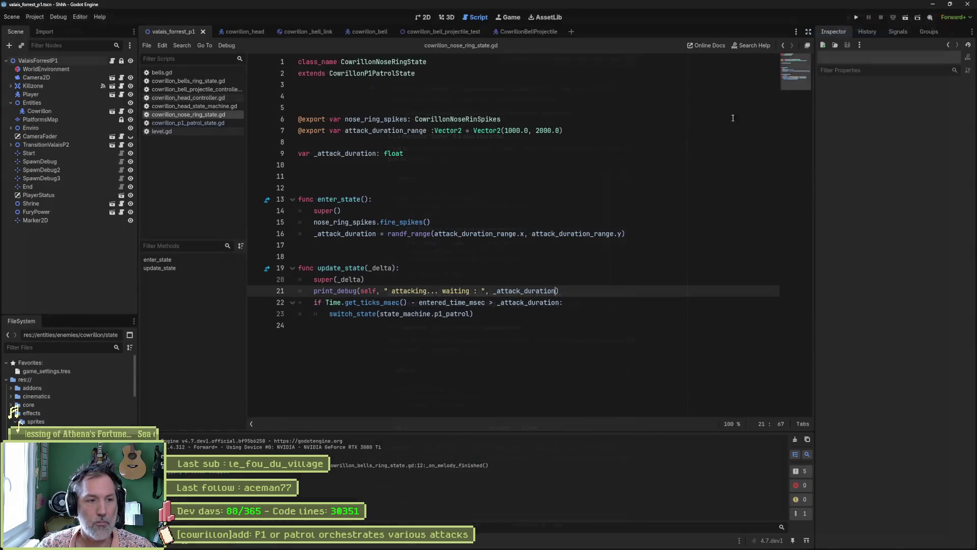
{"action": "left_click", "coordinate": [960, 8]}
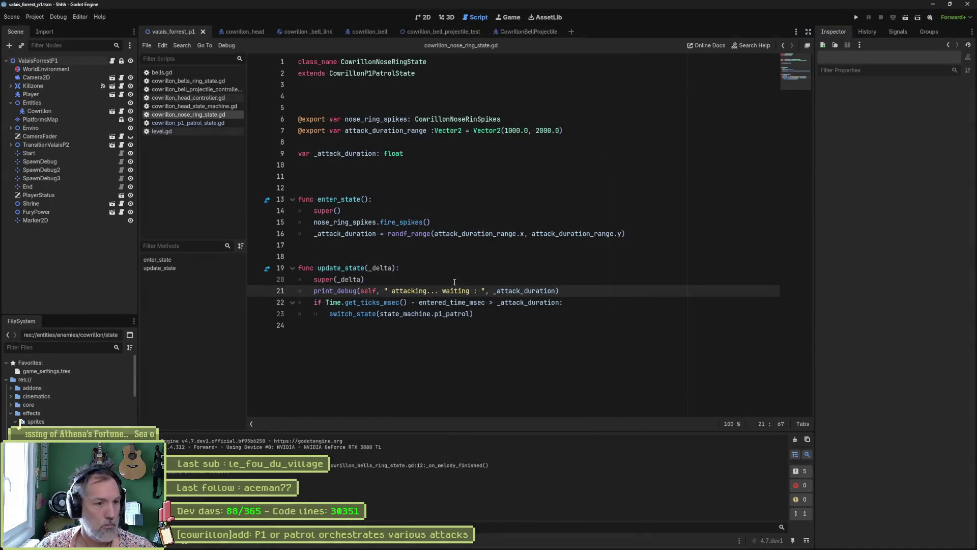
Review update_state in the nose ring script, then open the P1 patrol state script.
{"action": "left_click", "coordinate": [482, 280]}
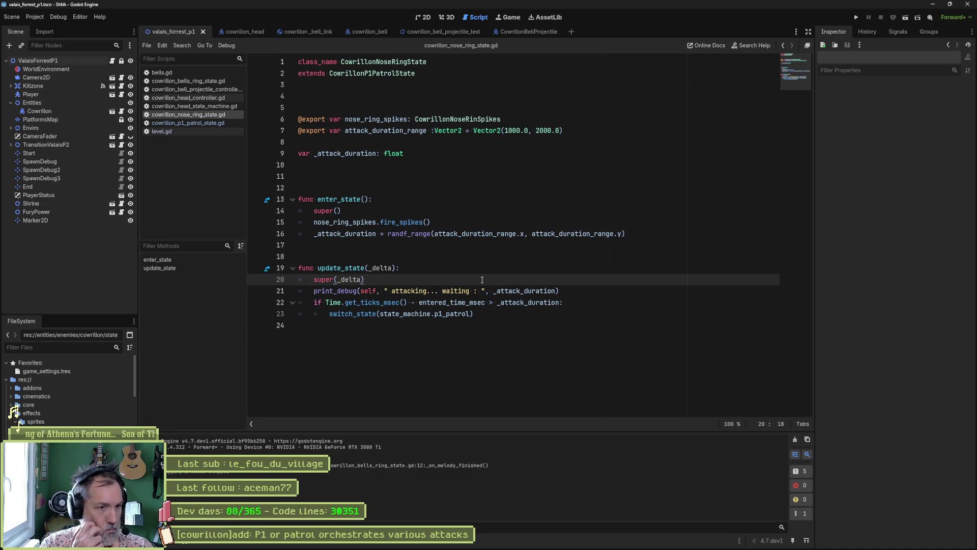
{"action": "double_click", "coordinate": [352, 268]}
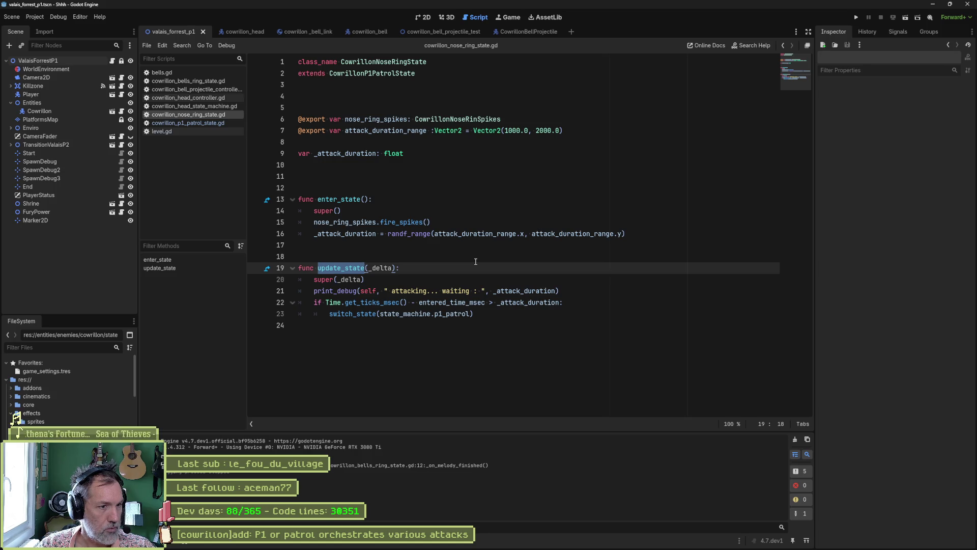
{"action": "mouse_move", "coordinate": [395, 236]}
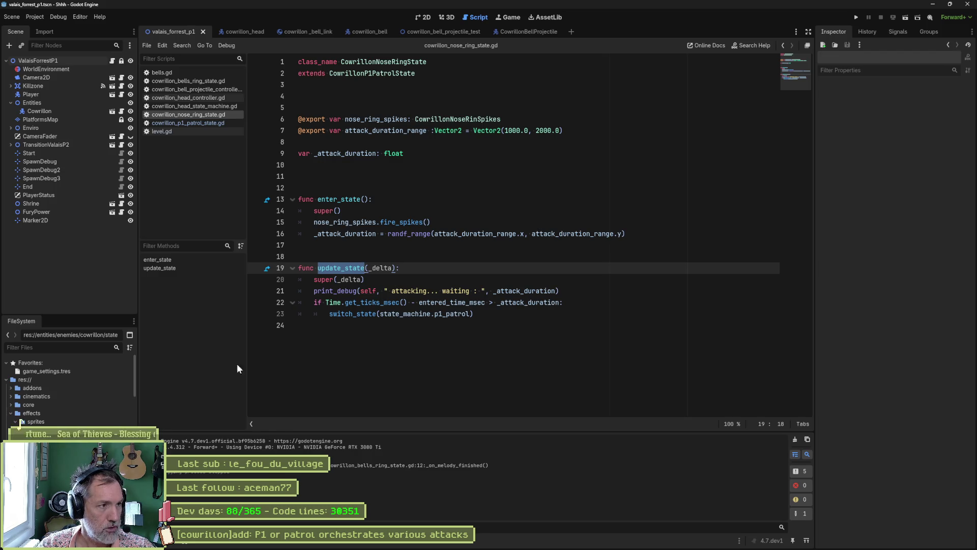
{"action": "left_click", "coordinate": [189, 122]}
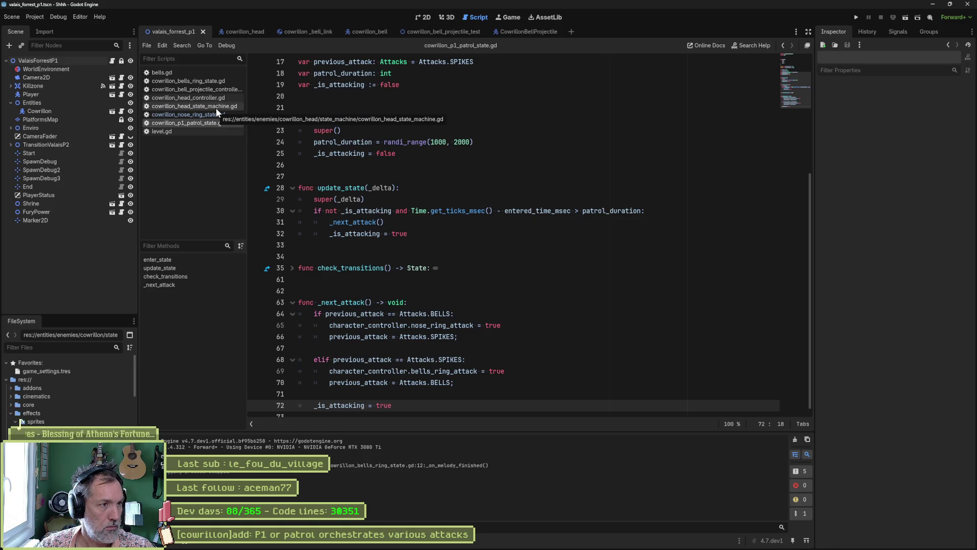
Close three unused scripts and uncomment line 13's patrol switch in cowrillon_bells_ring_state.gd.
{"action": "middle_click", "coordinate": [216, 107]}
{"action": "middle_click", "coordinate": [210, 97]}
{"action": "middle_click", "coordinate": [209, 88]}
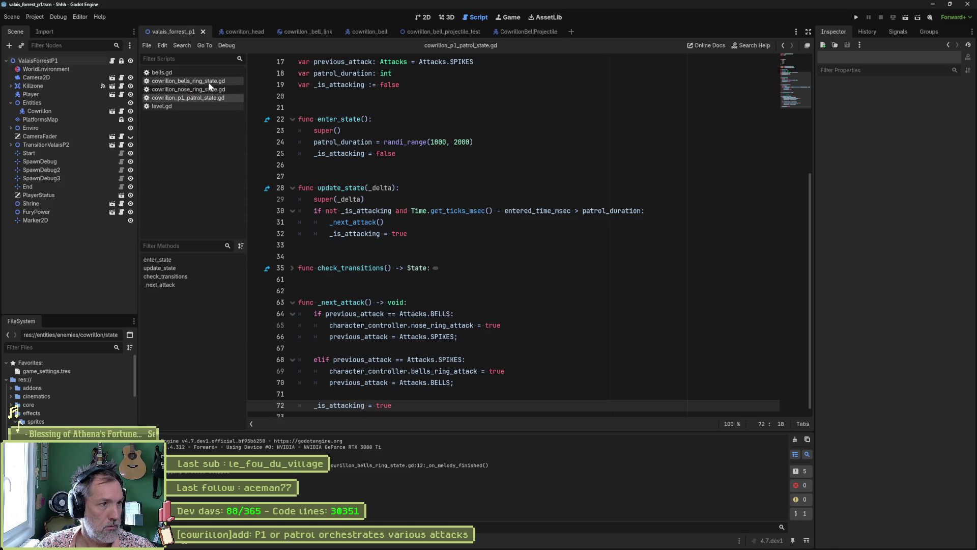
{"action": "left_click", "coordinate": [209, 81]}
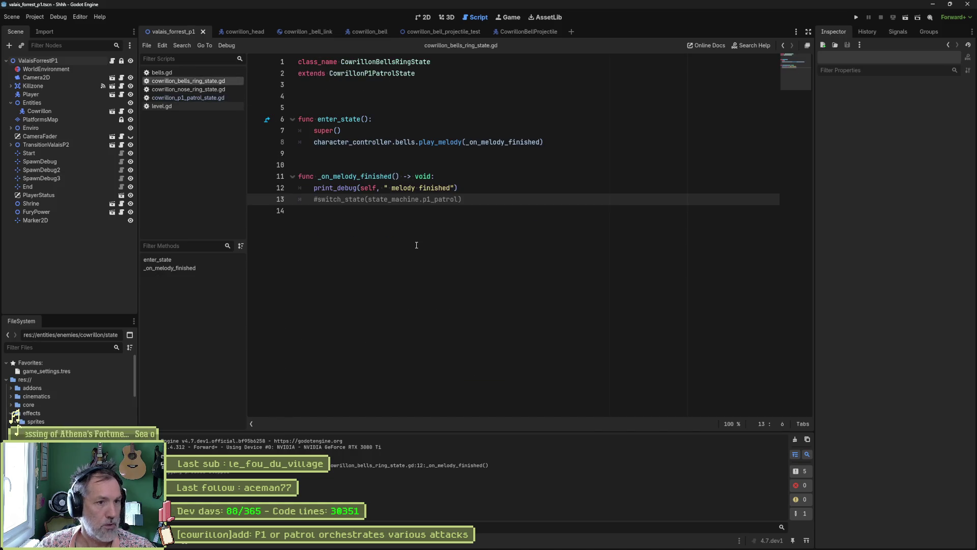
{"action": "key", "text": "BackSpace"}
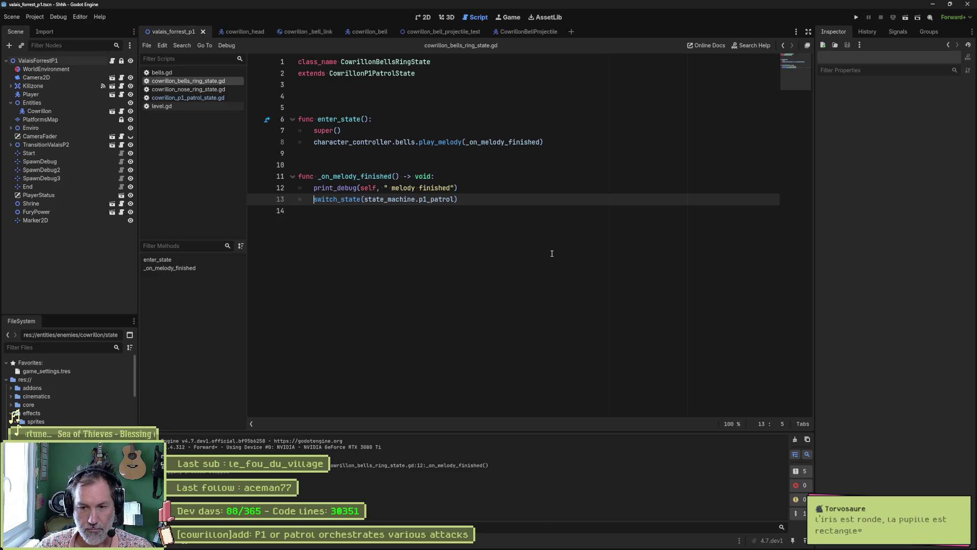
Search images for 'iris pupille' and enlarge the Eye Structure diagram.
{"action": "mouse_move", "coordinate": [438, 544]}
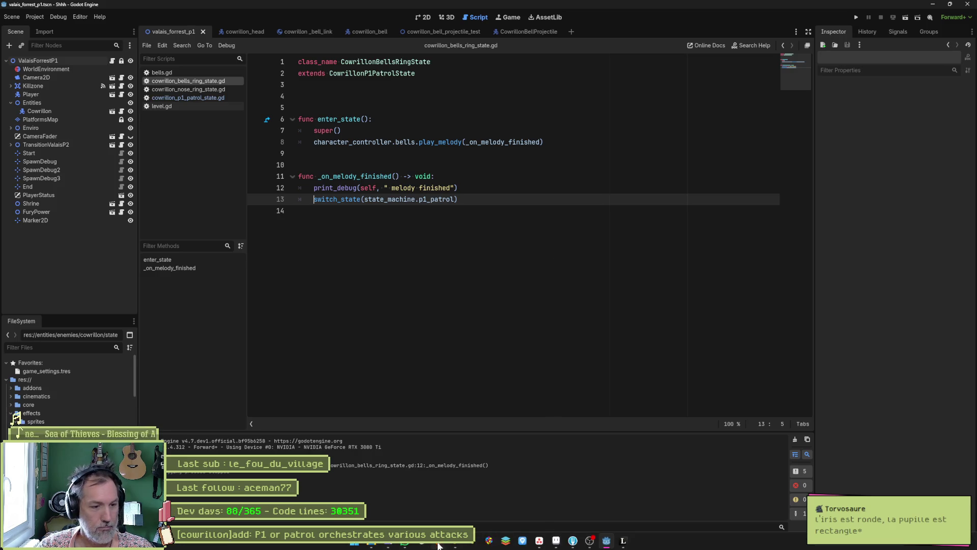
{"action": "left_click", "coordinate": [589, 541]}
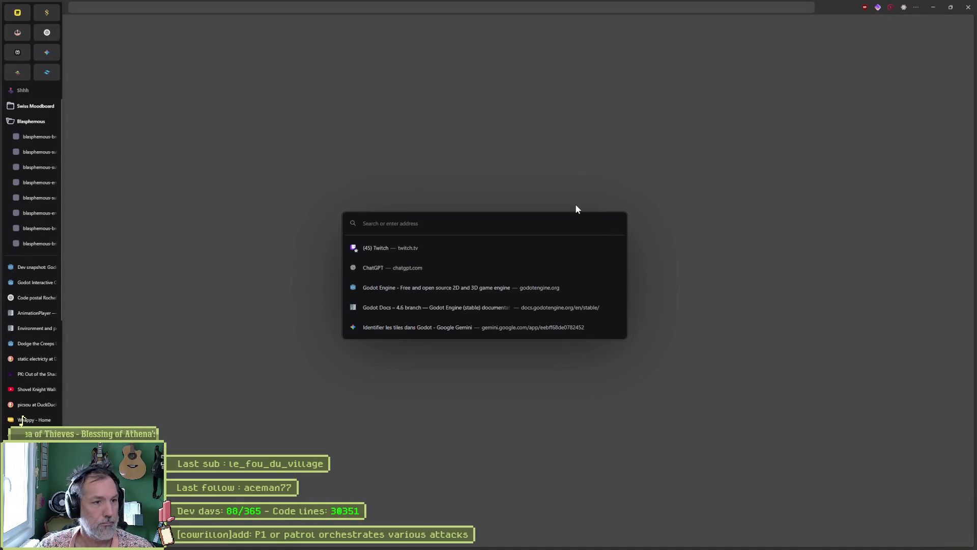
{"action": "type", "text": "iris"}
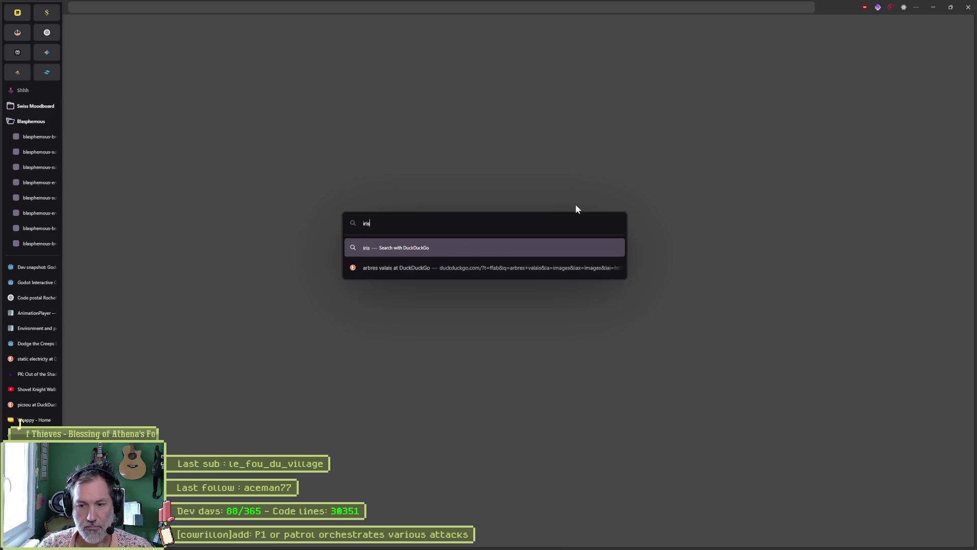
{"action": "type", "text": " pupille"}
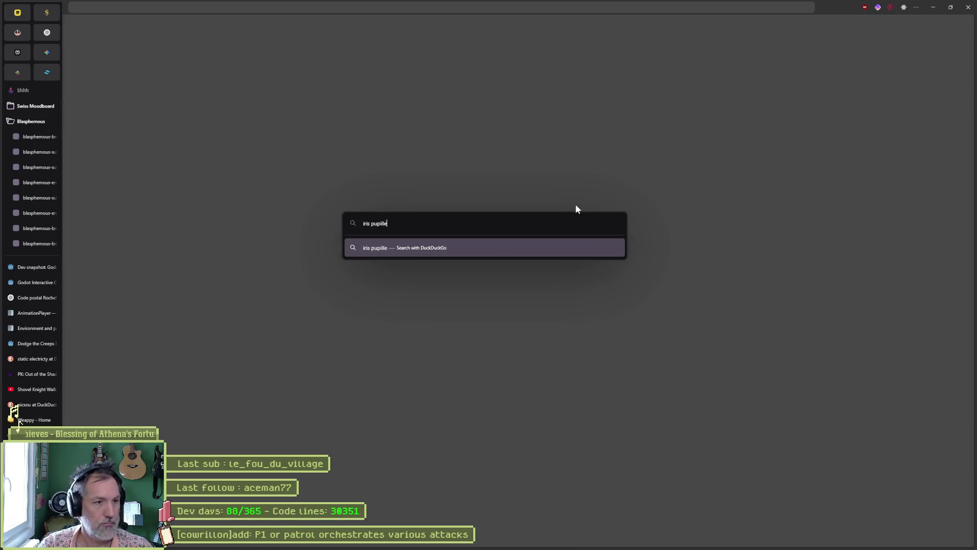
{"action": "key", "text": "Return"}
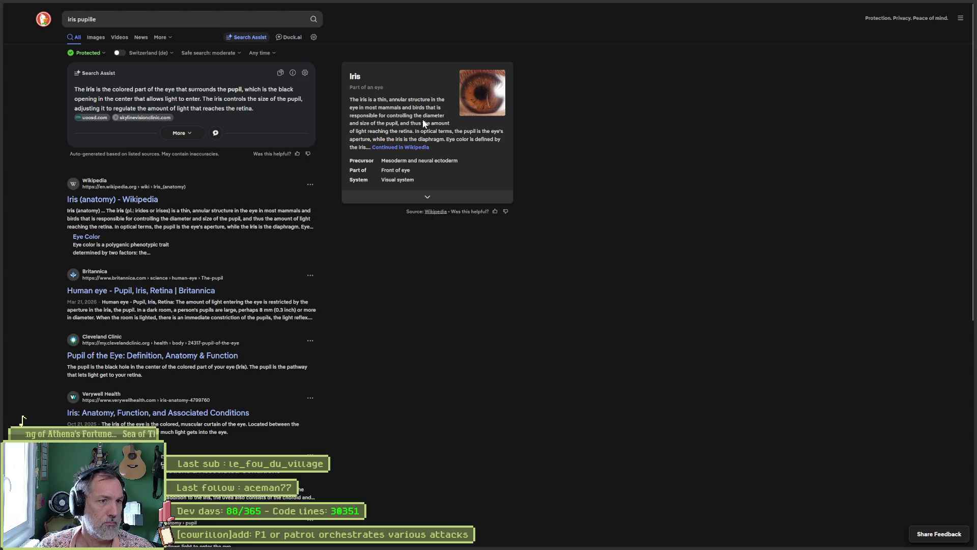
{"action": "left_click", "coordinate": [96, 37]}
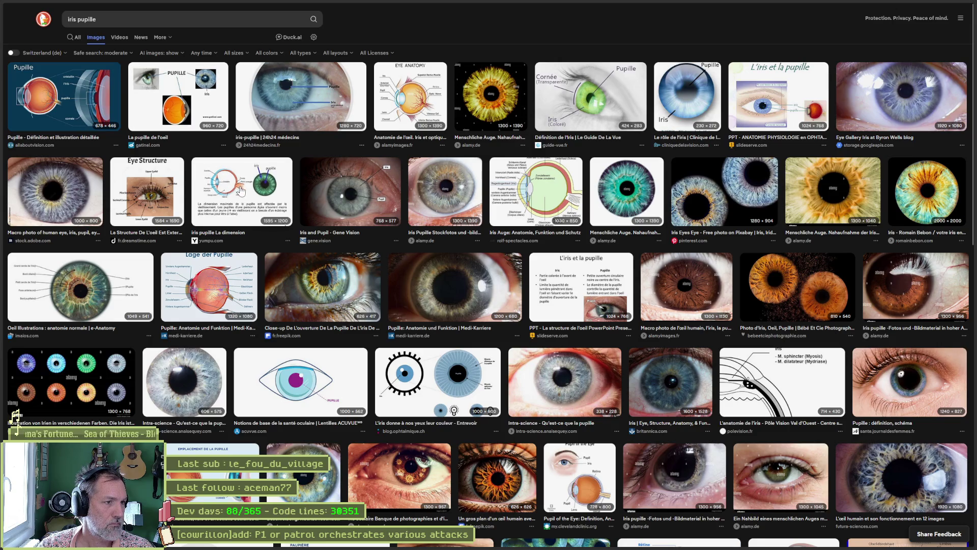
{"action": "left_click", "coordinate": [162, 202]}
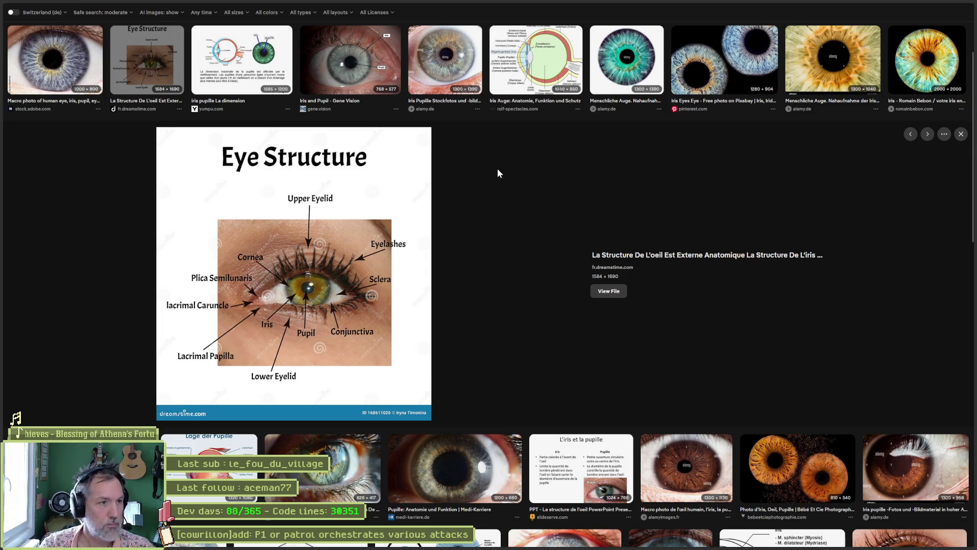
Search images for 'vache yeux', preview Photos Oeil Boeuf Lisse, then switch to the changelog.
{"action": "key", "text": "ctrl+l"}
{"action": "type", "text": "vache z"}
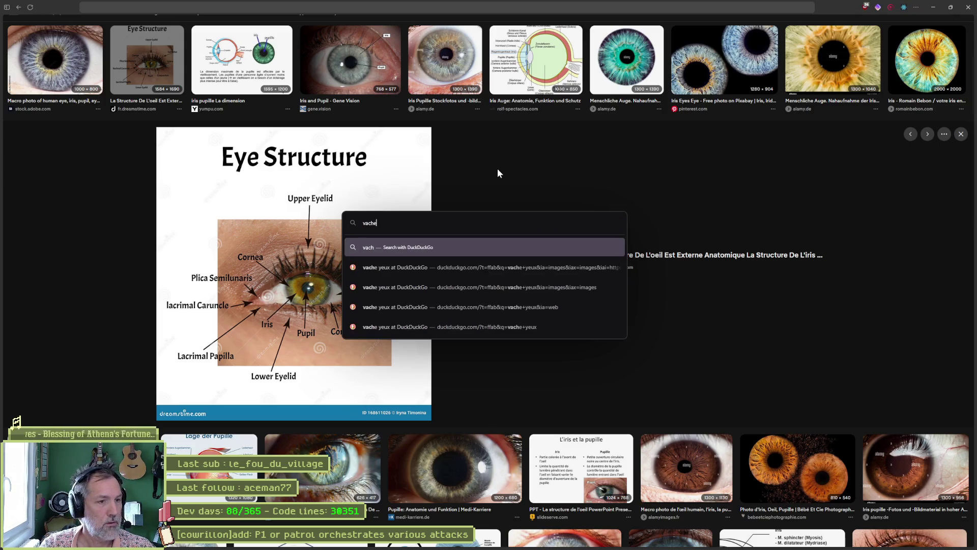
{"action": "key", "text": "BackSpace"}
{"action": "type", "text": "yeux"}
{"action": "key", "text": "Return"}
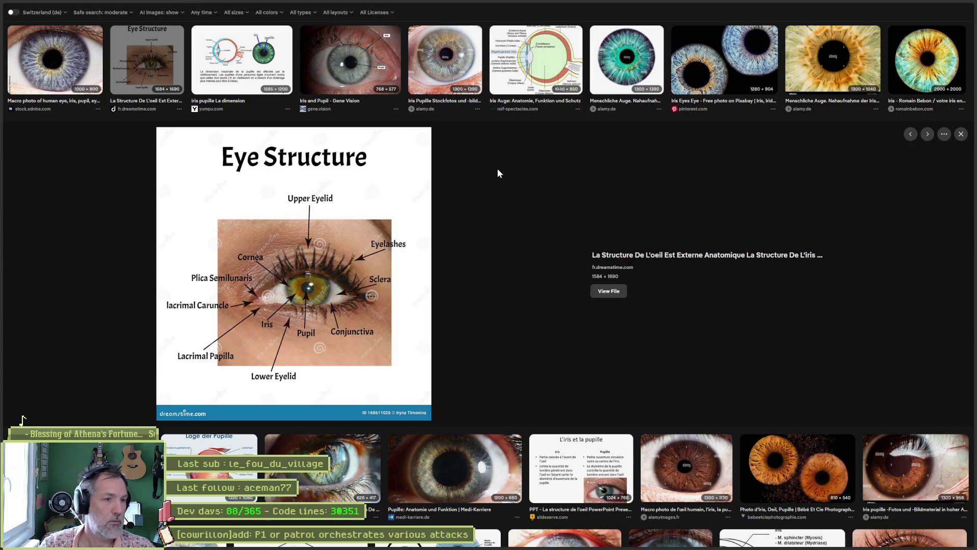
{"action": "left_click", "coordinate": [96, 37]}
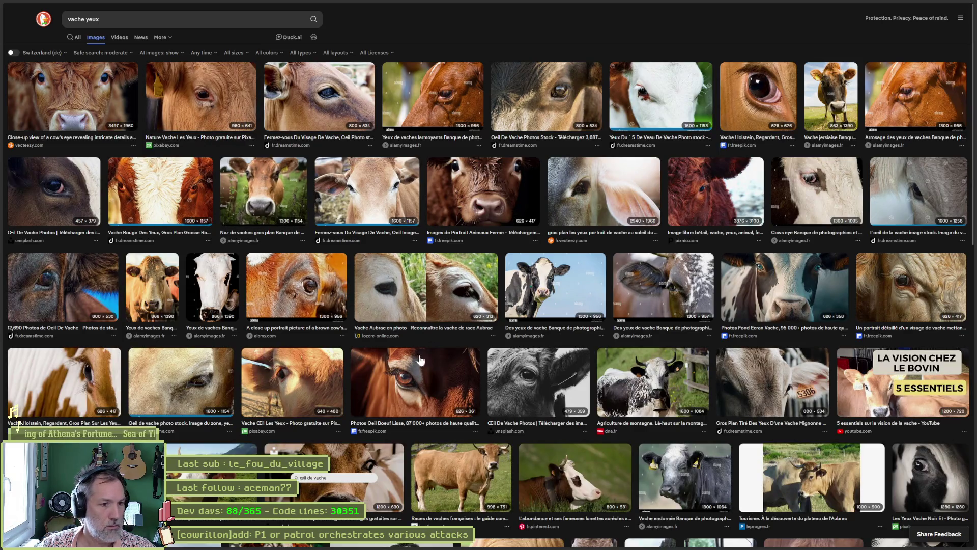
{"action": "left_click", "coordinate": [416, 380]}
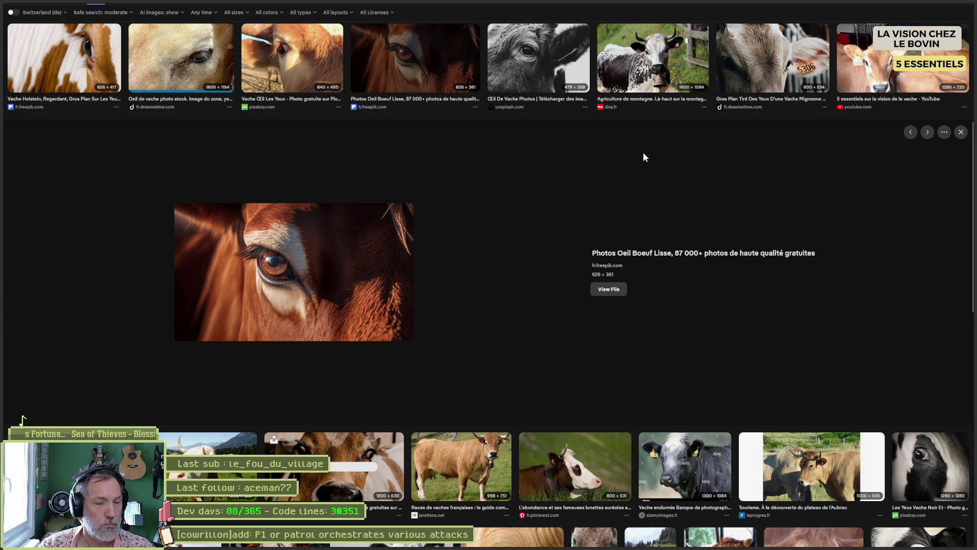
{"action": "key", "text": "alt+Tab"}
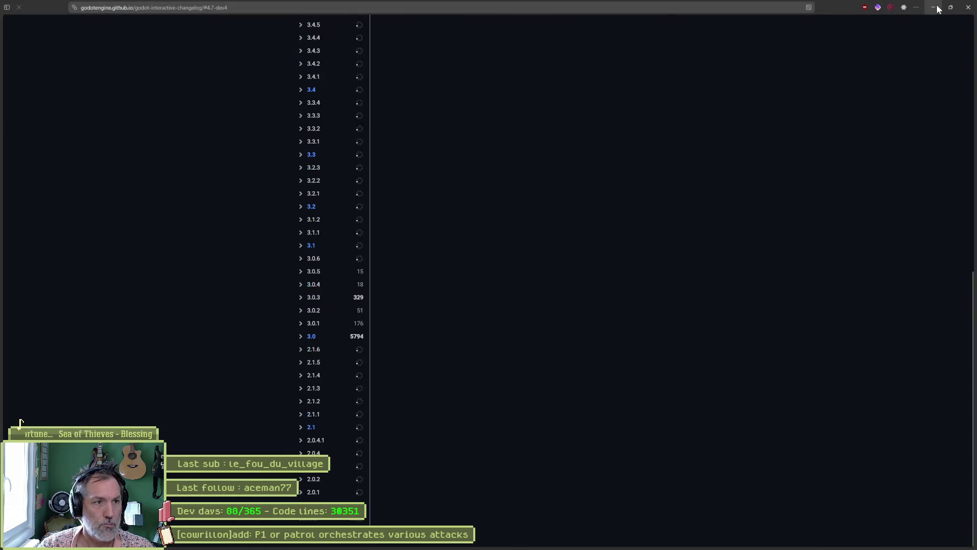
Run the boss scene from Godot, watch the Output log, then stop the game.
{"action": "left_click", "coordinate": [935, 7]}
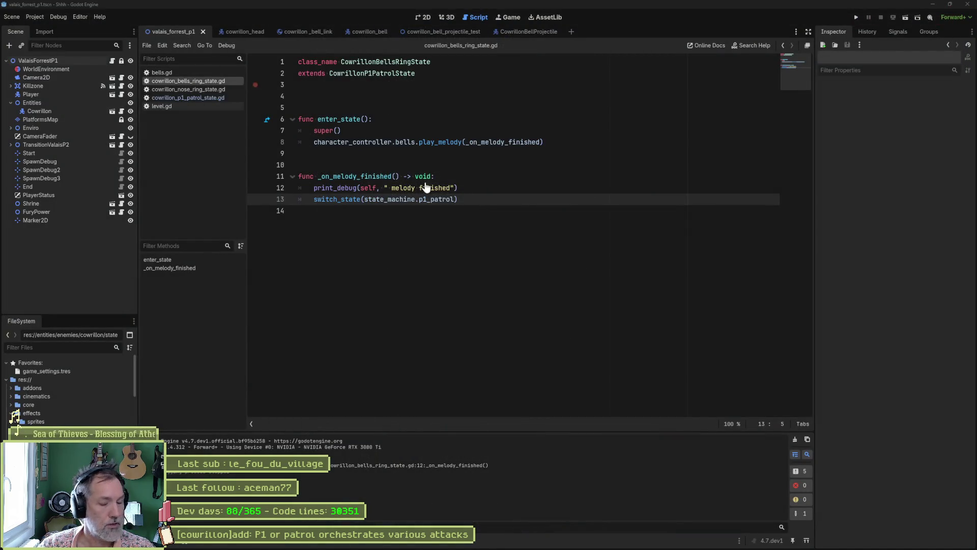
{"action": "key", "text": "F6"}
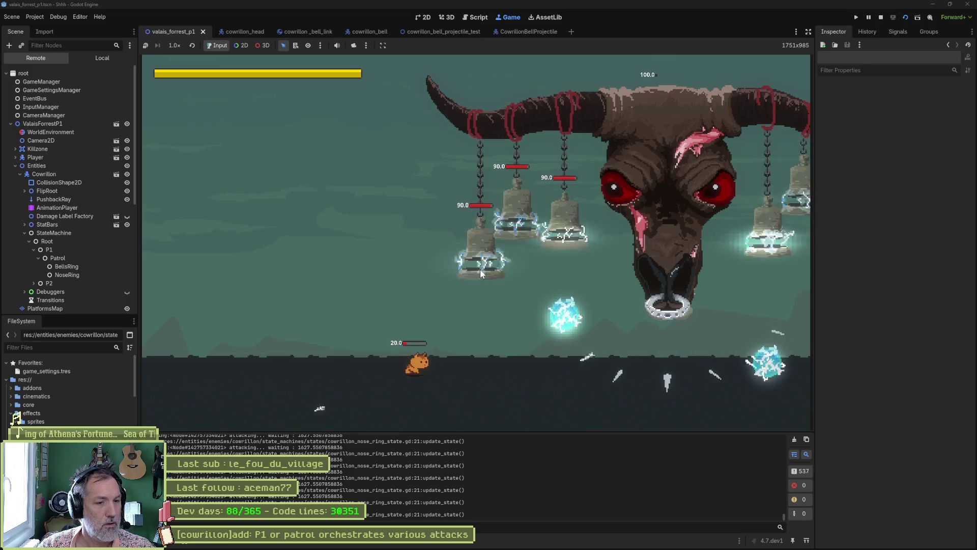
{"action": "key", "text": "F8"}
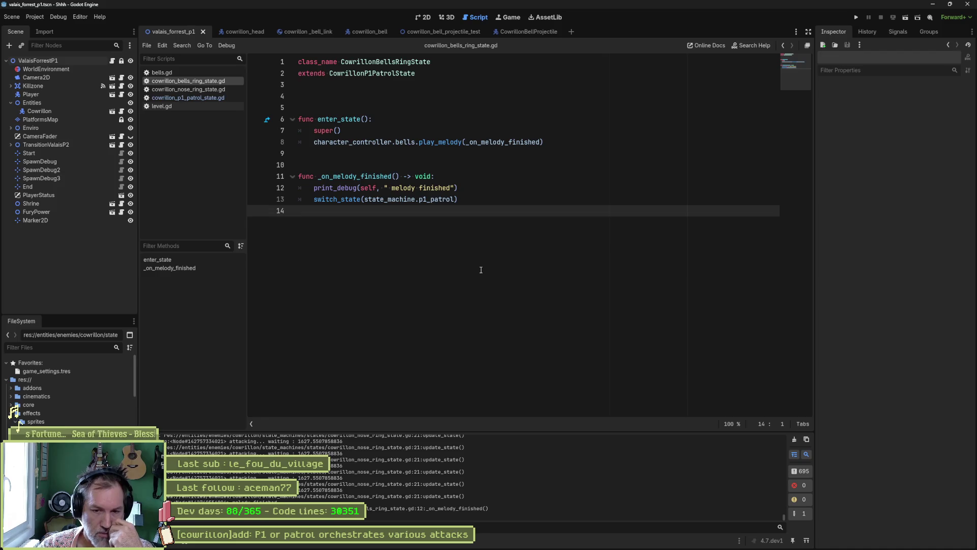
Open cowrillon_nose_ring_state.gd and select its switch_state call on line 23.
{"action": "left_click", "coordinate": [479, 189]}
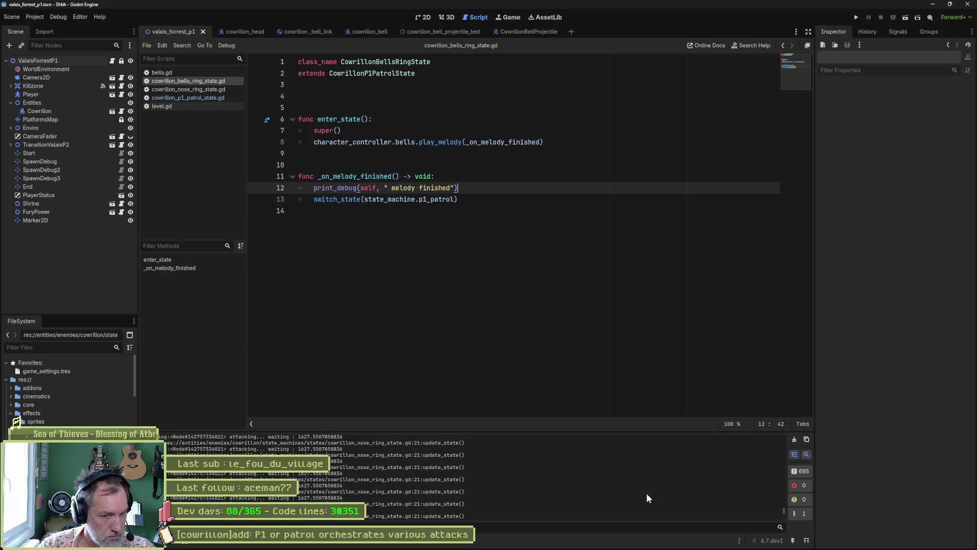
{"action": "left_click", "coordinate": [213, 89]}
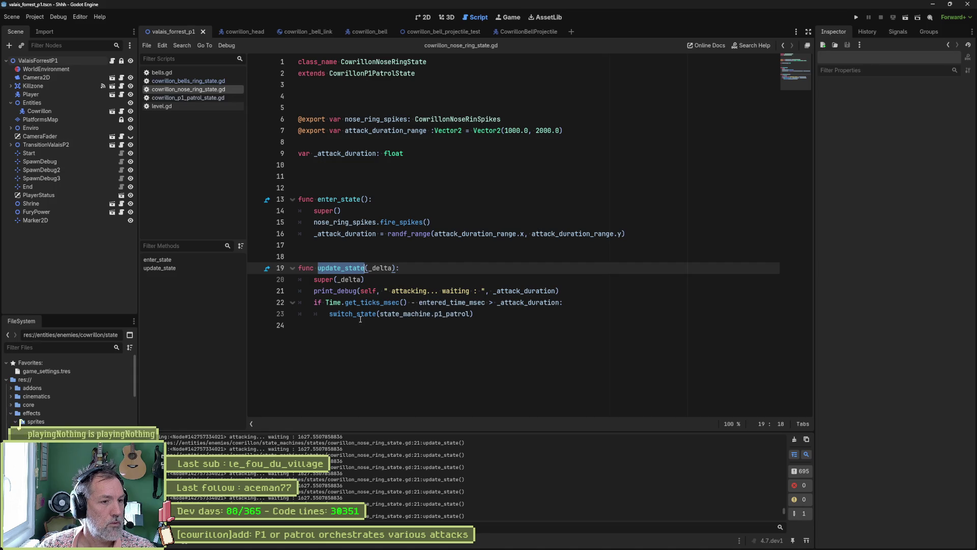
{"action": "left_click_drag", "start_coordinate": [329, 314], "coordinate": [479, 313]}
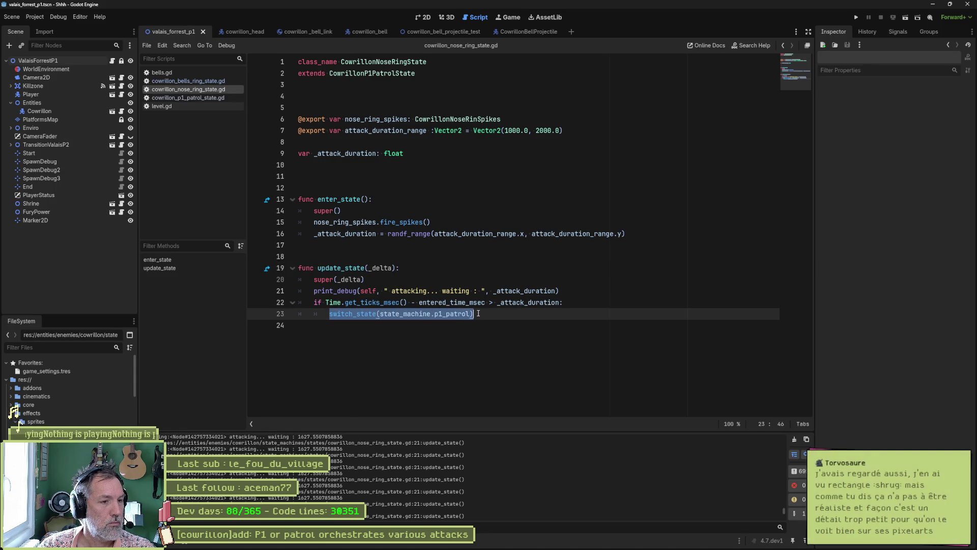
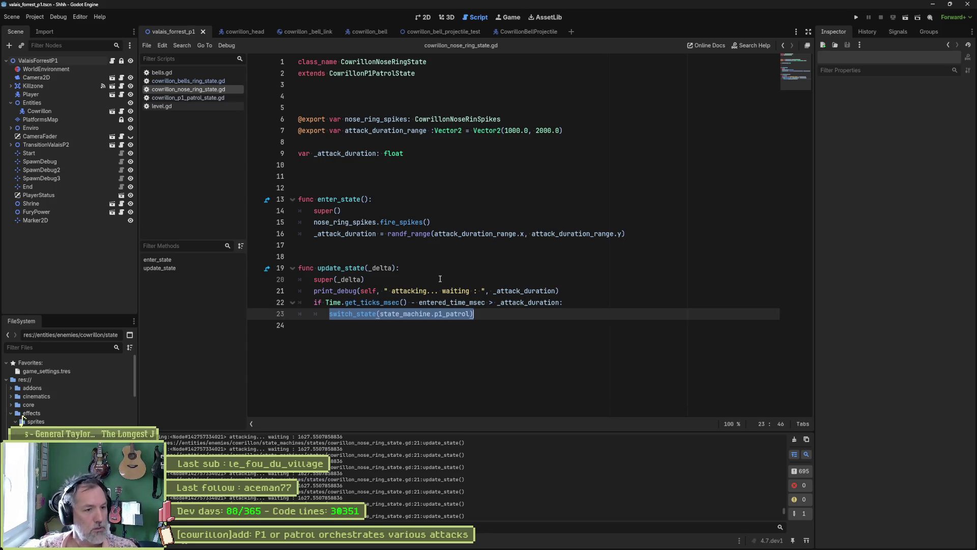
Indent line 21's print_debug into update_state's timer check, then run the game with F5.
{"action": "left_click", "coordinate": [487, 315]}
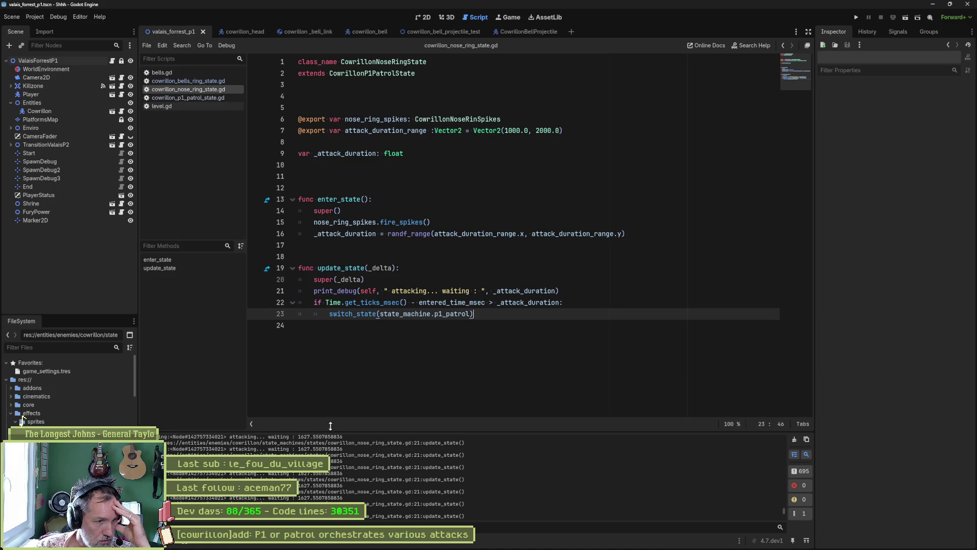
{"action": "left_click_drag", "start_coordinate": [330, 313], "coordinate": [517, 319]}
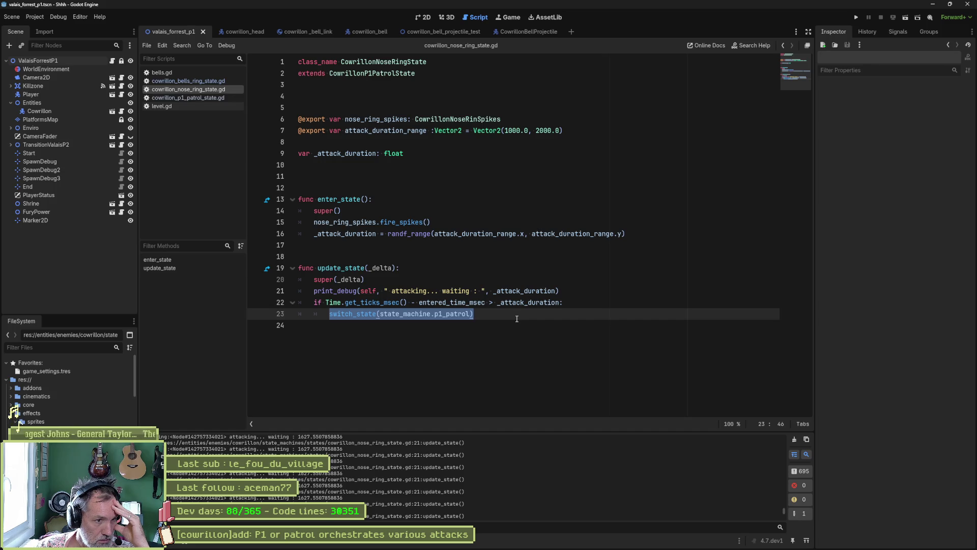
{"action": "key", "text": "Up"}
{"action": "key", "text": "Up"}
{"action": "key", "text": "Home"}
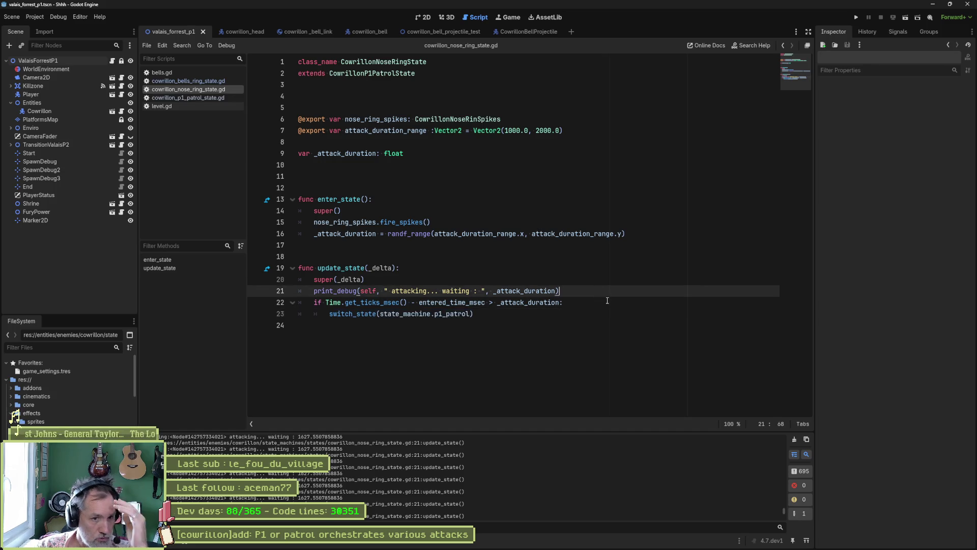
{"action": "key", "text": "alt+Down"}
{"action": "key", "text": "Tab"}
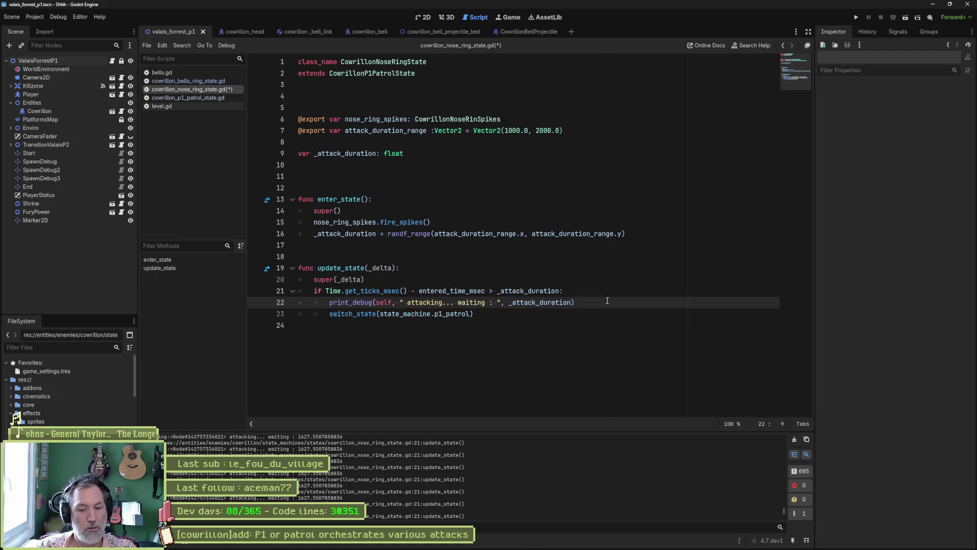
{"action": "key", "text": "F5"}
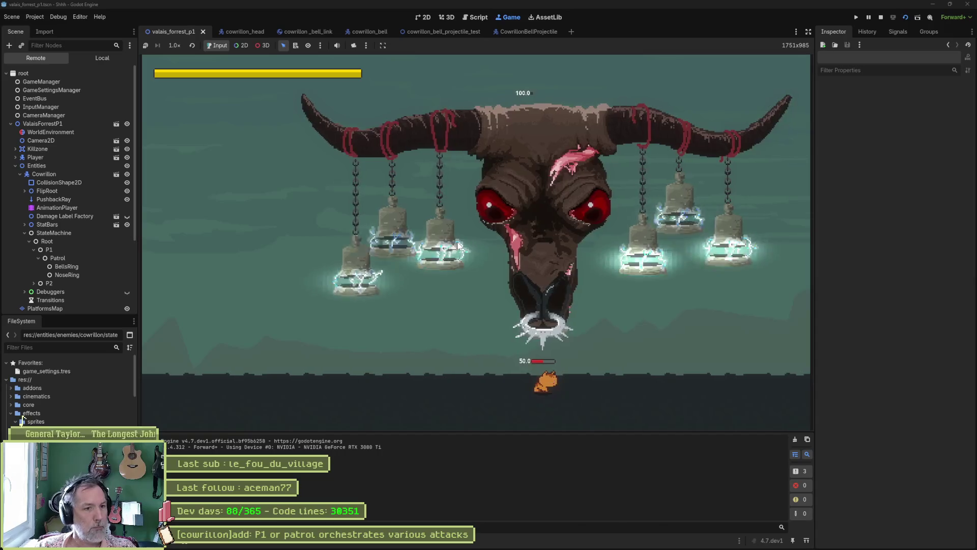
Run the cat left and right under the boss and jump to trigger the nose-ring spikes, then stop.
{"action": "key", "text": "Left"}
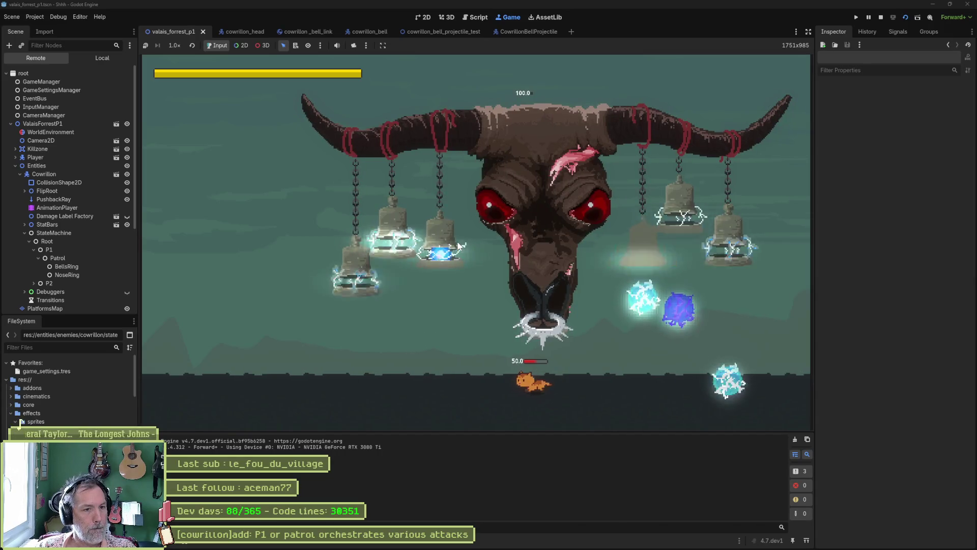
{"action": "key", "text": "Right"}
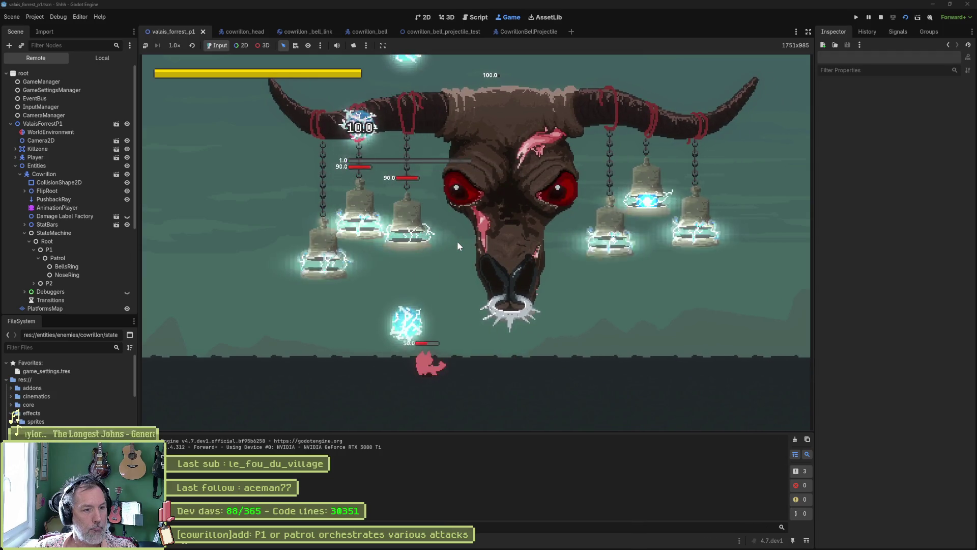
{"action": "key", "text": "Left"}
{"action": "key", "text": "Left"}
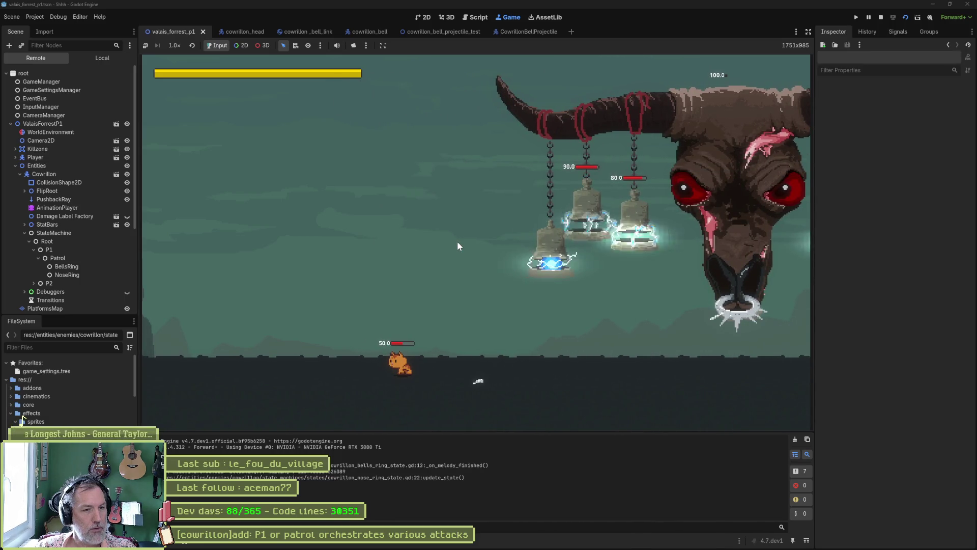
{"action": "key", "text": "space"}
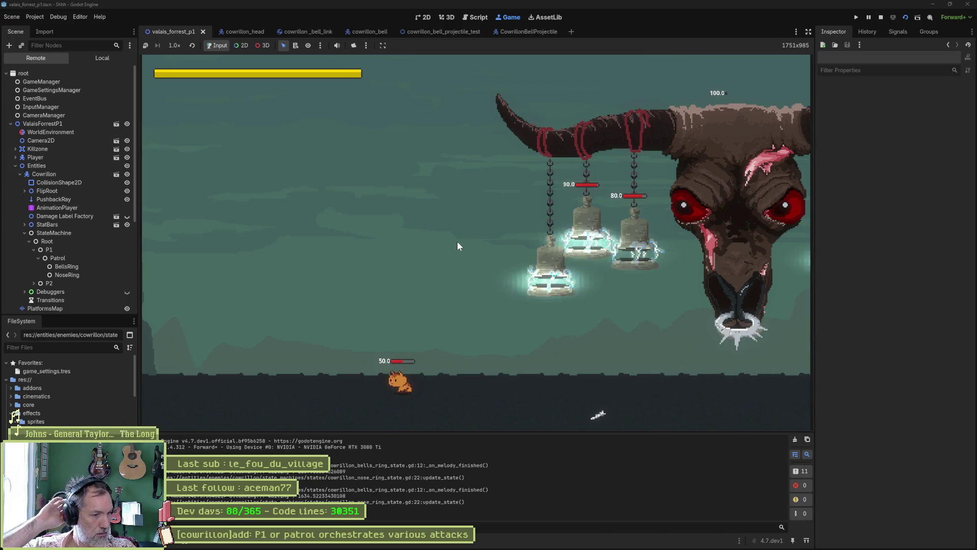
{"action": "key", "text": "F8"}
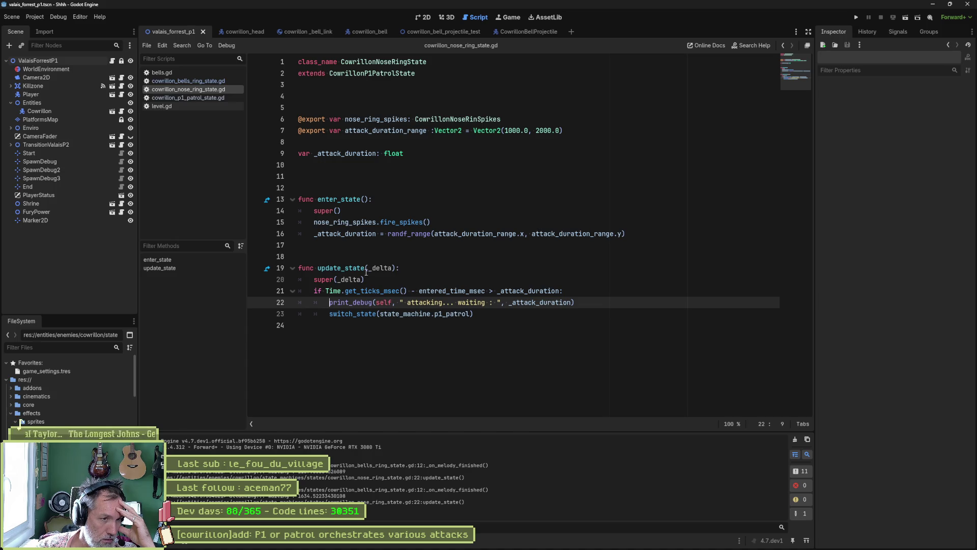
Search the project for fire_spikes (2 matches) and jump to its definition in cowrillon_nose_ring_spikes.gd.
{"action": "mouse_move", "coordinate": [348, 303]}
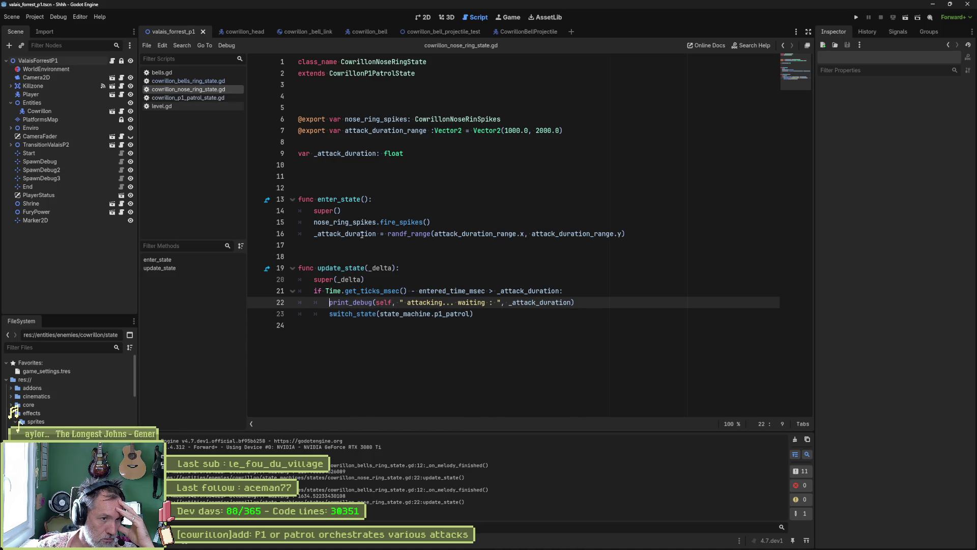
{"action": "double_click", "coordinate": [398, 223]}
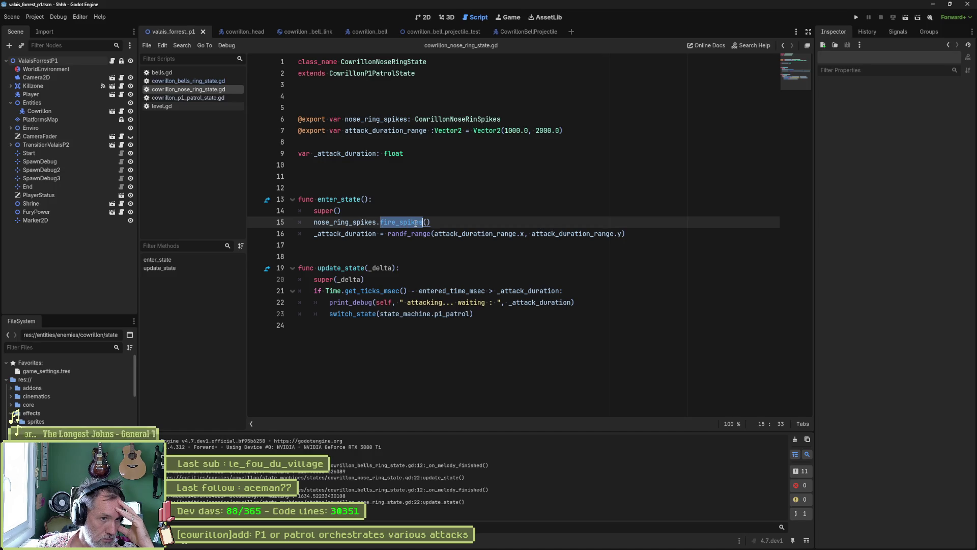
{"action": "key", "text": "ctrl+shift+f"}
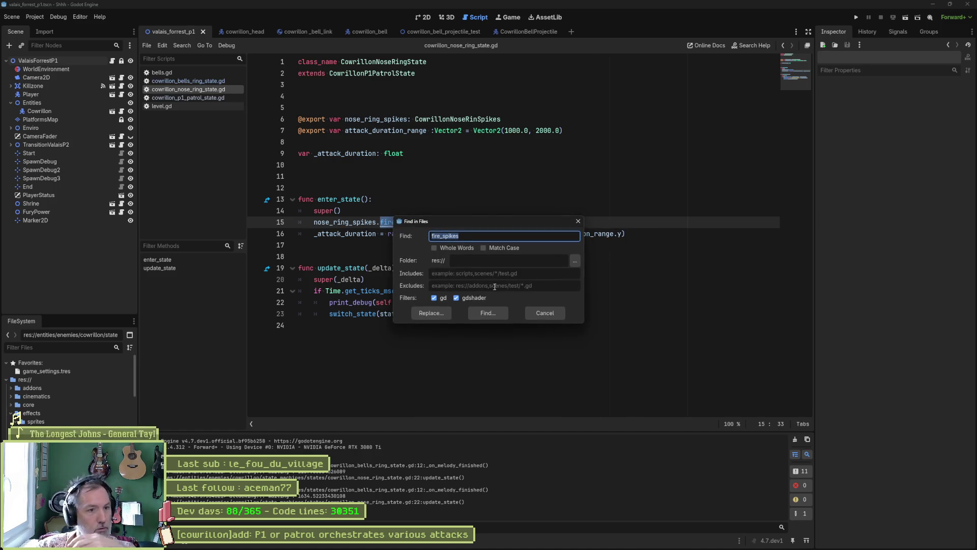
{"action": "left_click", "coordinate": [489, 312]}
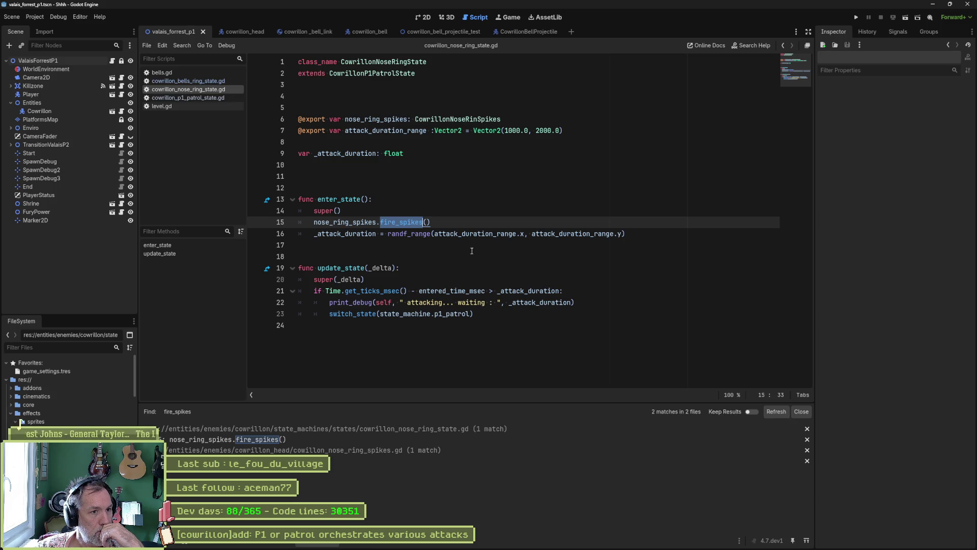
{"action": "left_click", "coordinate": [407, 224]}
{"action": "left_click", "coordinate": [407, 224], "text": "ctrl"}
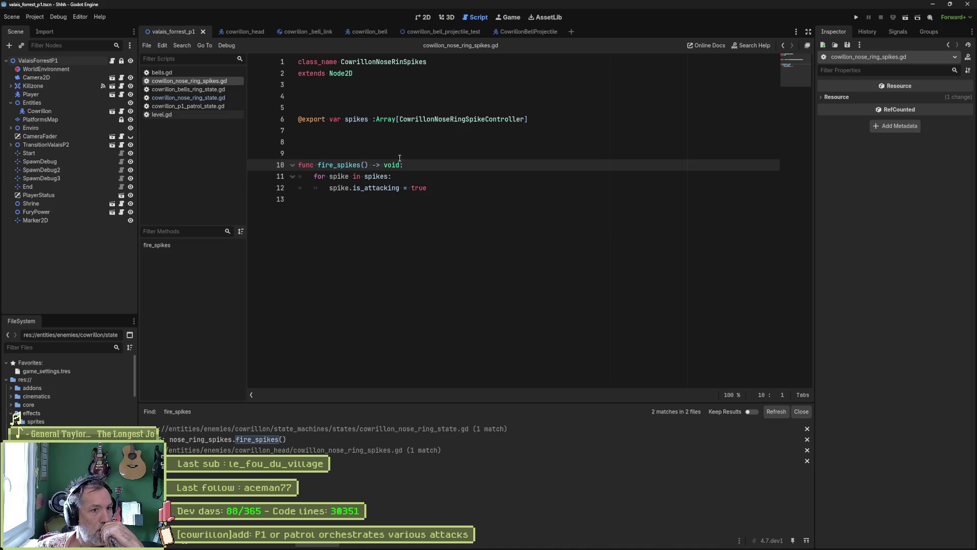
In the cowrillon_head scene, expand NoseRingSpikes and open the CowrillonNoseRingSpike scene.
{"action": "double_click", "coordinate": [376, 188]}
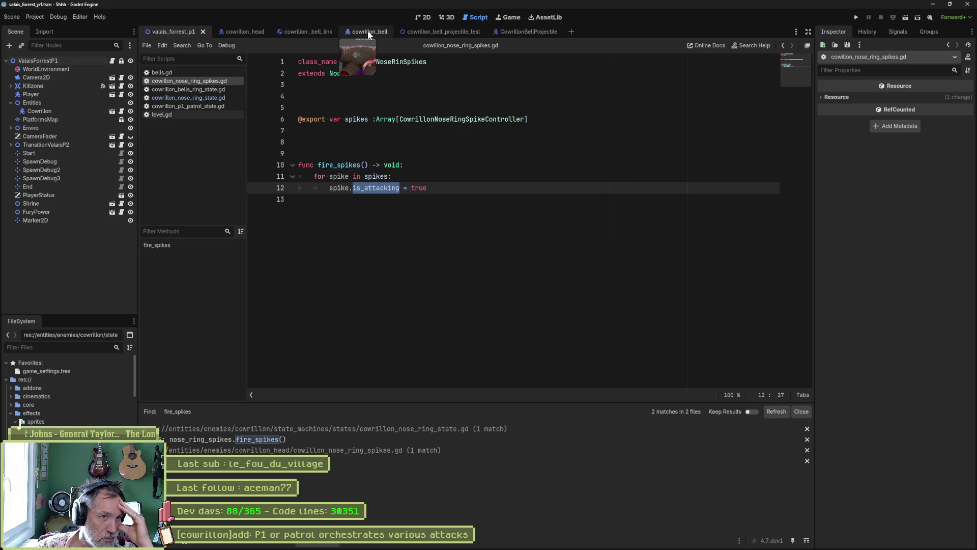
{"action": "left_click", "coordinate": [252, 31]}
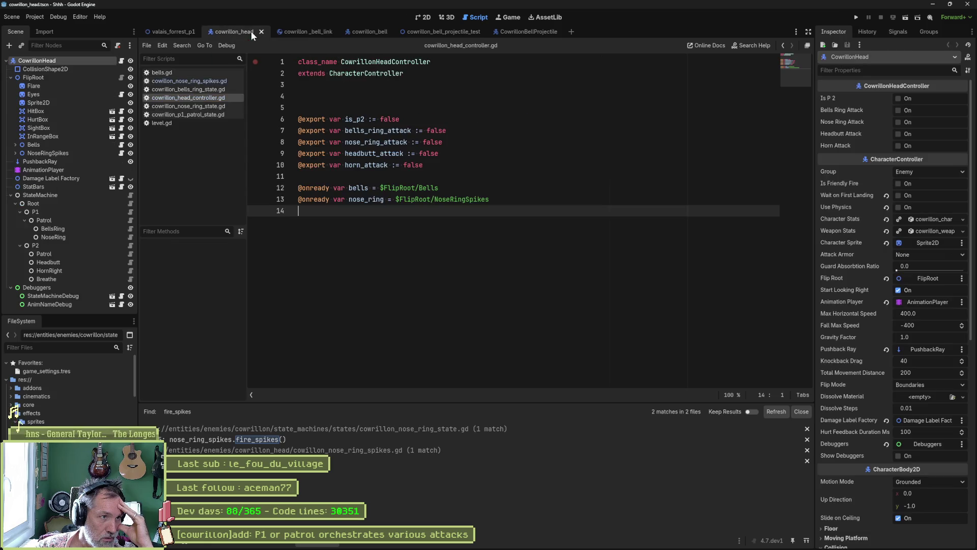
{"action": "left_click", "coordinate": [16, 153]}
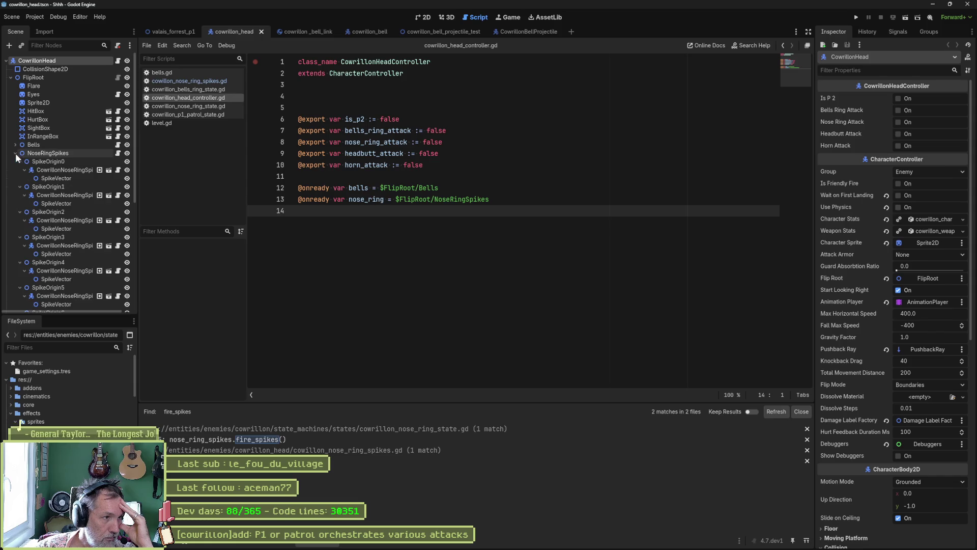
{"action": "left_click", "coordinate": [108, 170]}
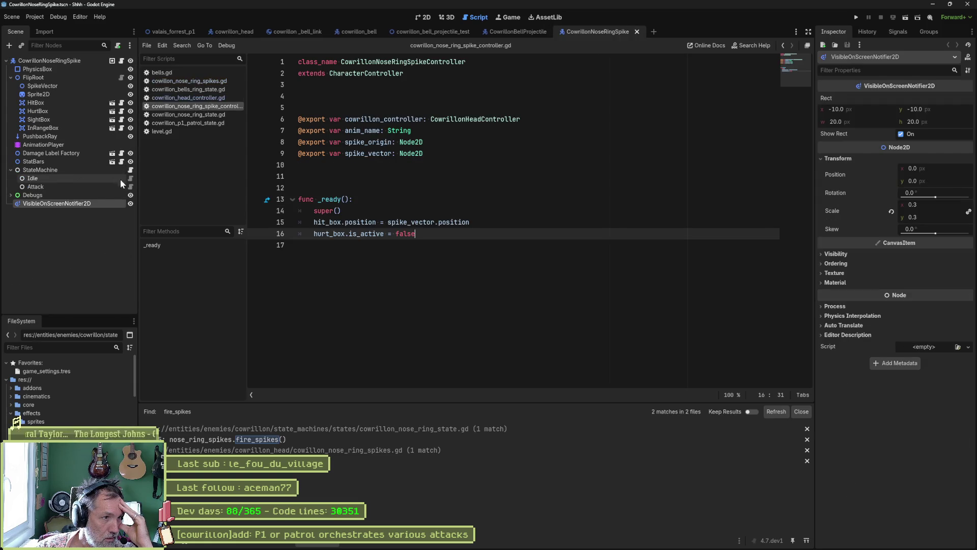
Unfold update_state, exit_state and _on_screen_exited in the spike's Attack script, then open the Idle script.
{"action": "left_click", "coordinate": [130, 187]}
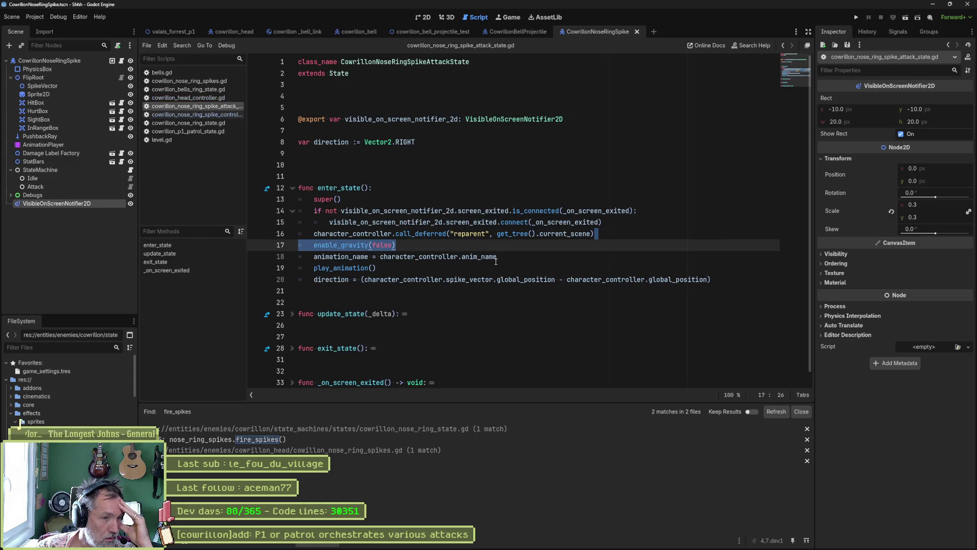
{"action": "scroll", "coordinate": [300, 300], "scroll_direction": "down", "scroll_amount": 1}
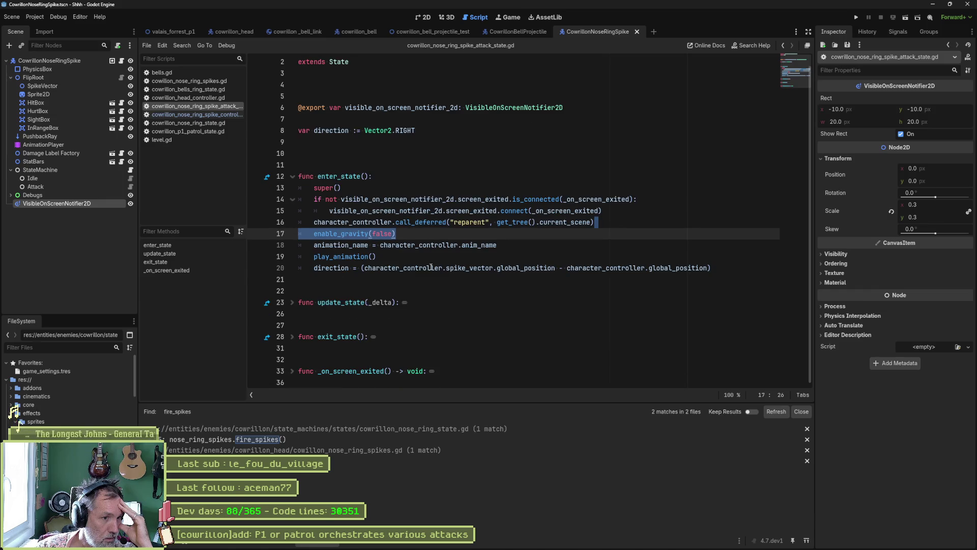
{"action": "left_click", "coordinate": [293, 303]}
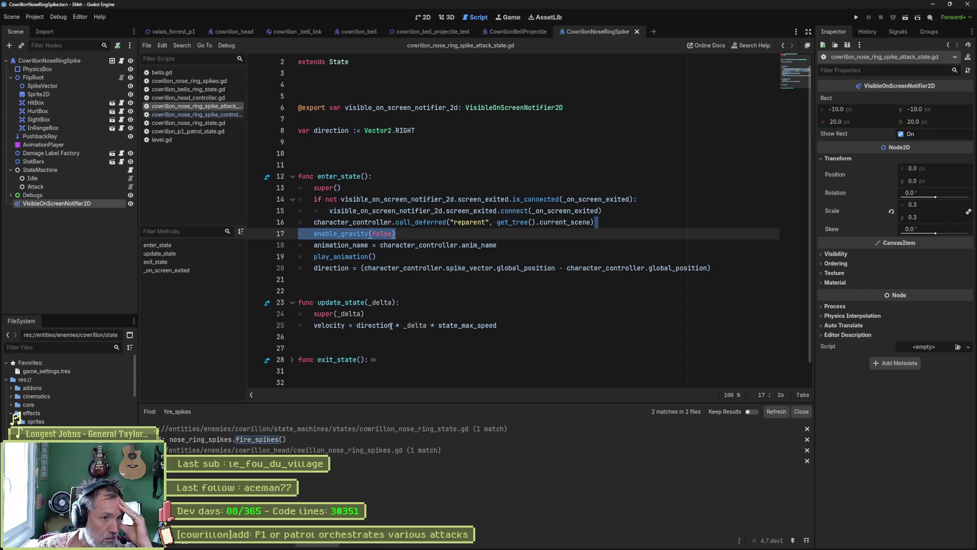
{"action": "left_click", "coordinate": [293, 360]}
{"action": "scroll", "coordinate": [454, 336], "scroll_direction": "down", "scroll_amount": 2}
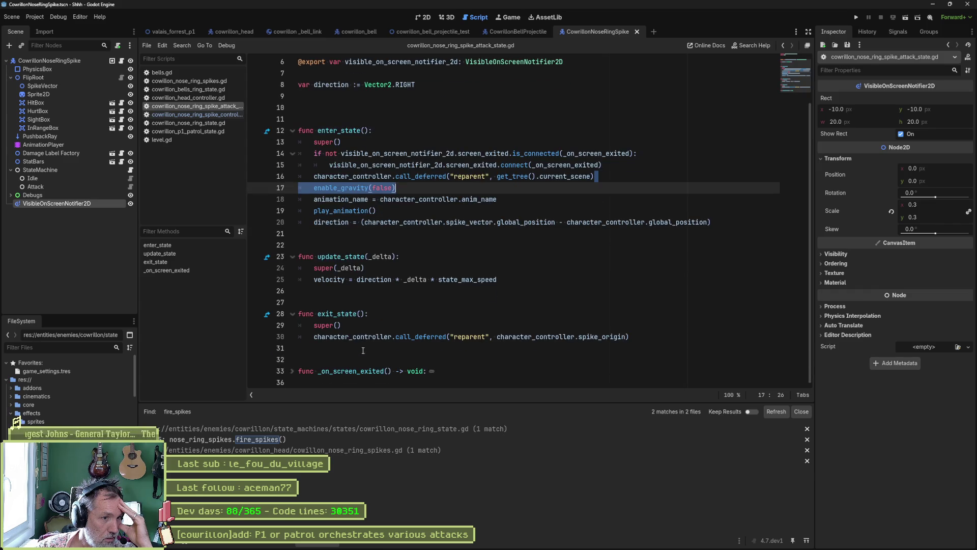
{"action": "scroll", "coordinate": [419, 304], "scroll_direction": "up", "scroll_amount": 2}
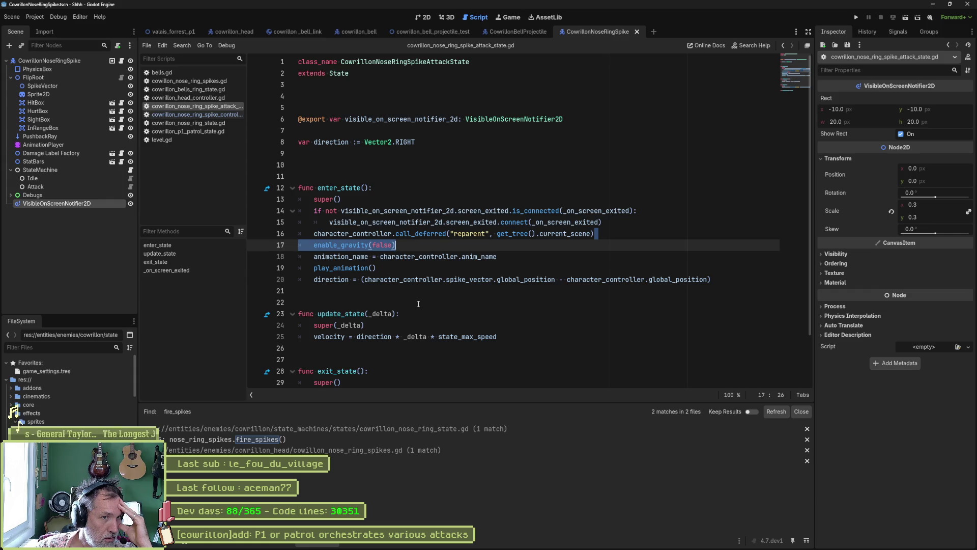
{"action": "scroll", "coordinate": [418, 304], "scroll_direction": "down", "scroll_amount": 2}
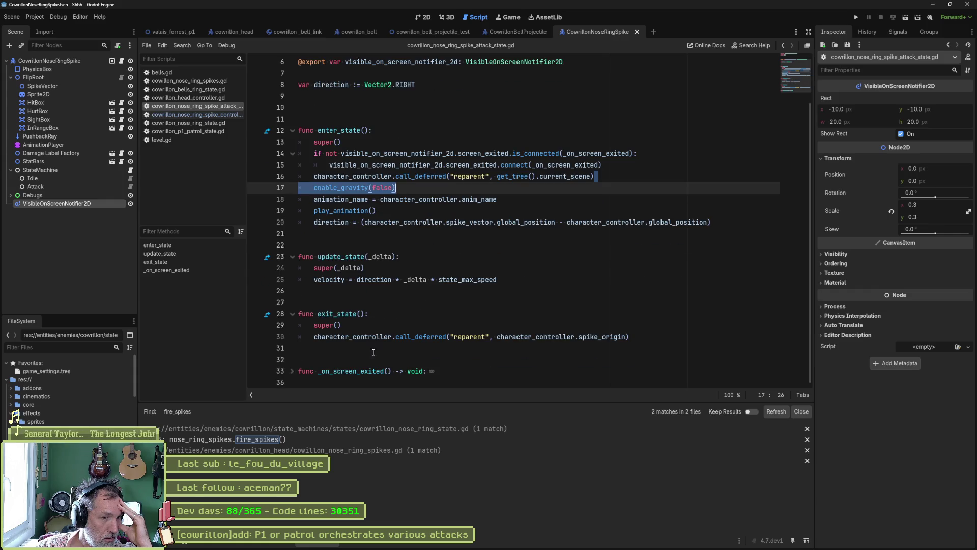
{"action": "left_click", "coordinate": [292, 372]}
{"action": "scroll", "coordinate": [356, 364], "scroll_direction": "down", "scroll_amount": 1}
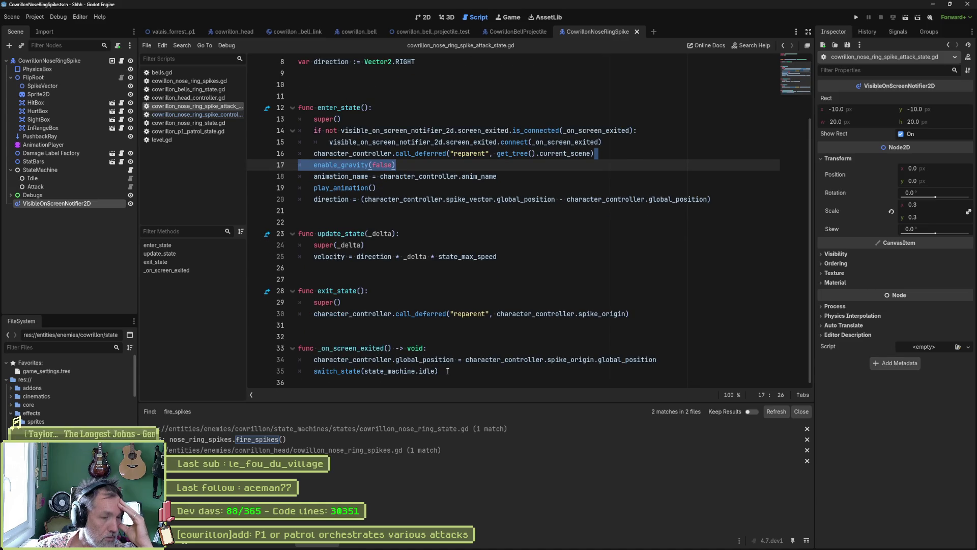
{"action": "left_click", "coordinate": [131, 178]}
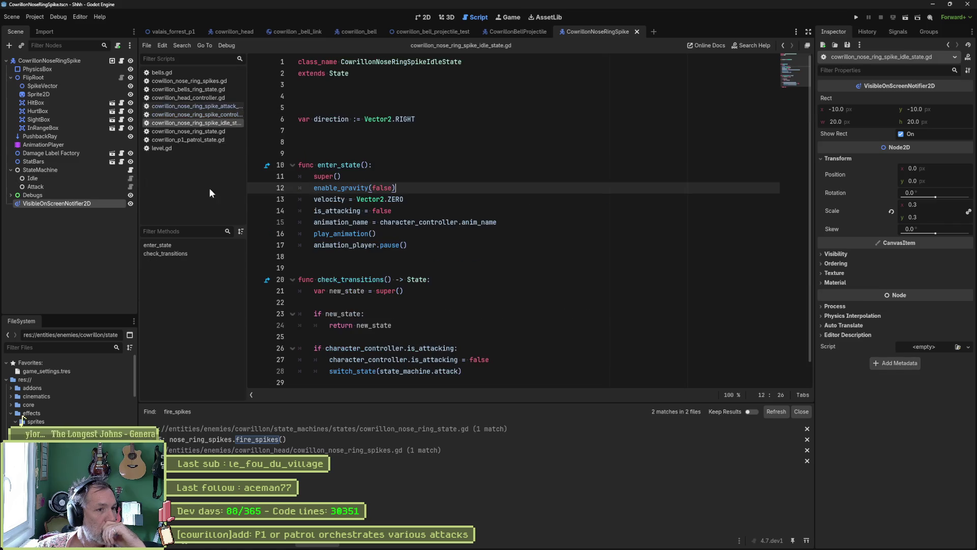
{"action": "left_click", "coordinate": [371, 211]}
{"action": "key", "text": "End"}
{"action": "key", "text": "shift+Home"}
{"action": "key", "text": "shift+Home"}
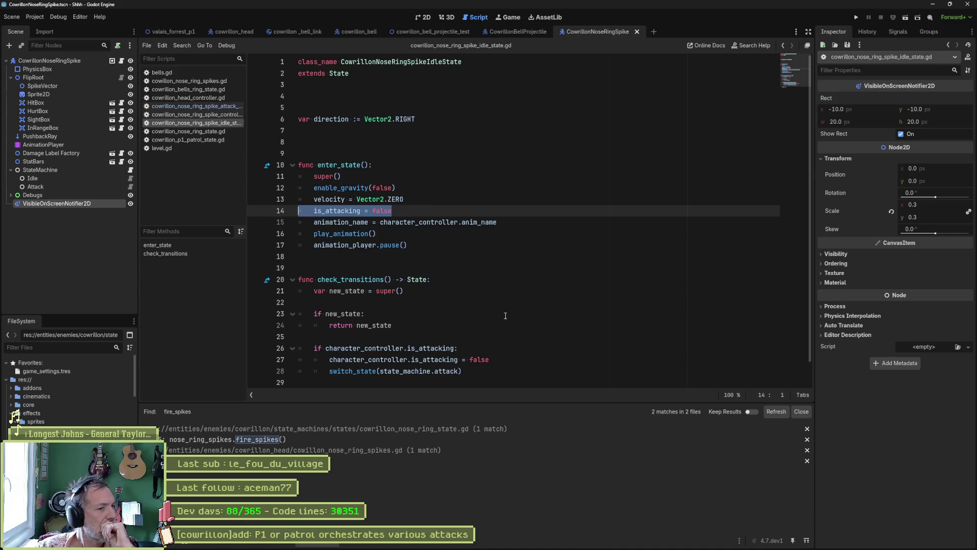
{"action": "scroll", "coordinate": [486, 325], "scroll_direction": "down", "scroll_amount": 1}
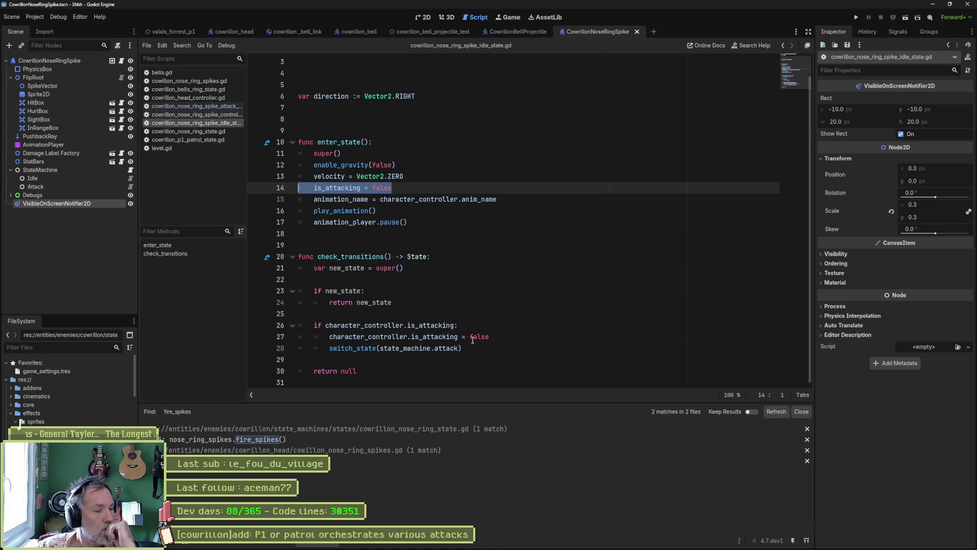
{"action": "left_click_drag", "start_coordinate": [408, 336], "coordinate": [481, 337]}
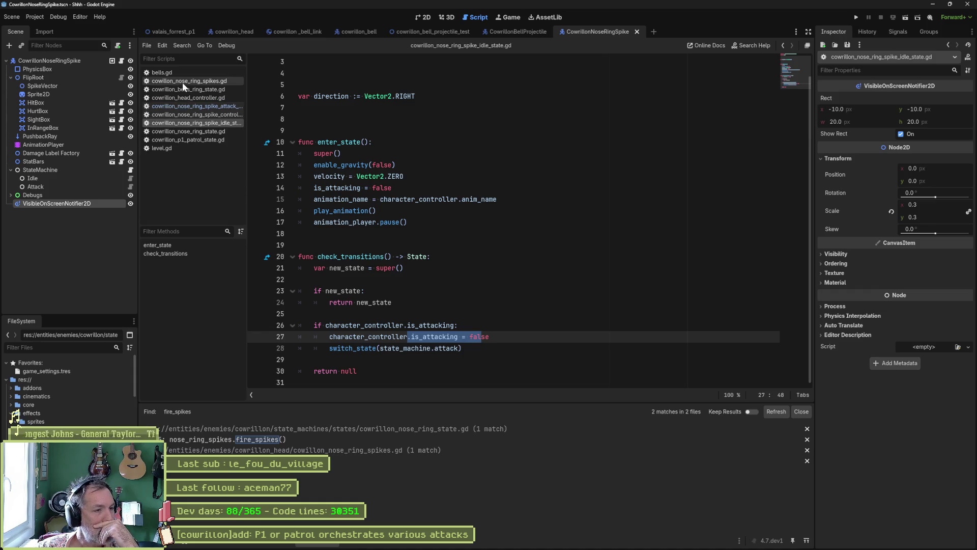
{"action": "left_click", "coordinate": [212, 132]}
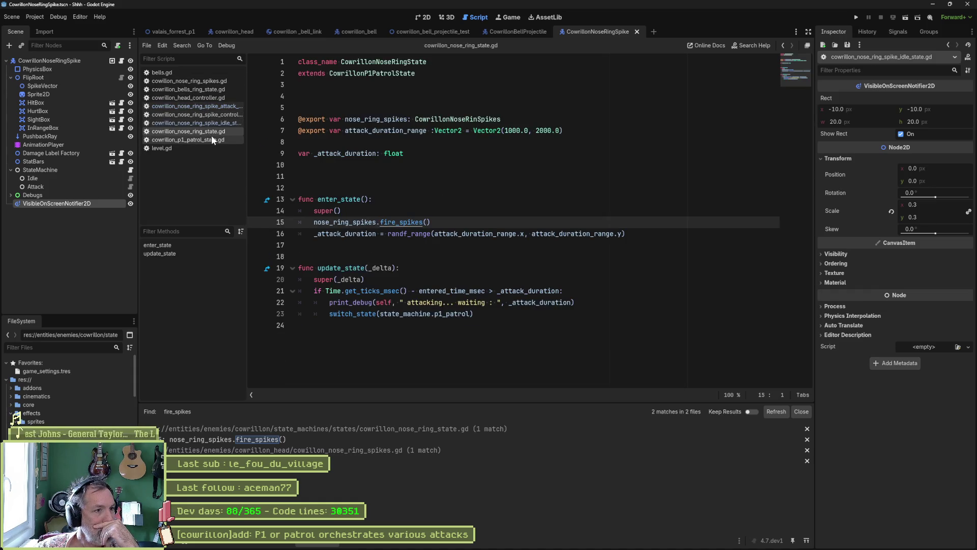
Open cowrillon_p1_patrol_state.gd and scroll to _next_attack, where _is_attacking is set on line 72.
{"action": "left_click", "coordinate": [212, 139]}
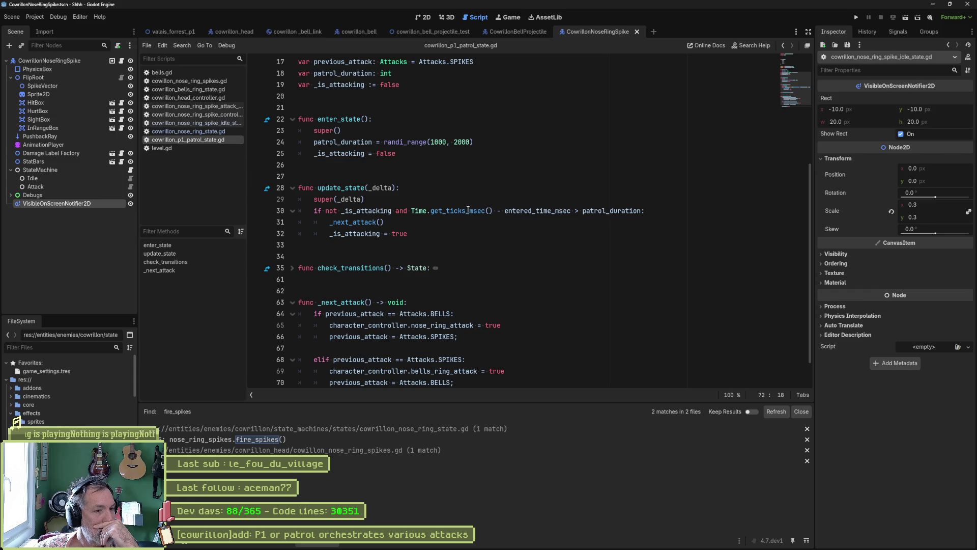
{"action": "scroll", "coordinate": [499, 196], "scroll_direction": "down", "scroll_amount": 1}
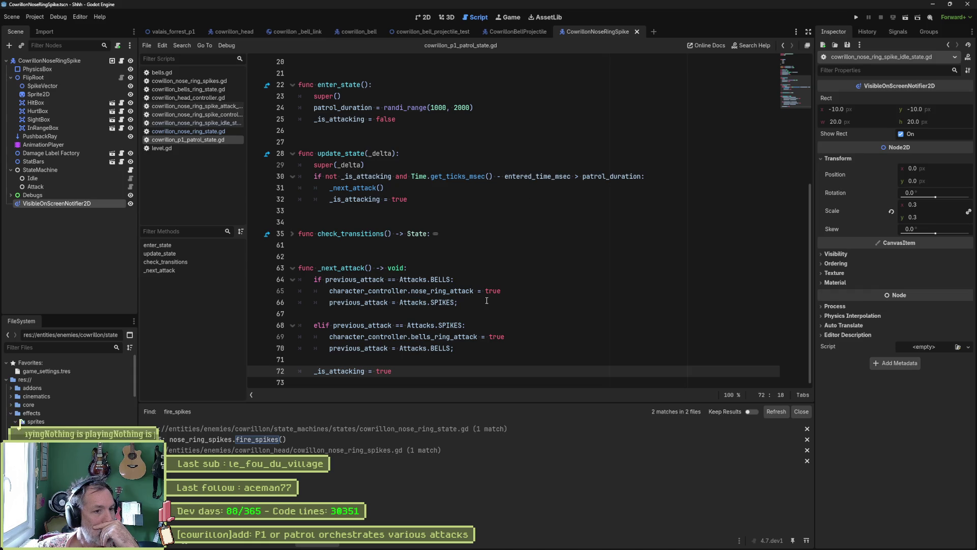
{"action": "key", "text": "ctrl+Left"}
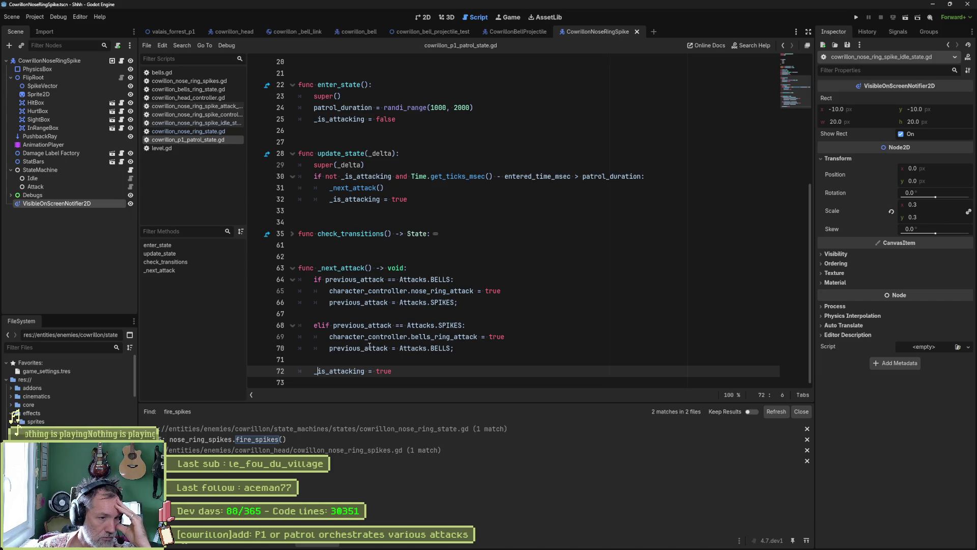
{"action": "mouse_move", "coordinate": [370, 346]}
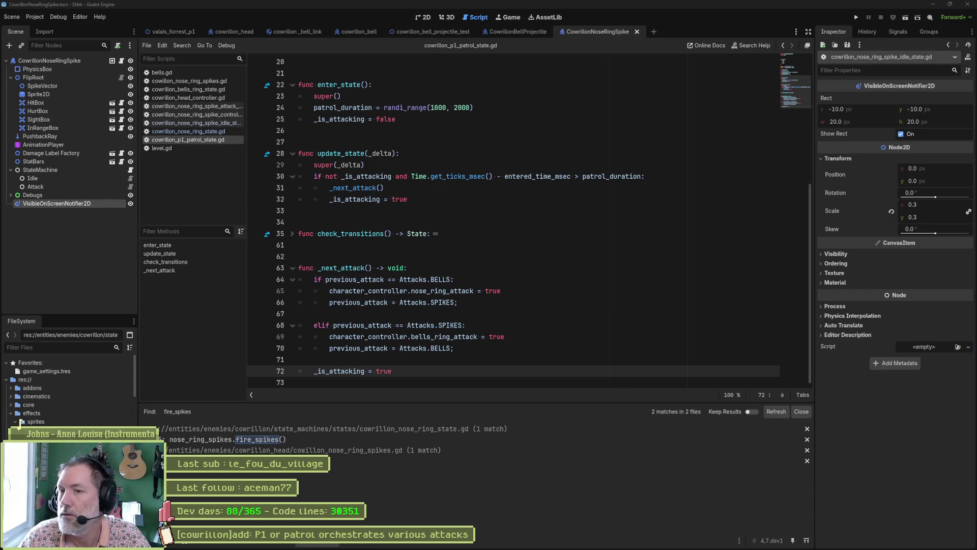
Show the Output log in place of the search results, then bring up the Asana board.
{"action": "left_click", "coordinate": [582, 287]}
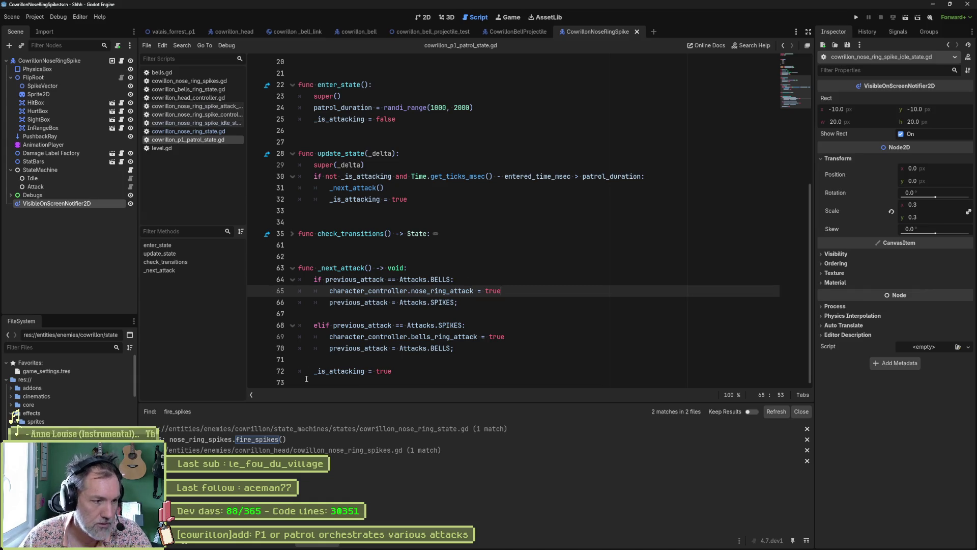
{"action": "key", "text": "alt+o"}
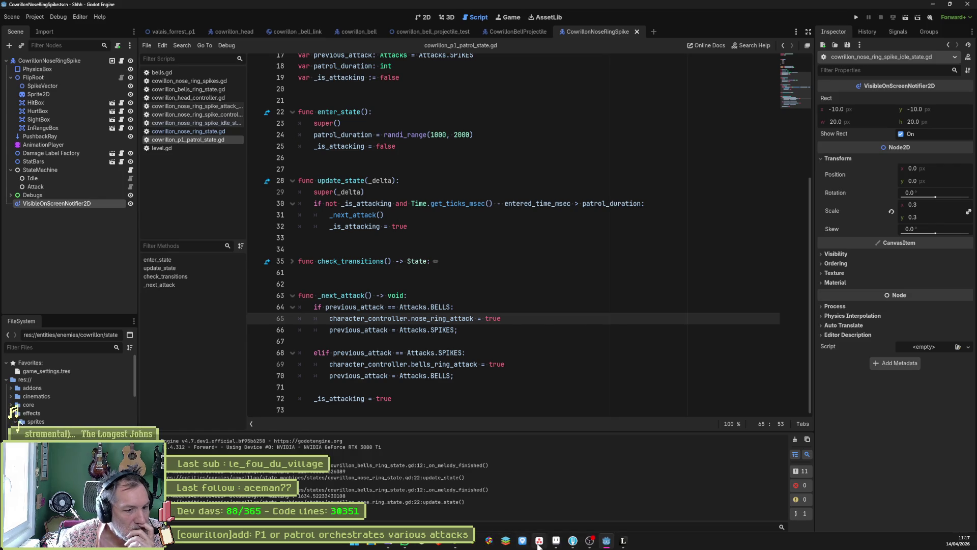
{"action": "left_click", "coordinate": [540, 540]}
Add an In progress task titled '[cowrillon]bug: is_attacking on patrol messes up the staes'.
{"action": "left_click", "coordinate": [501, 279]}
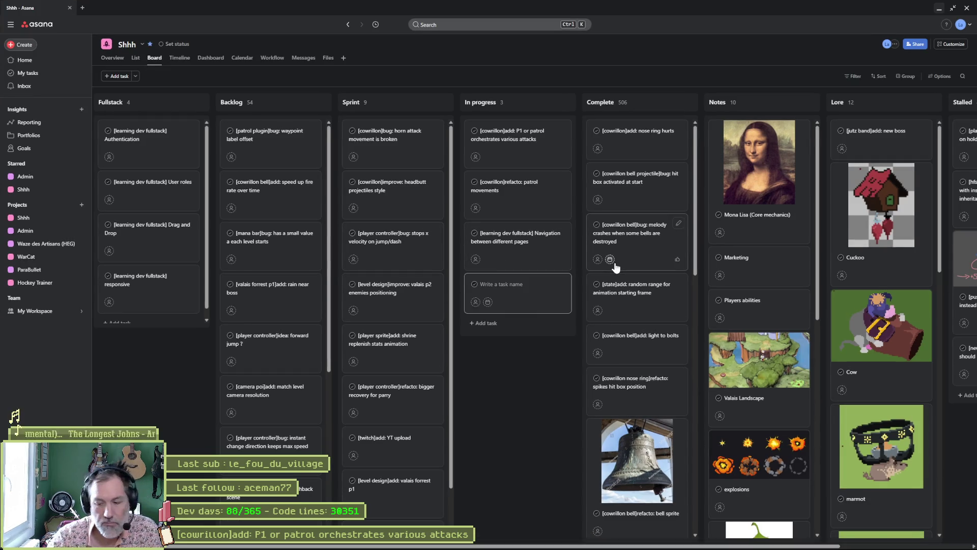
{"action": "type", "text": "[cowrillon b"}
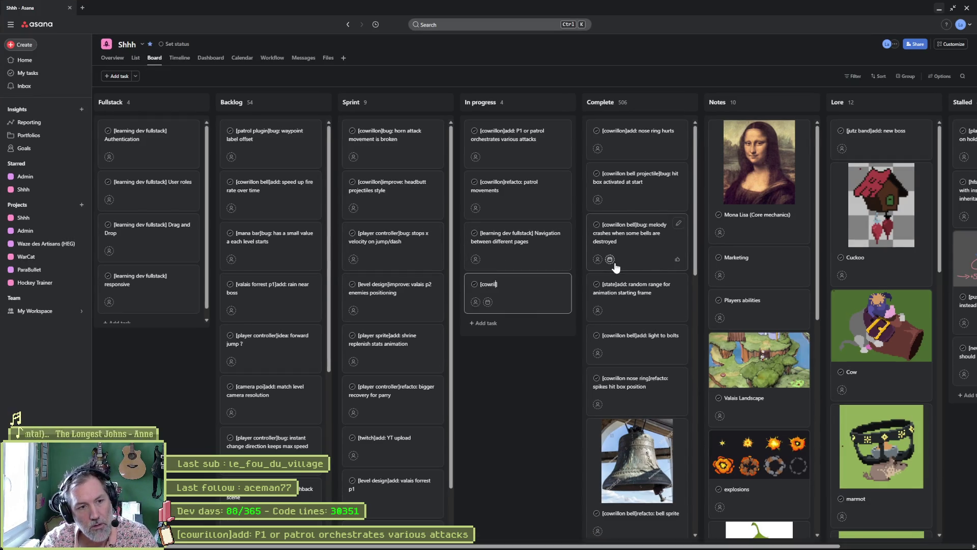
{"action": "type", "text": "e"}
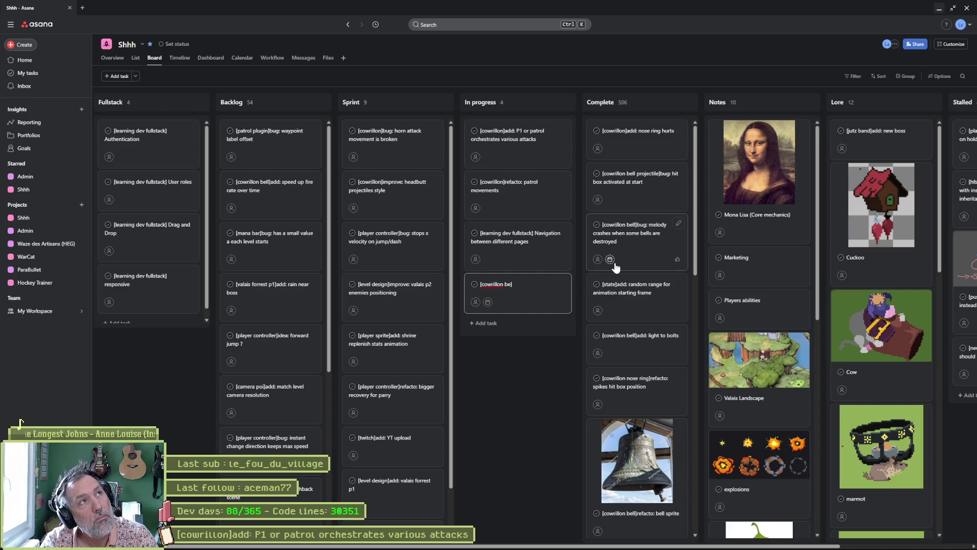
{"action": "key", "text": "BackSpace"}
{"action": "key", "text": "BackSpace"}
{"action": "key", "text": "BackSpace"}
{"action": "type", "text": "]"}
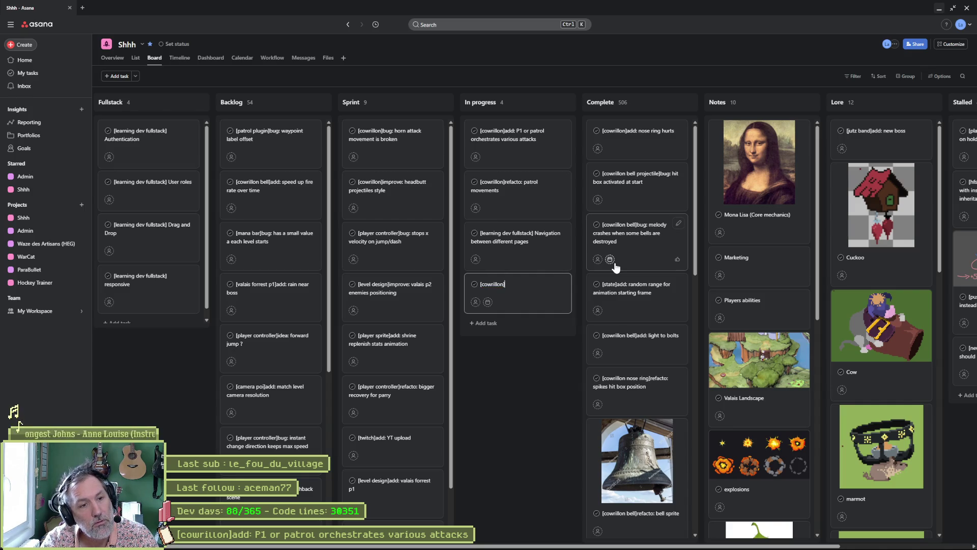
{"action": "type", "text": "bug: "}
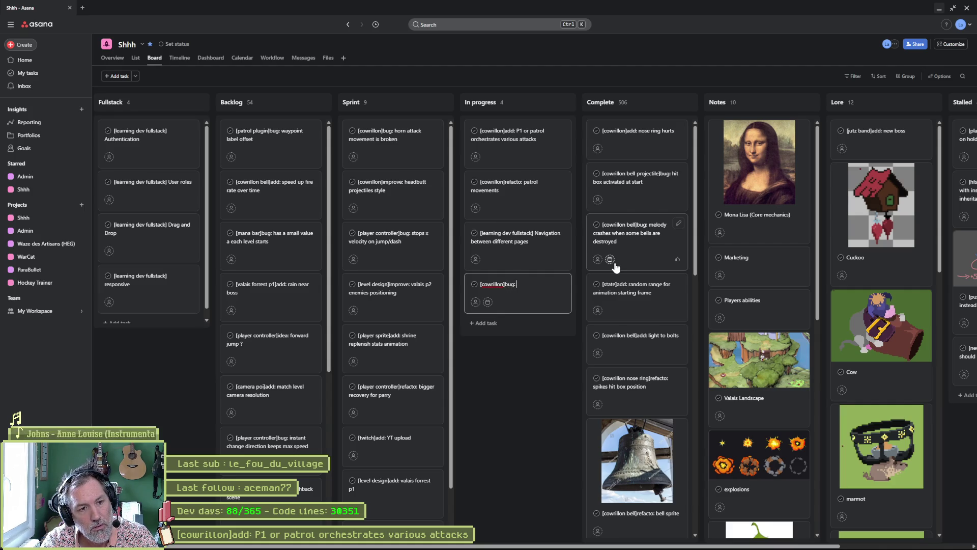
{"action": "type", "text": "is_attacking o"}
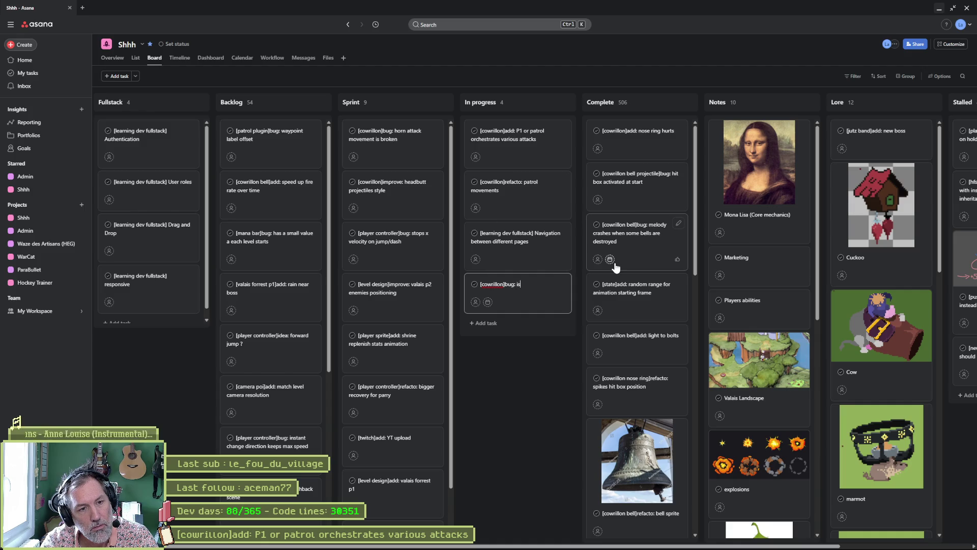
{"action": "type", "text": "n patrol "}
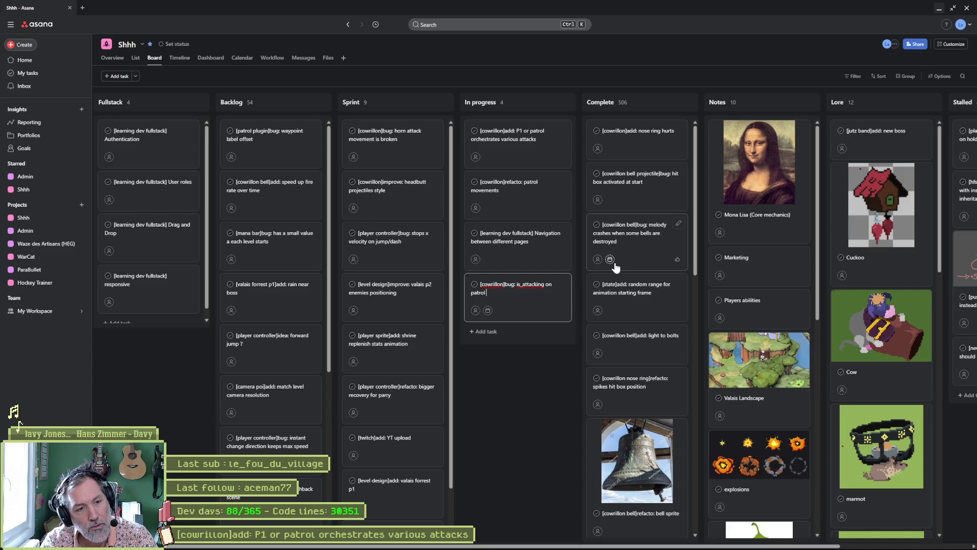
{"action": "type", "text": "messes up the"}
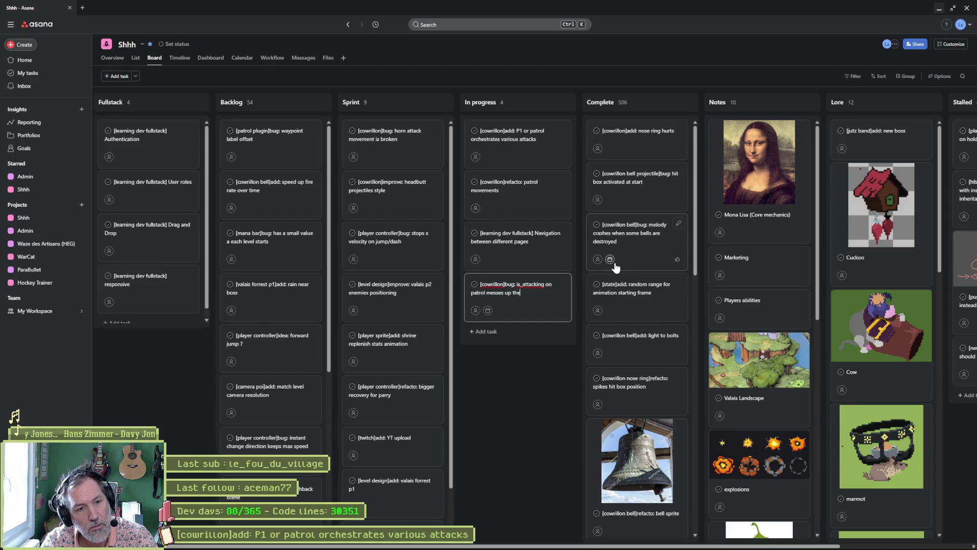
{"action": "type", "text": " staes"}
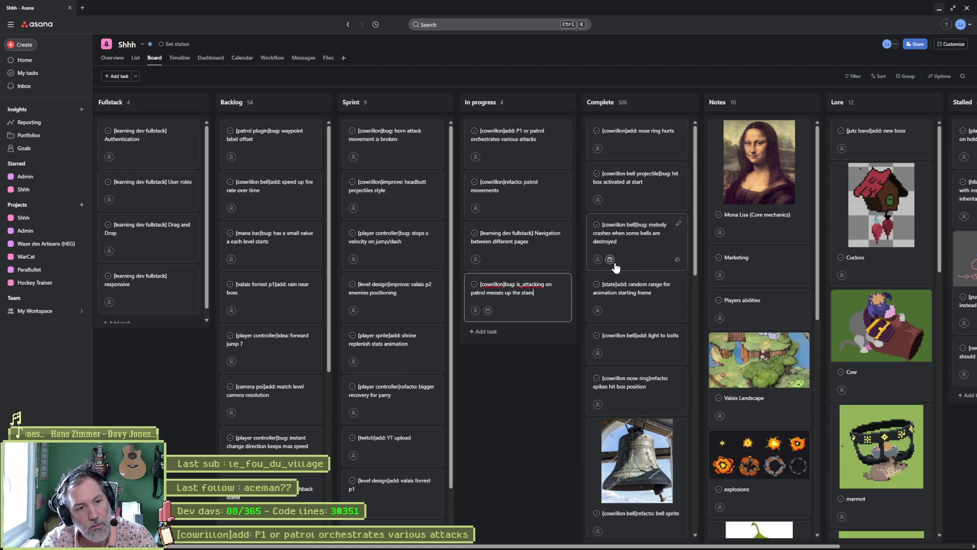
{"action": "key", "text": "Return"}
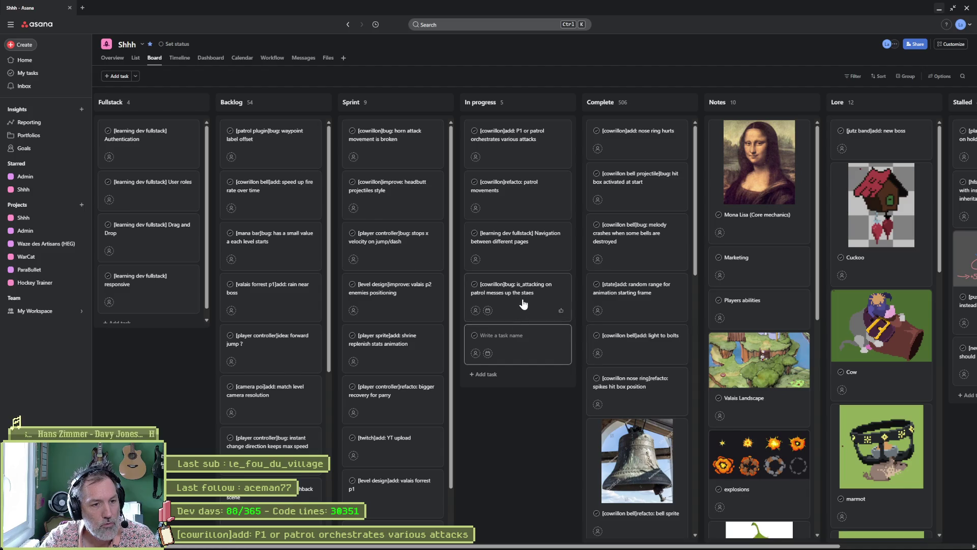
Move the bug task to the top of In progress, correct 'staes' to 'states', and return to Godot.
{"action": "left_click", "coordinate": [523, 305]}
{"action": "left_click_drag", "start_coordinate": [515, 188], "coordinate": [535, 138]}
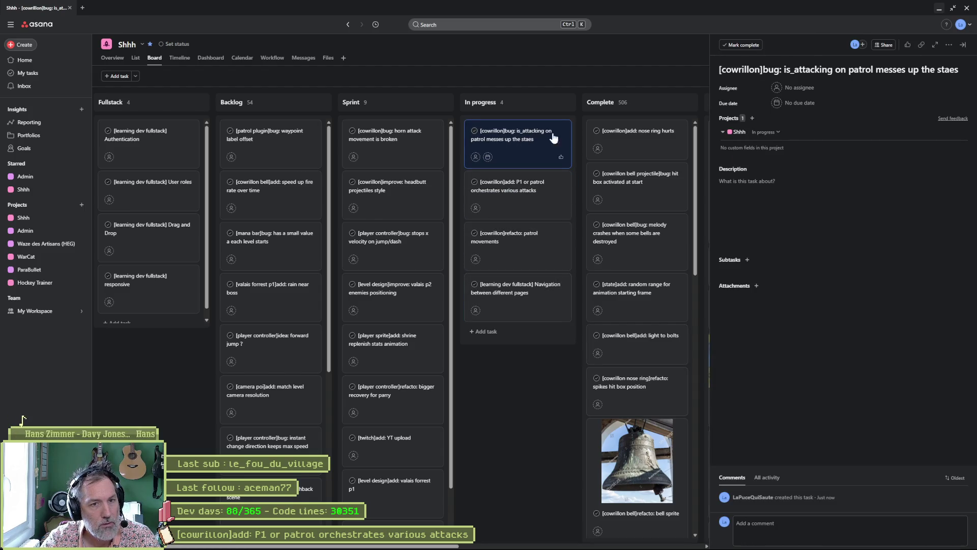
{"action": "type", "text": "t"}
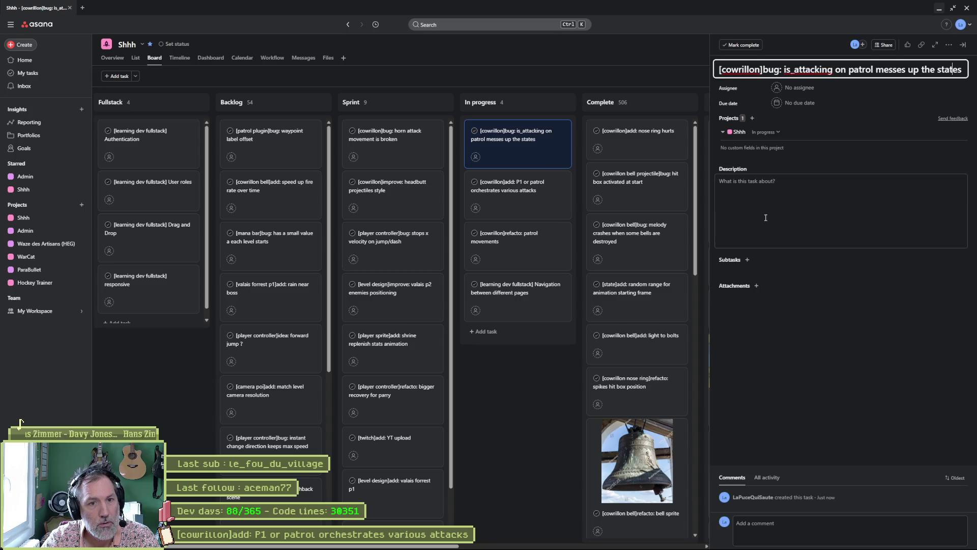
{"action": "left_click", "coordinate": [563, 347]}
{"action": "left_click", "coordinate": [529, 148]}
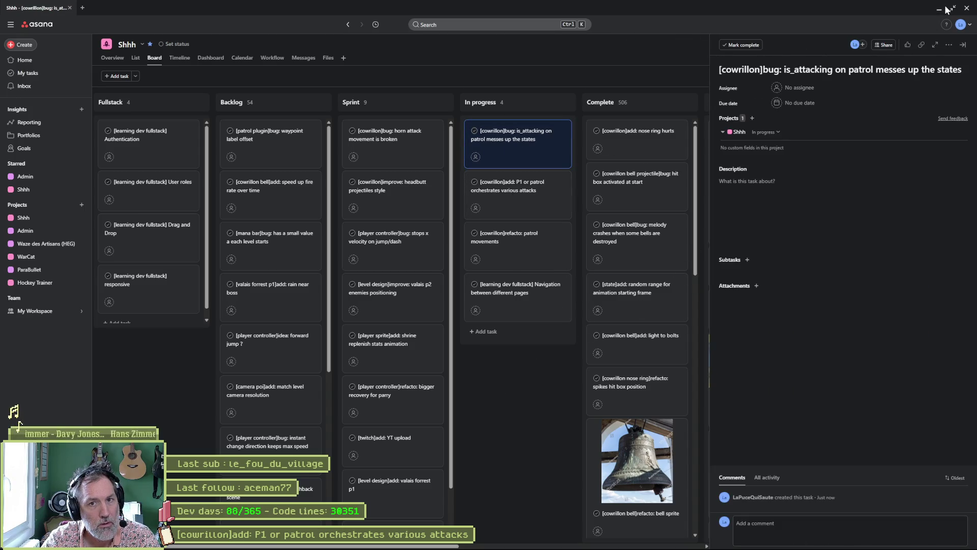
{"action": "key", "text": "alt+Tab"}
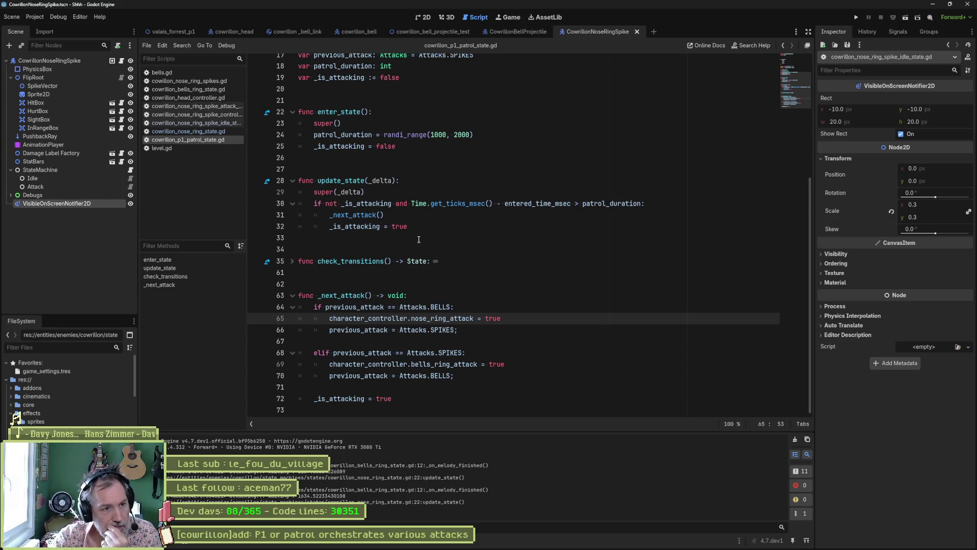
Select _is_attacking on line 32, then open the cowrillon_head scene to view cowrillon_head_controller.gd.
{"action": "double_click", "coordinate": [357, 226]}
{"action": "scroll", "coordinate": [523, 271], "scroll_direction": "up", "scroll_amount": 5}
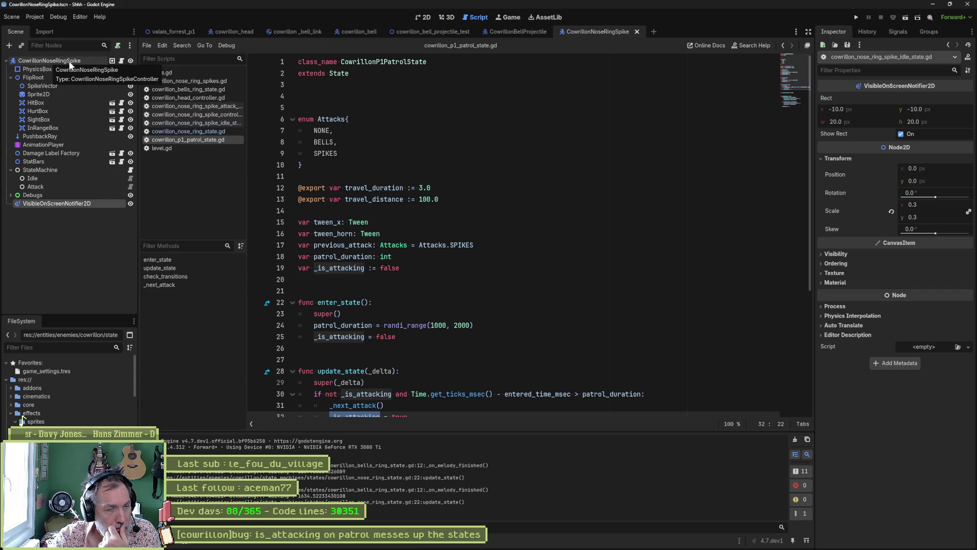
{"action": "left_click", "coordinate": [224, 30]}
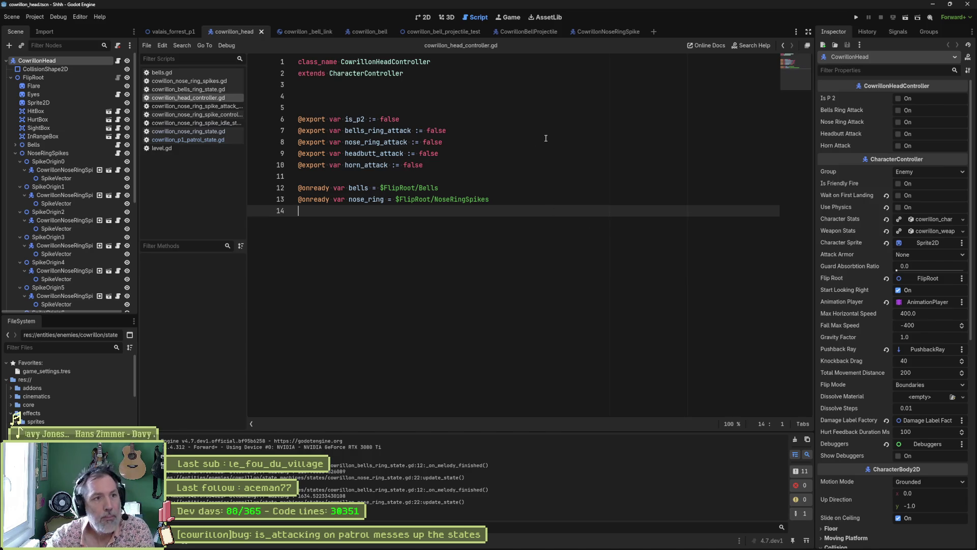
Reopen cowrillon_p1_patrol_state.gd and follow its State base class into state.gd.
{"action": "left_click", "coordinate": [189, 140]}
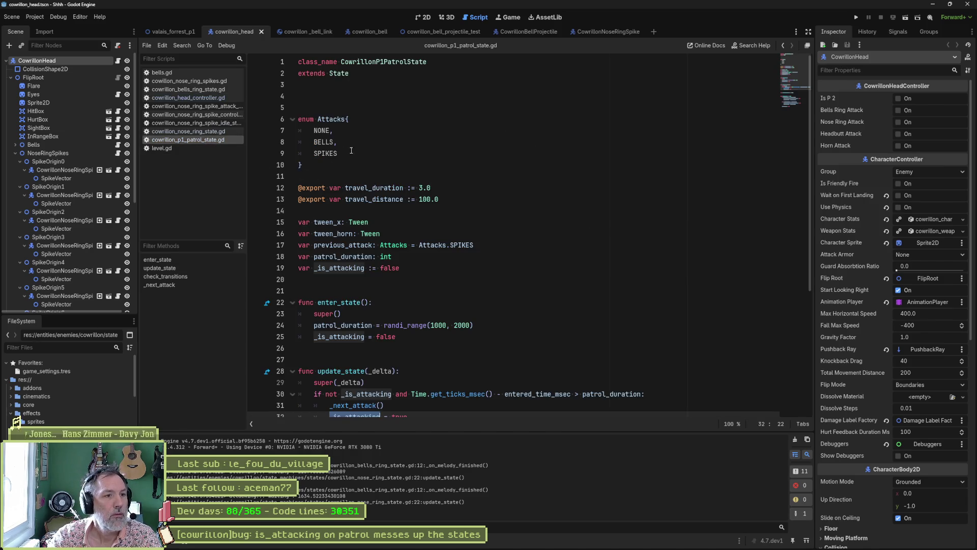
{"action": "left_click", "coordinate": [320, 270]}
{"action": "key", "text": "Left"}
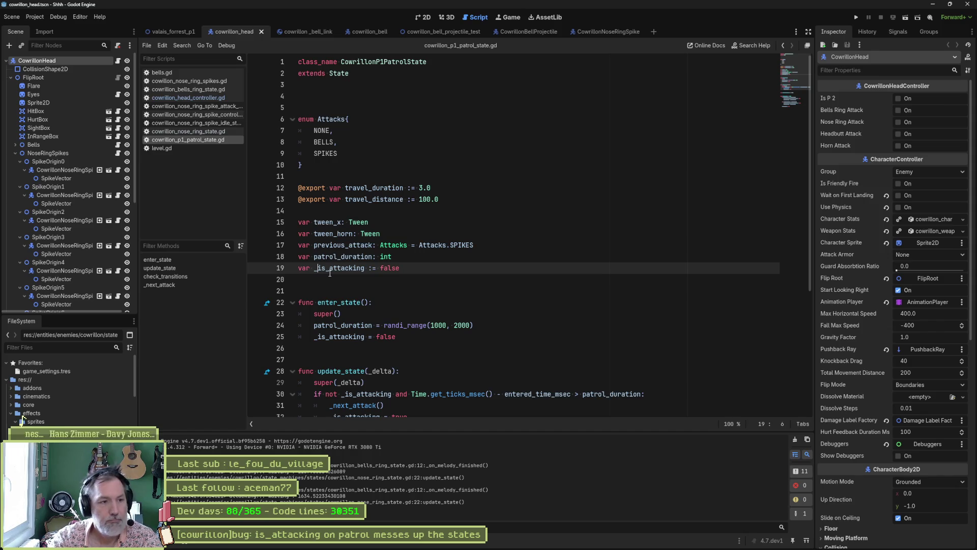
{"action": "left_click", "coordinate": [341, 74], "text": "ctrl"}
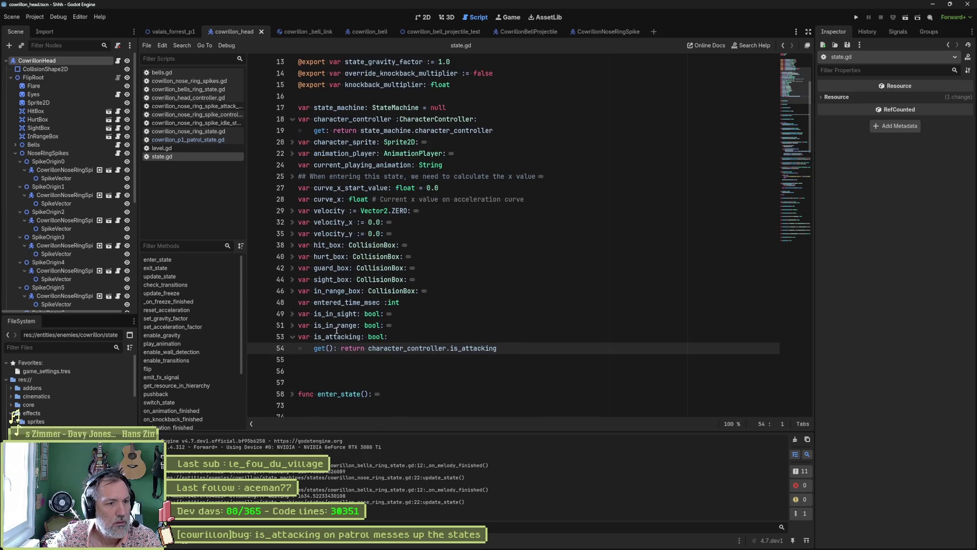
Follow is_attacking from state.gd's getter to its bool declaration on character_controller.gd line 91.
{"action": "double_click", "coordinate": [336, 337]}
{"action": "double_click", "coordinate": [418, 348]}
{"action": "left_click", "coordinate": [489, 348]}
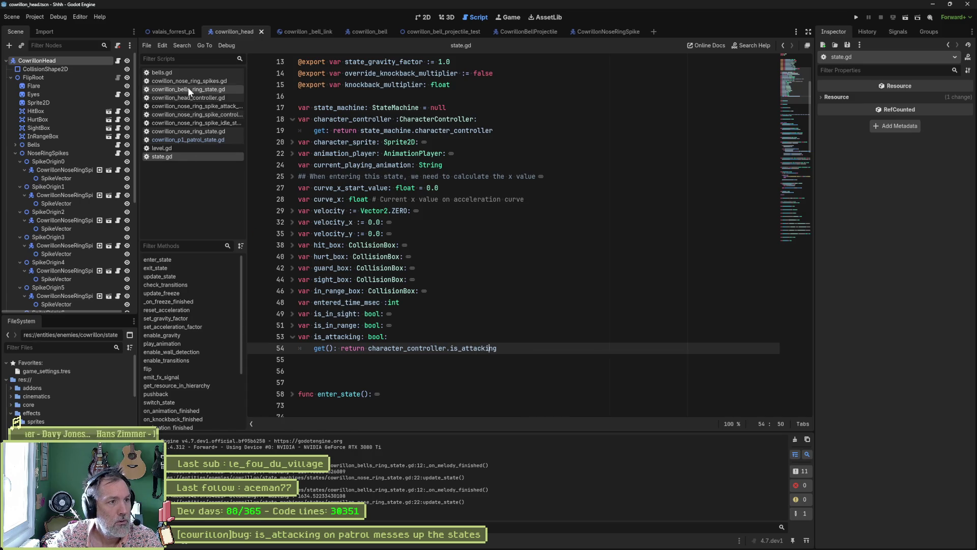
{"action": "left_click", "coordinate": [490, 350], "text": "ctrl"}
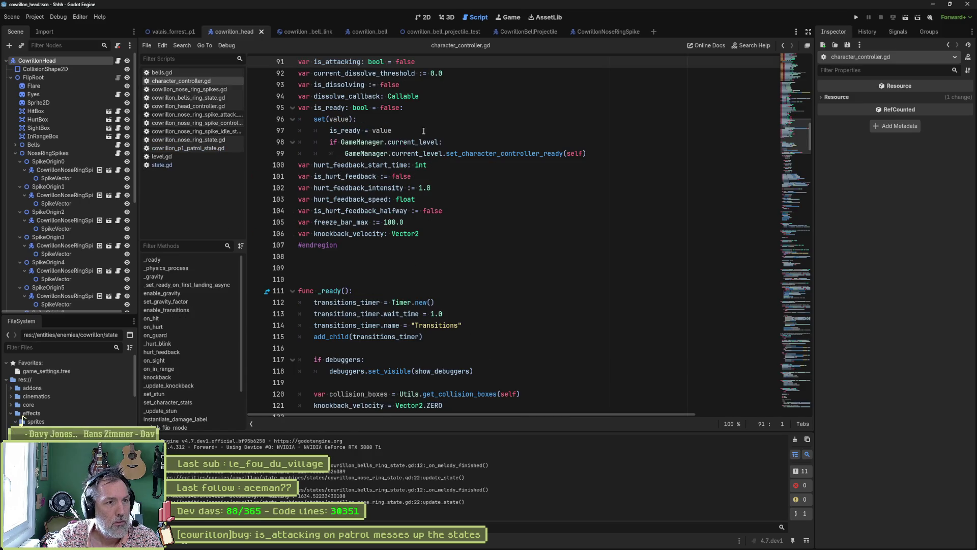
{"action": "scroll", "coordinate": [424, 131], "scroll_direction": "up", "scroll_amount": 4}
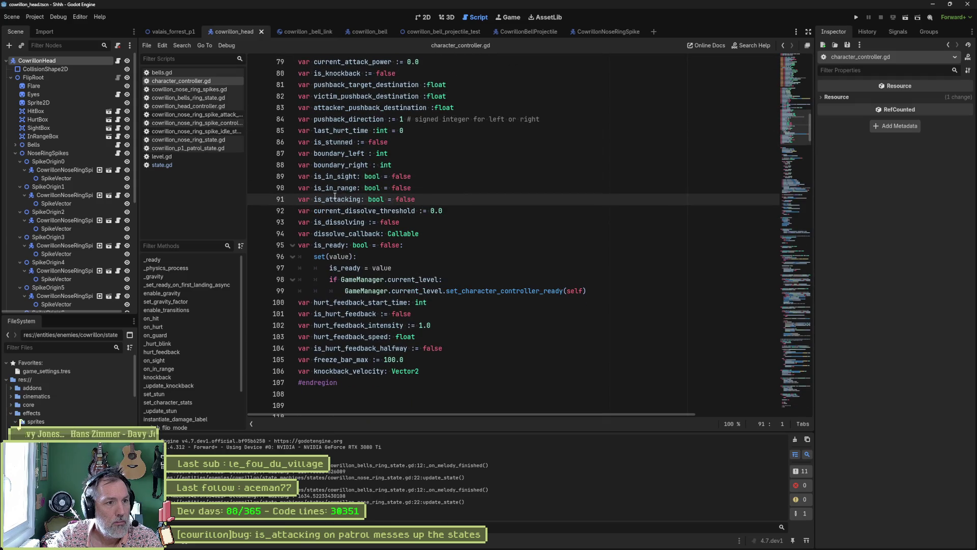
{"action": "double_click", "coordinate": [336, 199]}
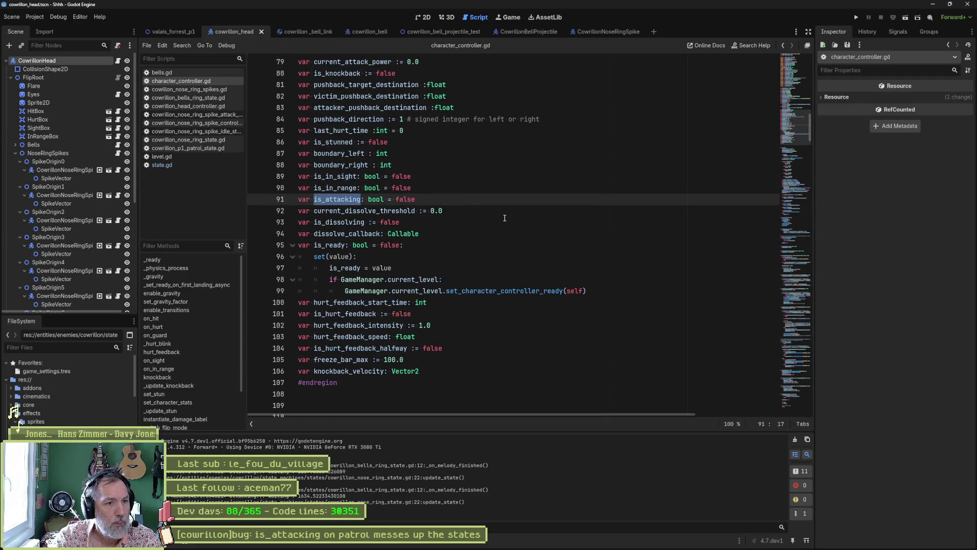
{"action": "scroll", "coordinate": [505, 218], "scroll_direction": "up", "scroll_amount": 5}
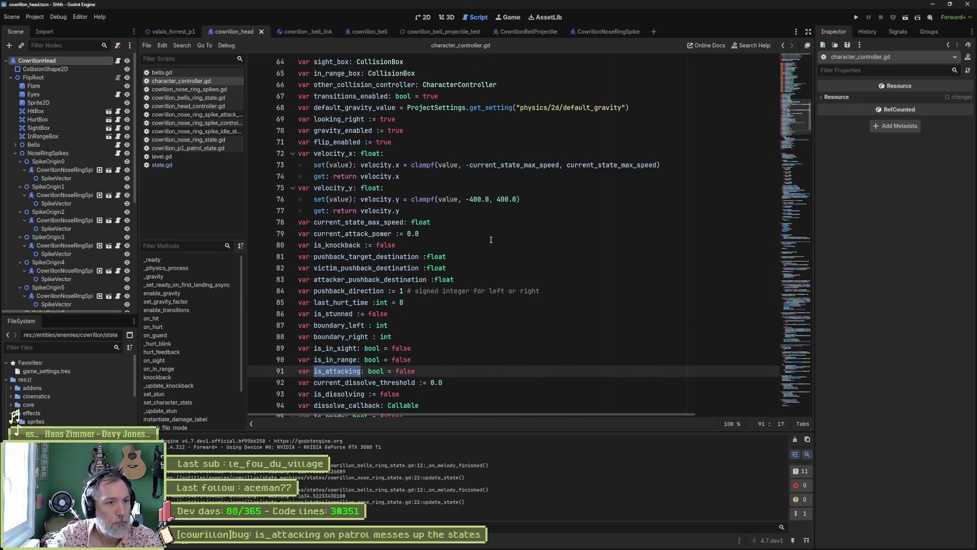